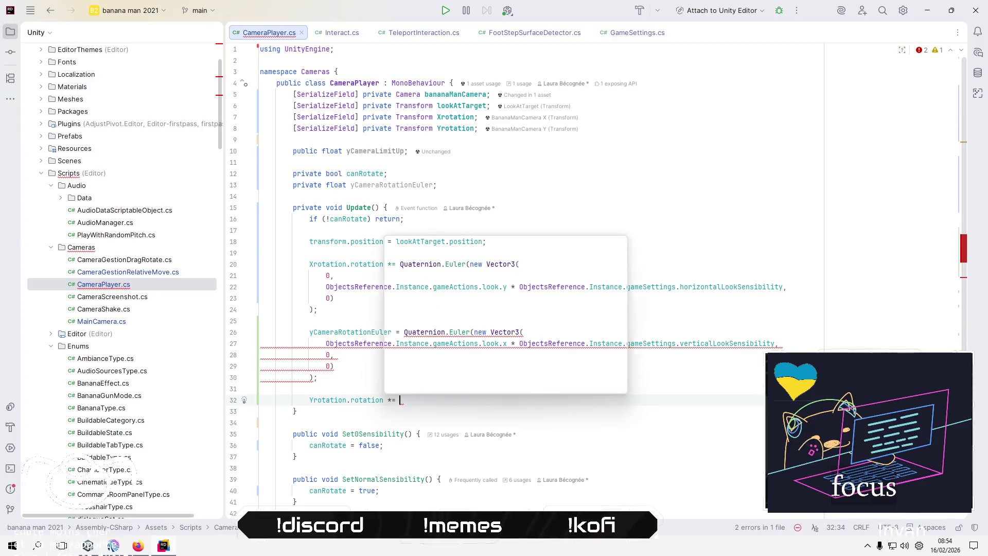
type("yCameraRotationEuler;")
Complete line 32 with yCameraRotationEuler and change that field's type on line 13 from float to Quaternion.
key("Return")
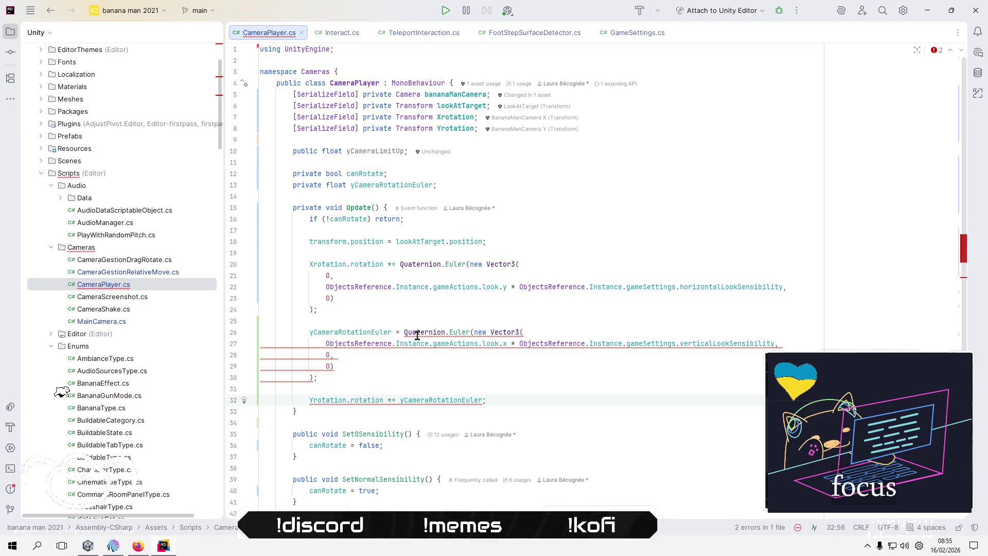
mouse_move(456, 331)
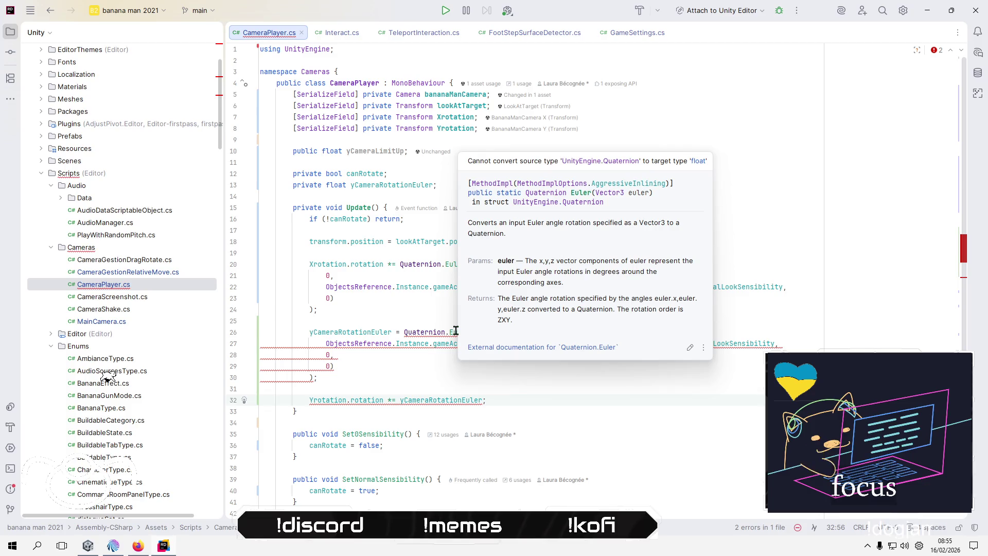
double_click(336, 185)
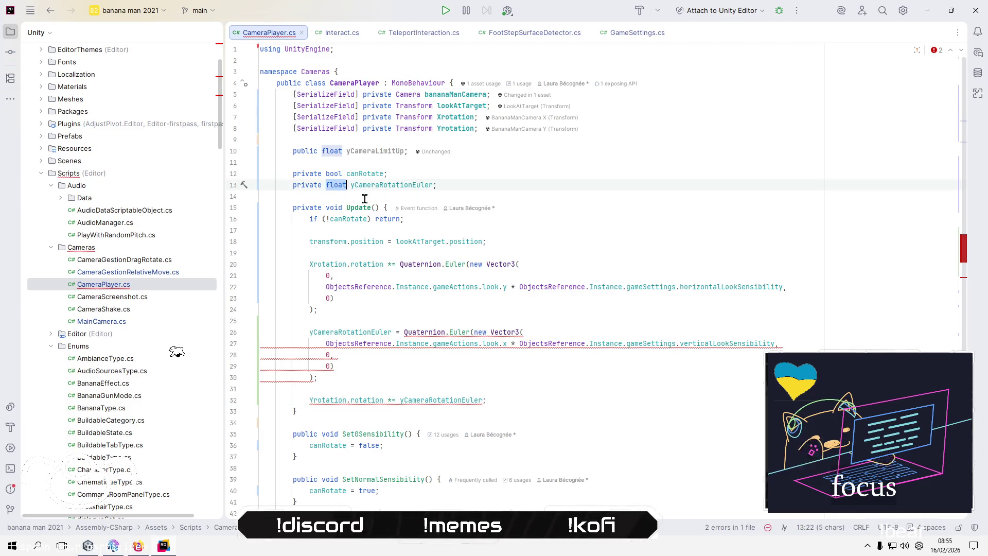
type("Qua")
key("Down")
key("Return")
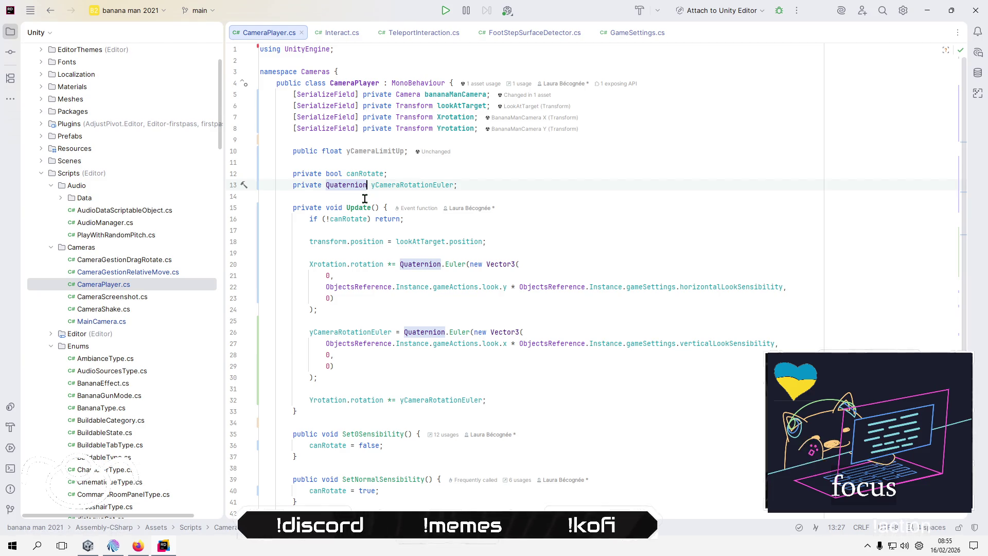
key("Down")
key("Down")
key("Down")
key("Down")
key("Down")
key("Down")
key("Return")
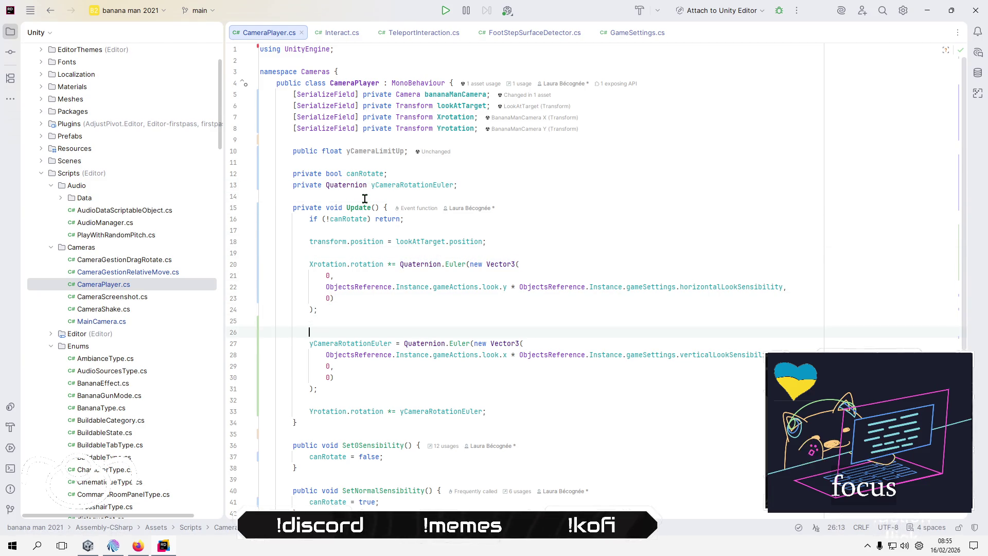
Write if (yCameraRotationEuler.y < yCameraLimitUp) { on line 26 using autocomplete.
type("if (")
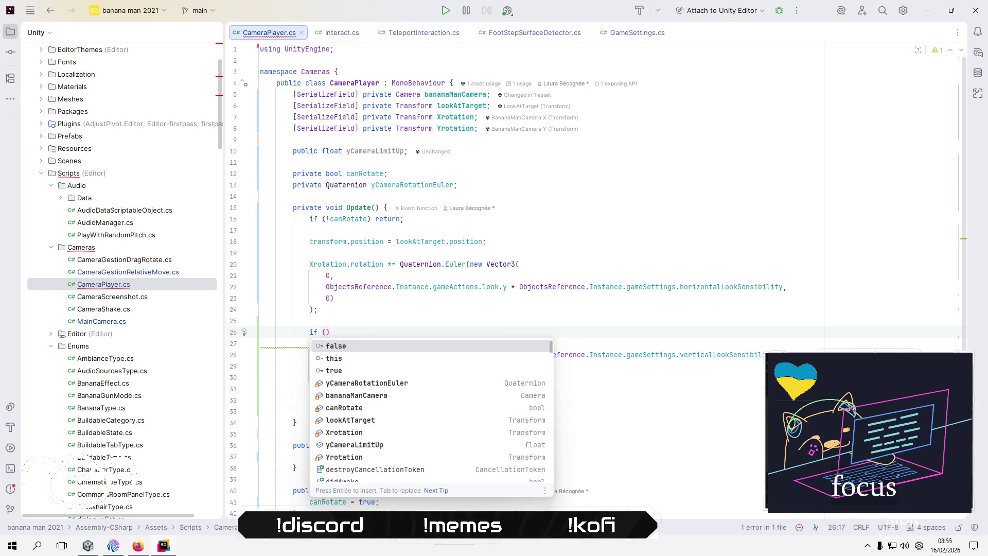
type("y")
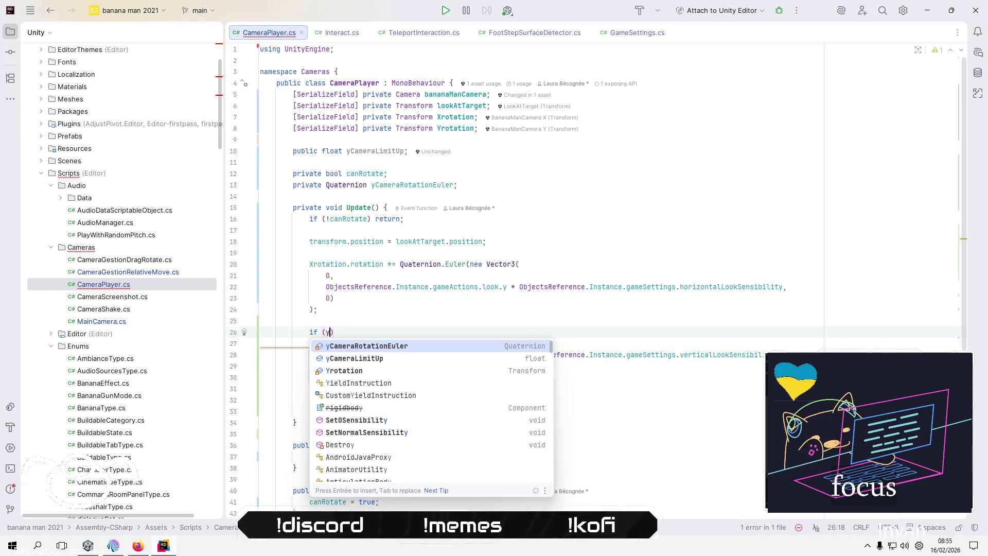
key("Return")
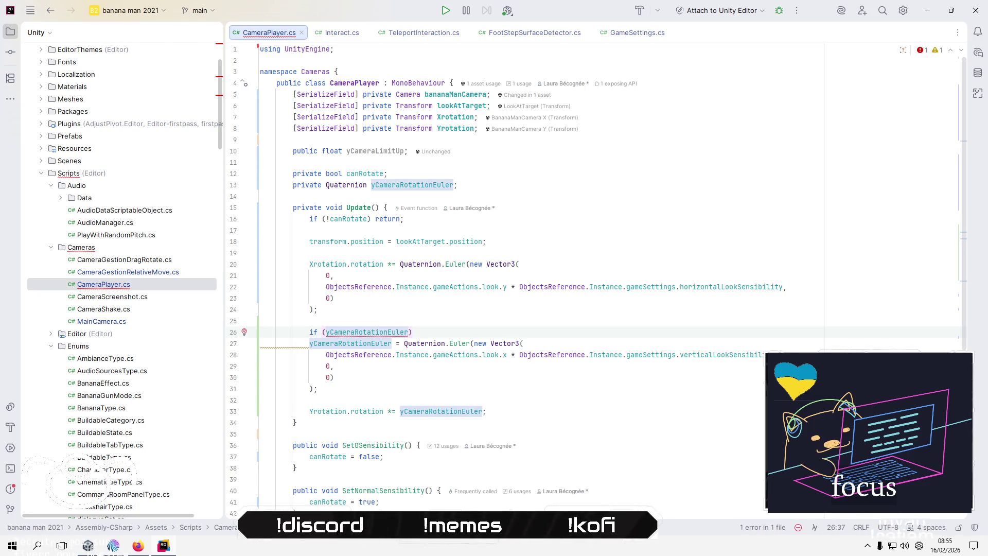
type(".")
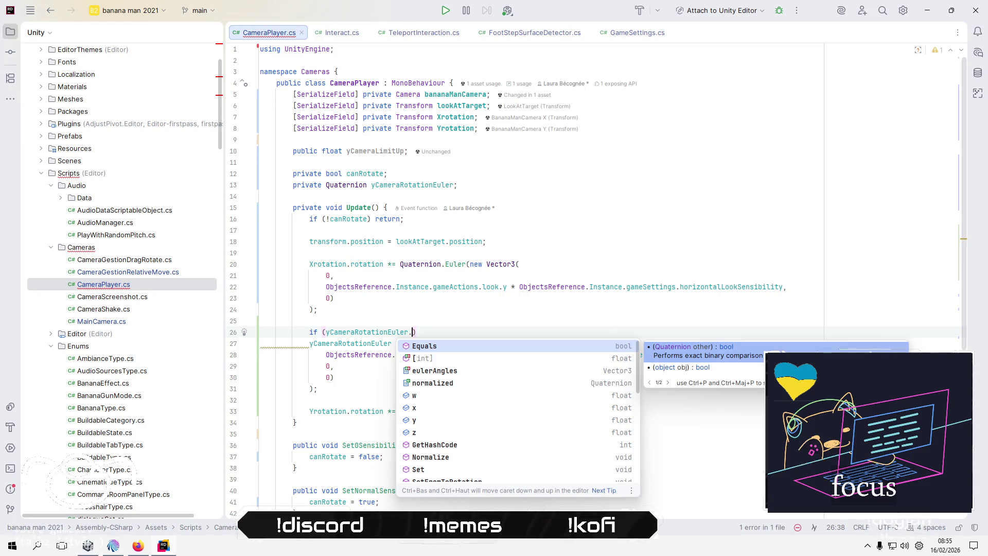
key("Down")
key("Down")
key("Down")
key("Up")
key("Return")
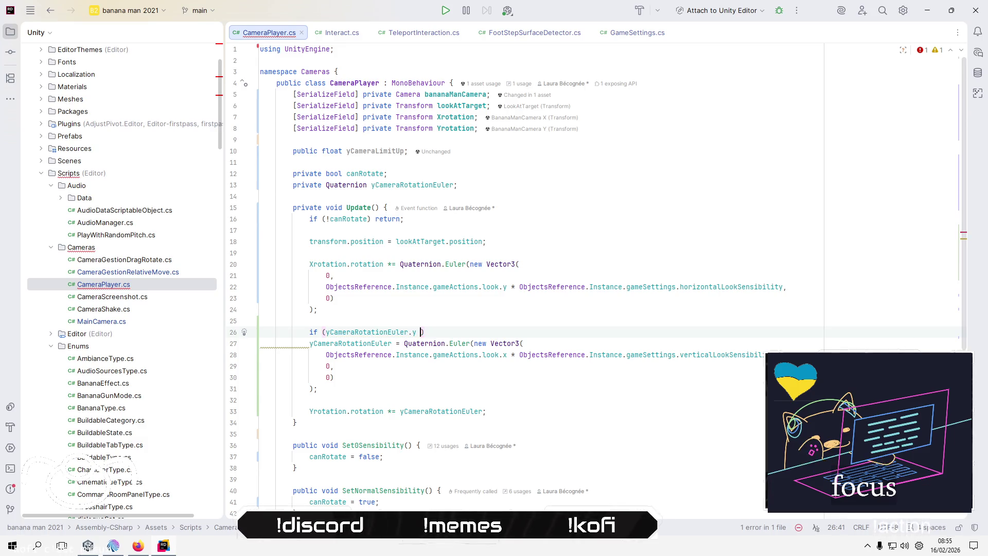
type("< ")
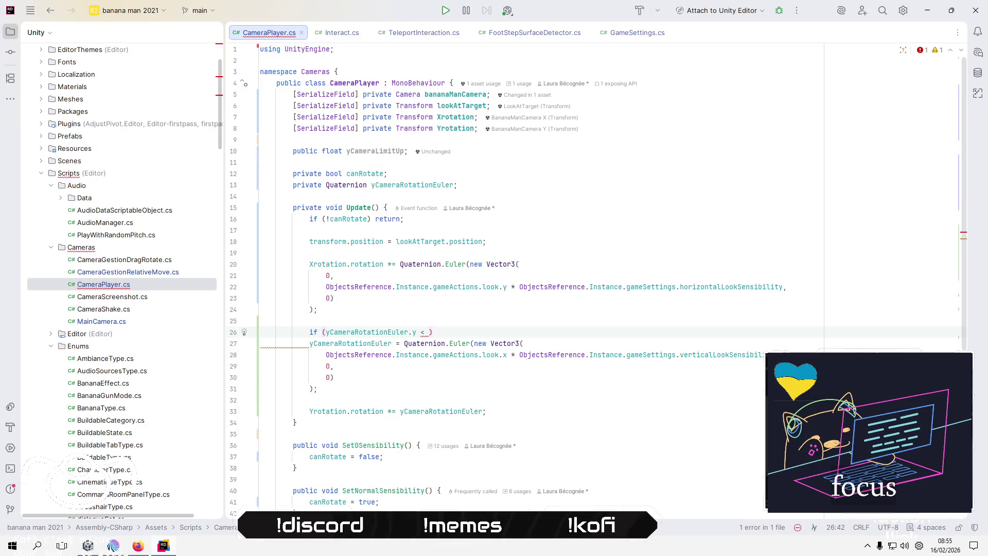
type("yc")
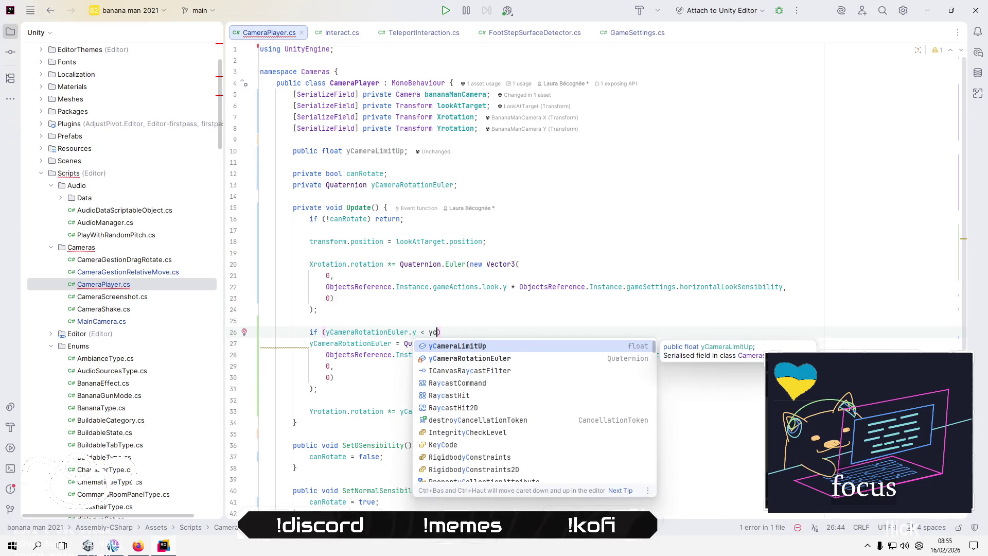
key("Return")
type(") ")
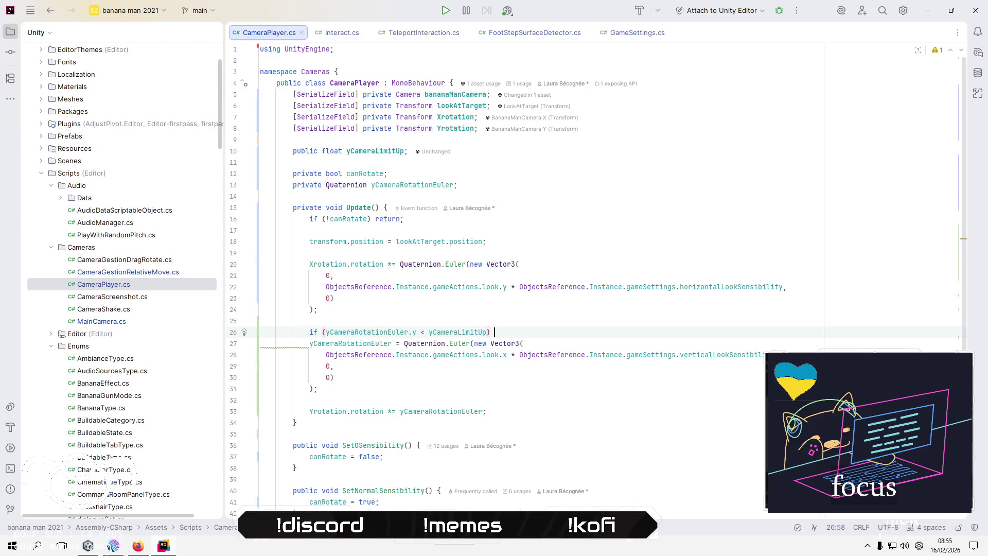
type("{")
key("Return")
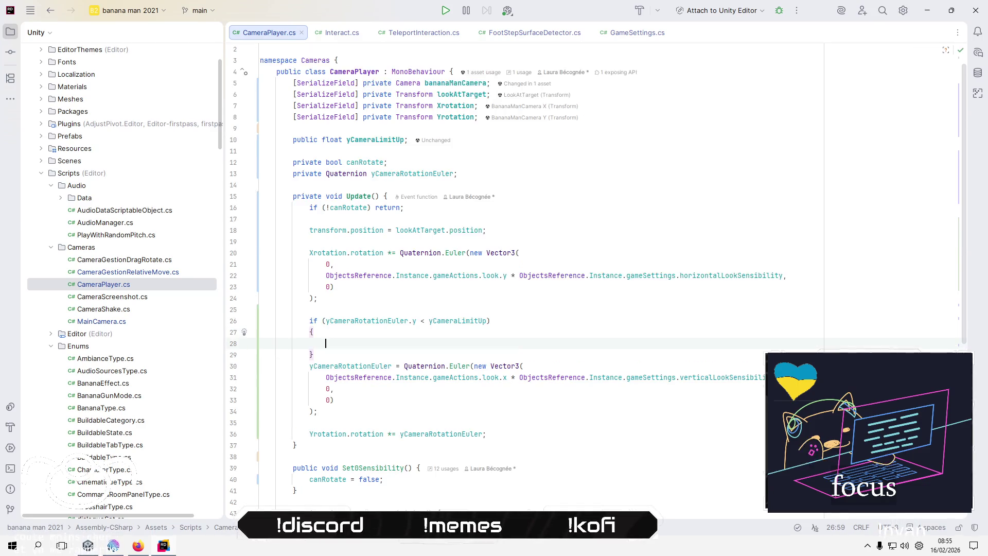
Move the vertical rotation lines, including the Yrotation line, inside the if block's braces.
left_click_drag(261, 360, 260, 423)
key("shift+Down")
key("shift+Down")
key("ctrl+x")
key("Up")
key("Up")
key("ctrl+v")
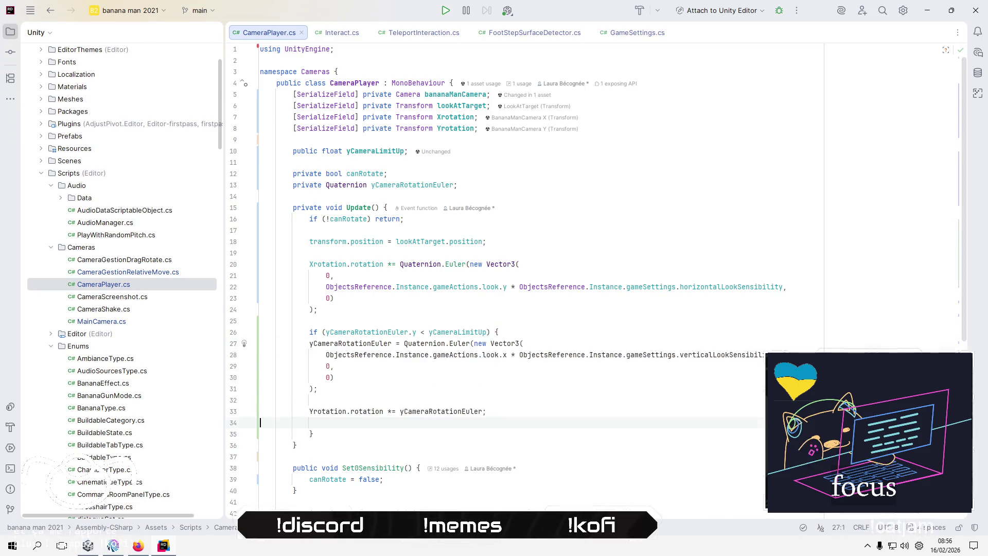
key("BackSpace")
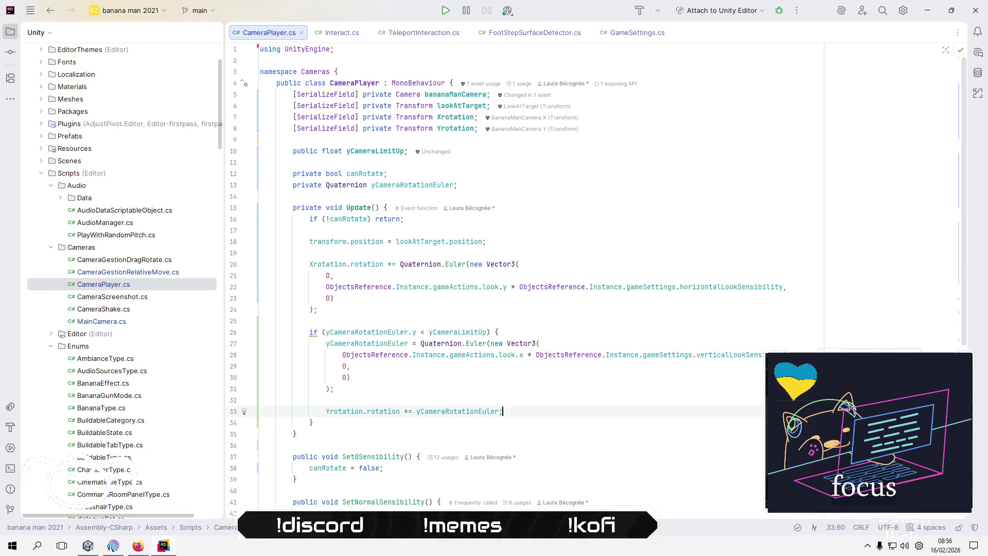
Change the yCameraRotationEuler field type from Quaternion to Vector3.
double_click(346, 185)
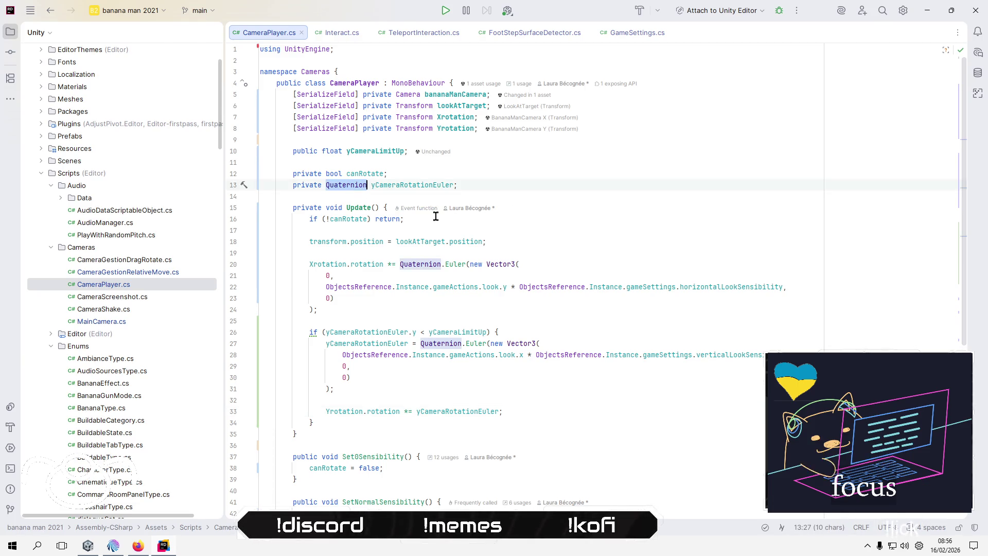
type("Vec")
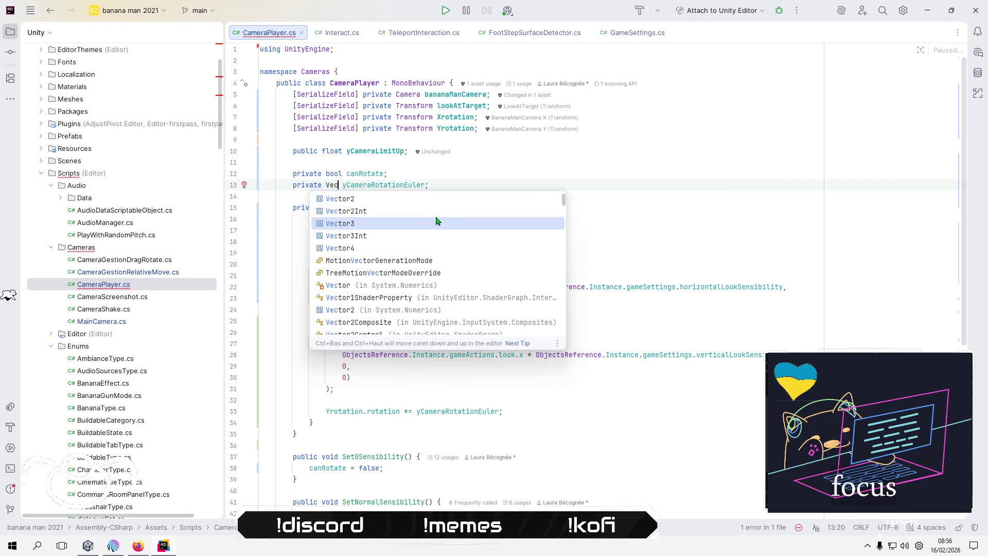
left_click(436, 223)
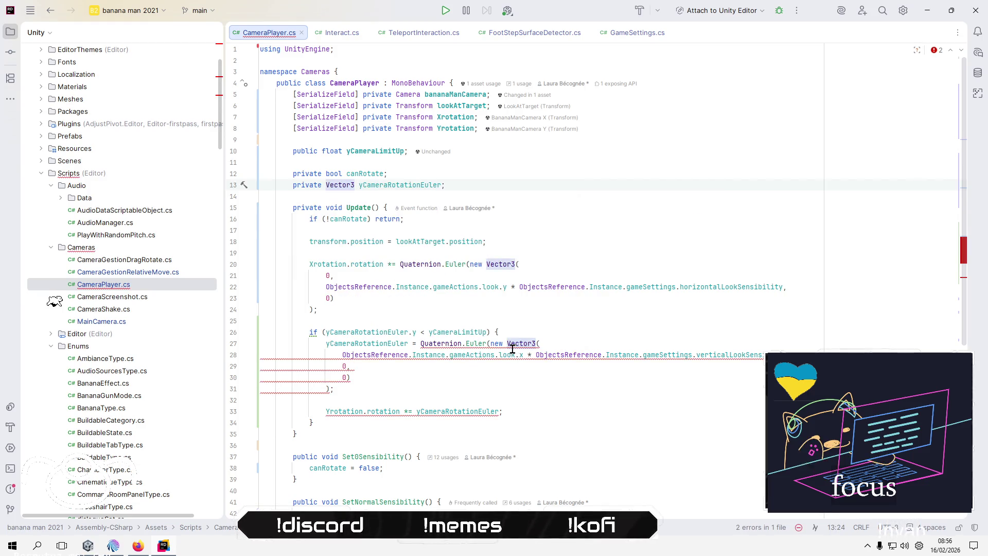
Add the line yCameraRotationEuler = yCameraRotationEuler; above the if statement.
left_click(476, 317)
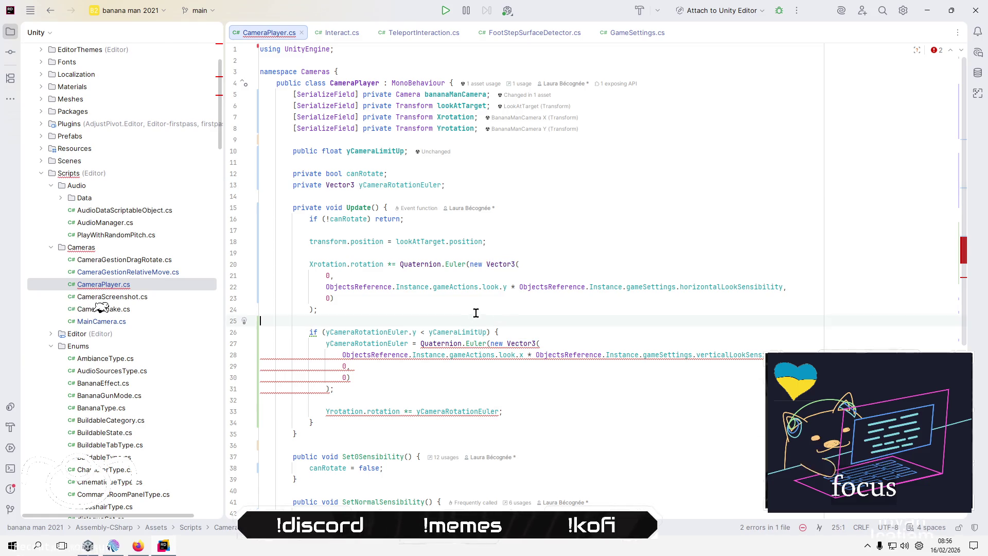
key("Return")
key("Return")
key("Up")
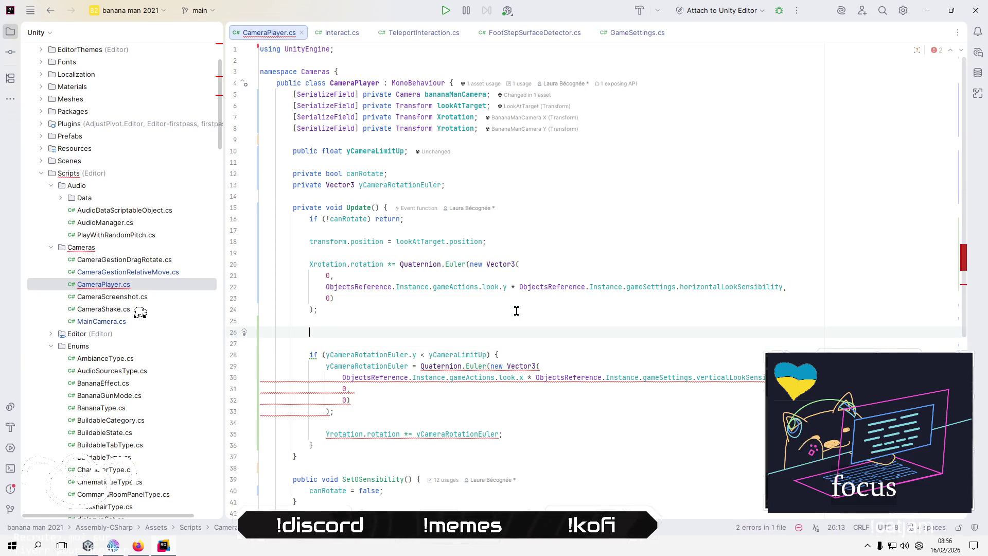
type("yc")
key("Return")
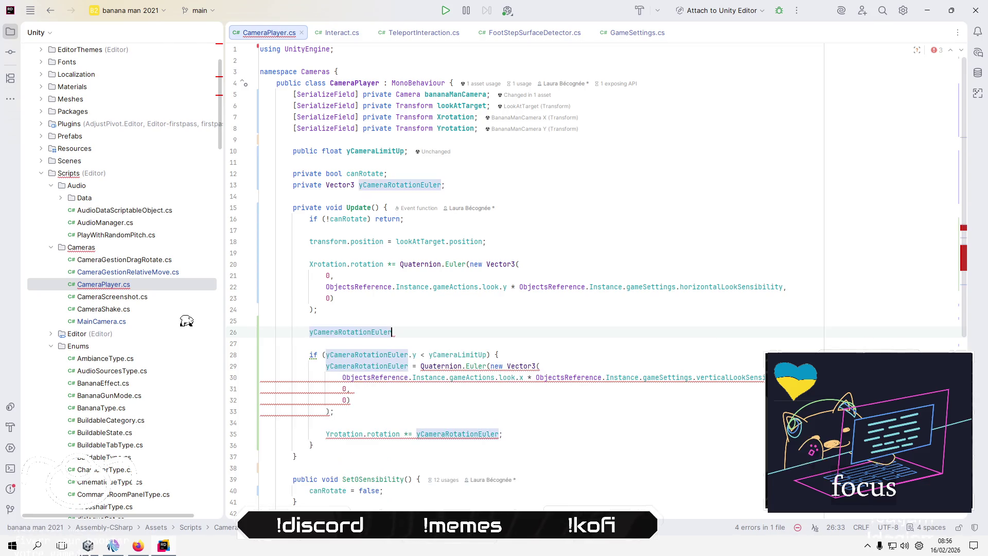
type(" =")
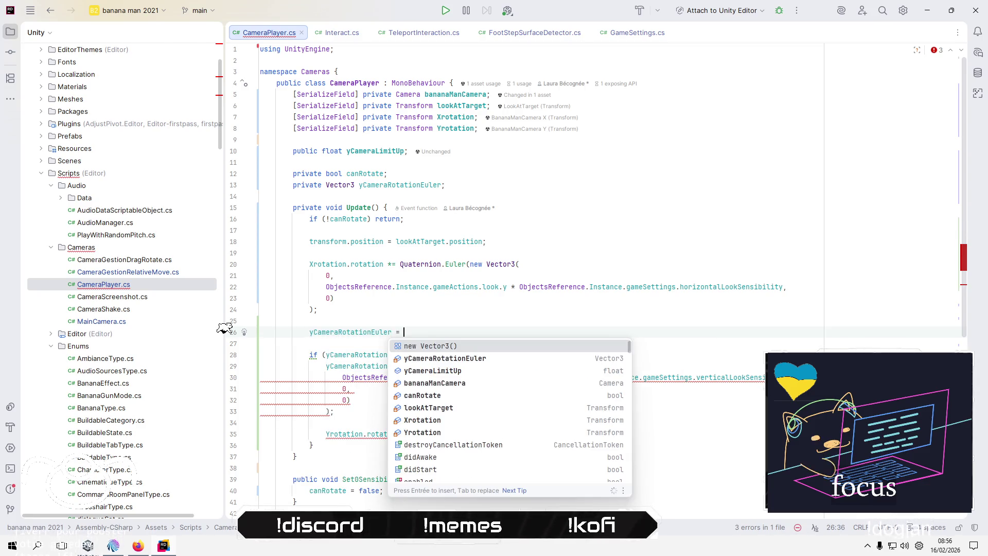
key("Down")
key("Return")
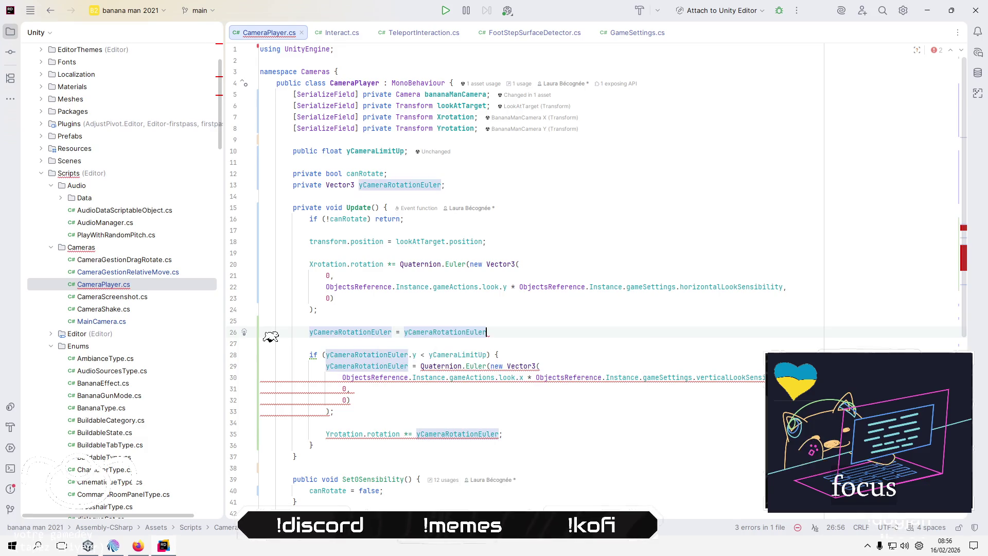
type(";")
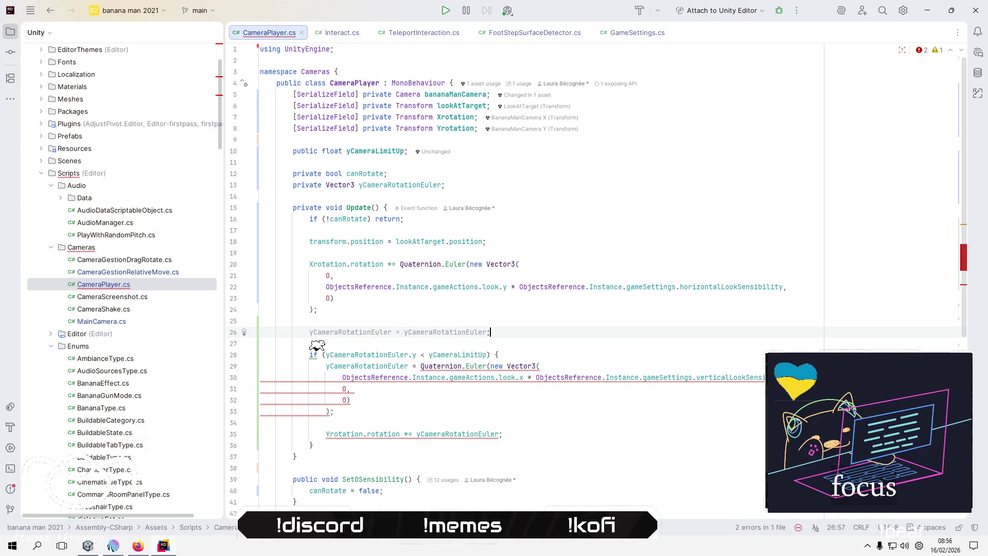
key("Down")
key("Down")
key("Down")
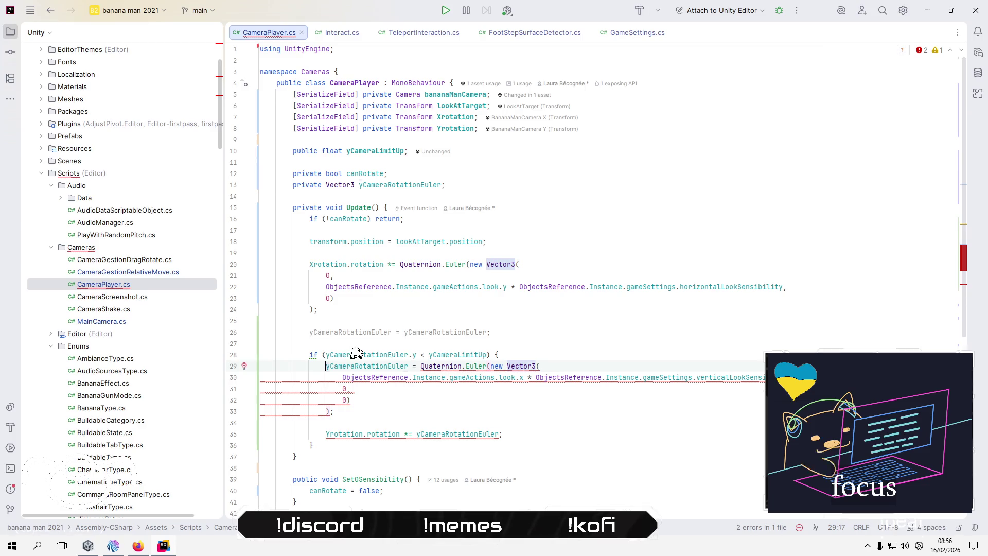
key("Home")
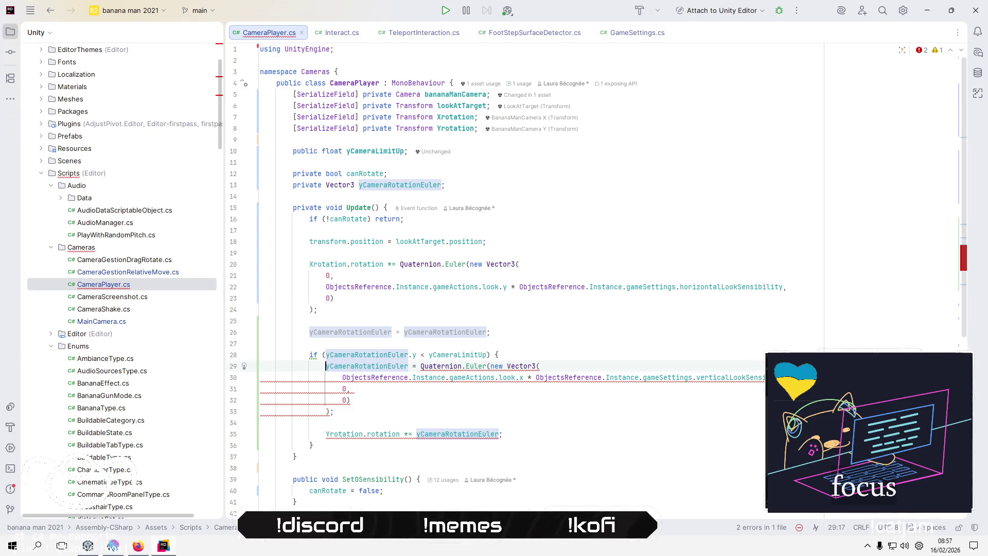
left_click(509, 354)
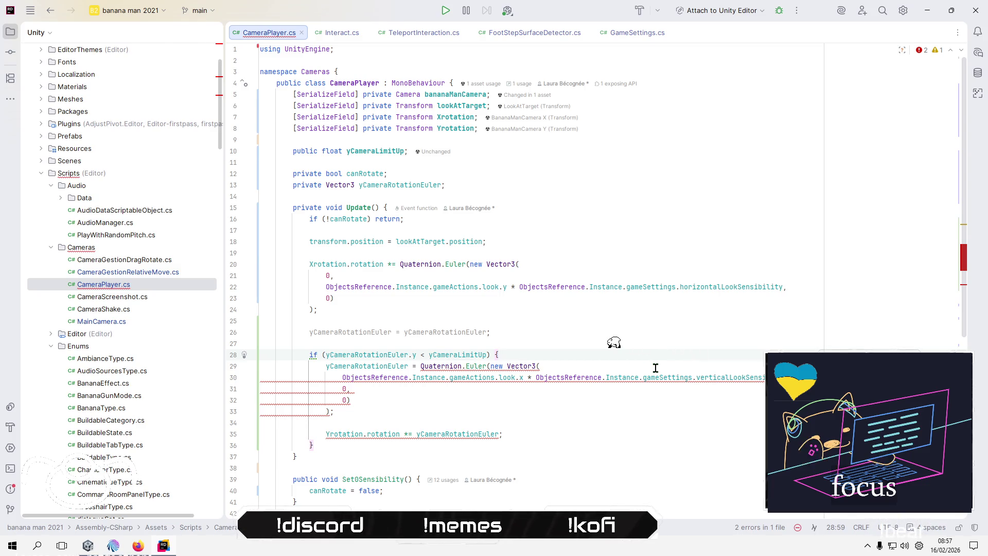
Move the new Vector3(...) expression out of Quaternion.Euler into a yCameraRotationEuler assignment inside the if block.
key("Return")
key("Return")
key("Up")
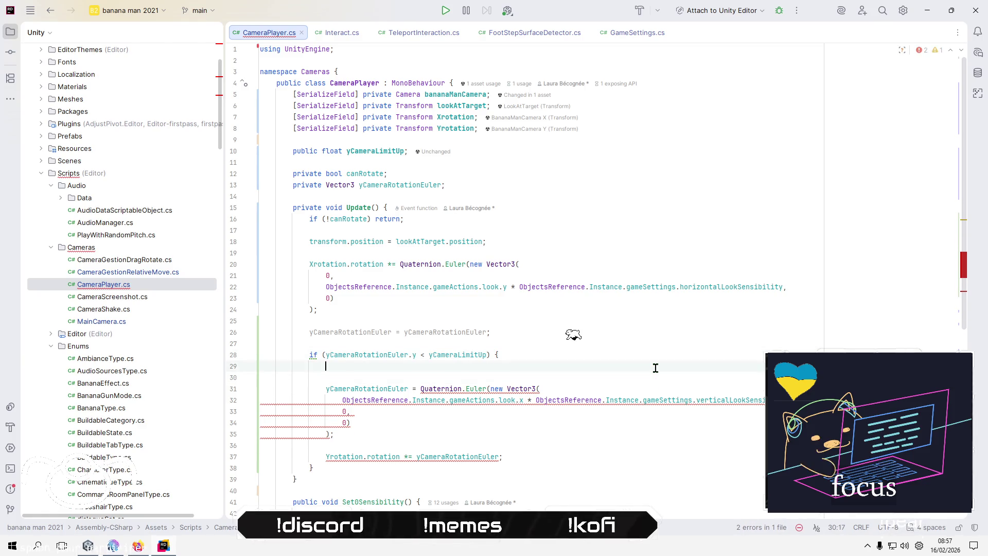
type("yc")
key("Return")
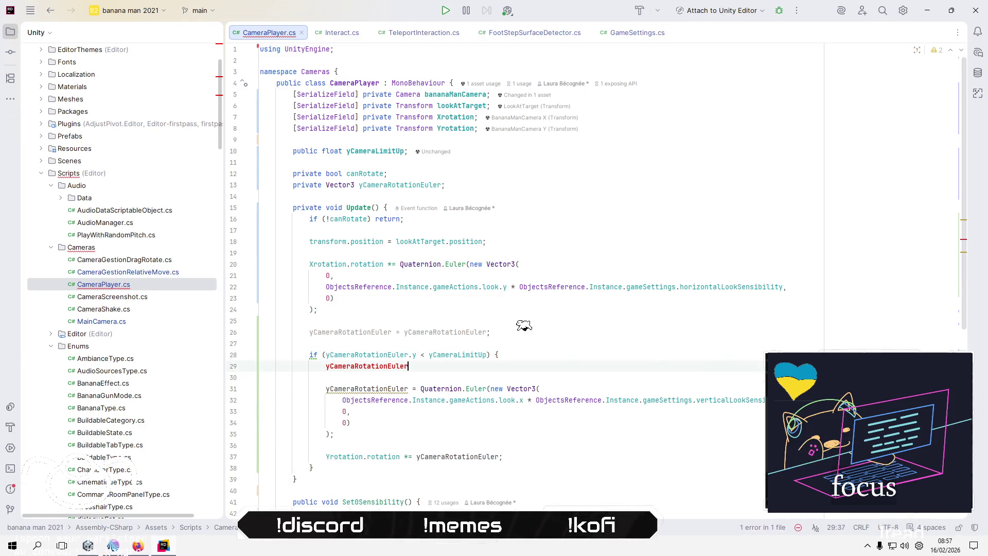
type("=")
key("Down")
key("Down")
key("Home")
key("Home")
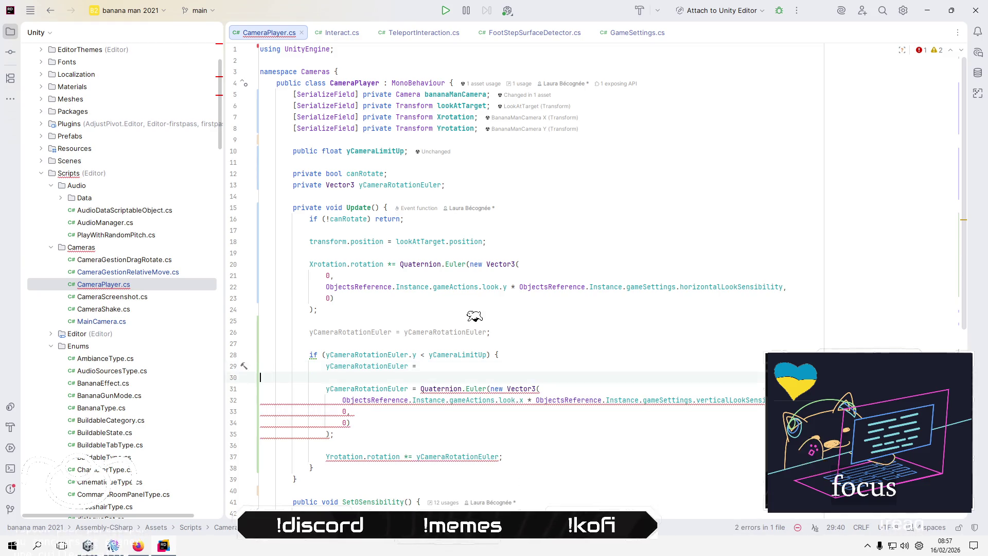
key("ctrl+Right")
key("ctrl+Right")
key("ctrl+Right")
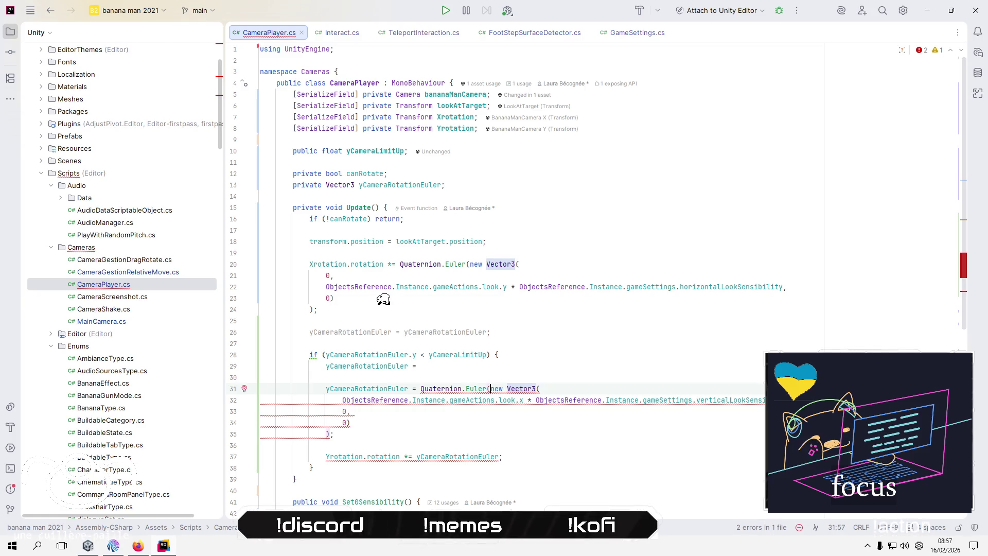
key("shift+Down")
key("shift+Down")
key("shift+Down")
key("ctrl+x")
key("Up")
key("Up")
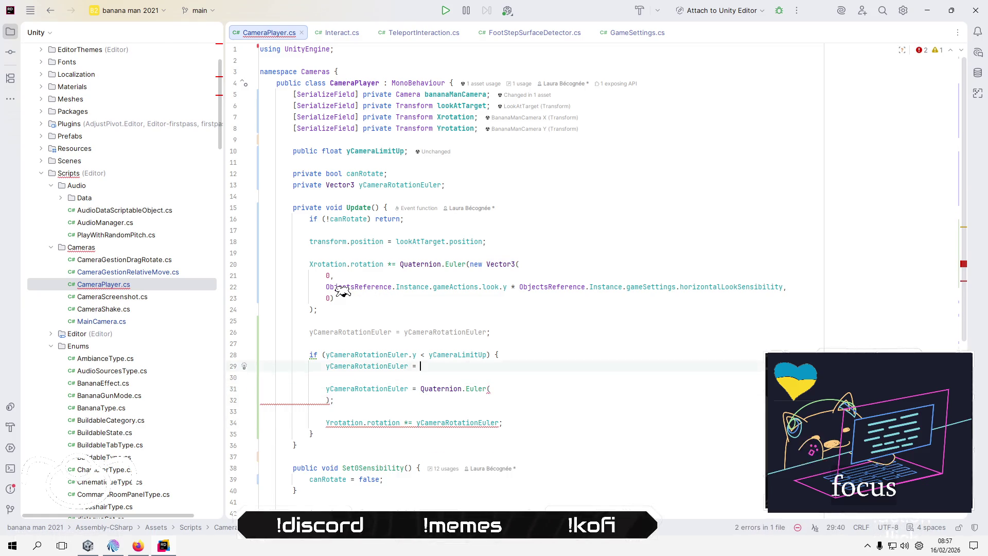
key("ctrl+v")
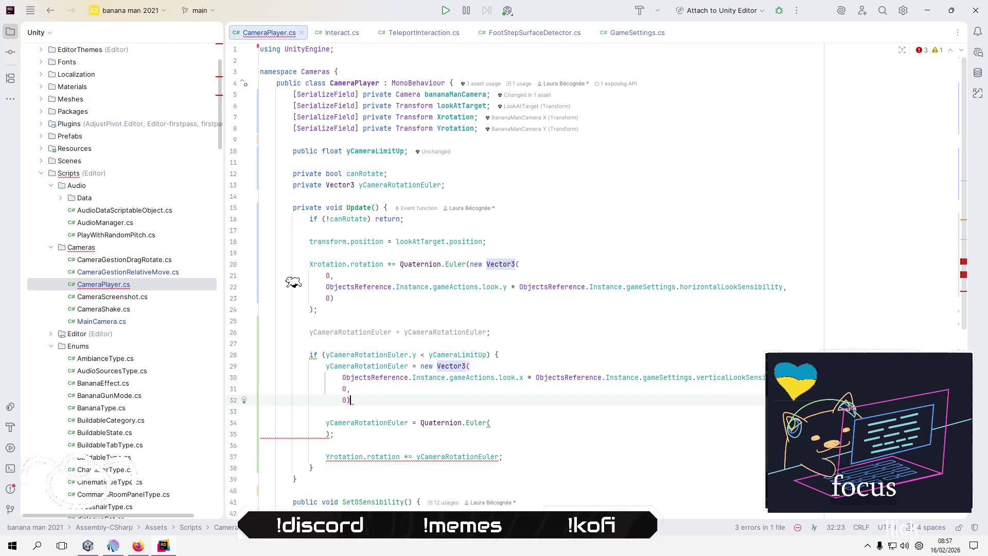
type(";")
Wrap the Yrotation multiplier in Quaternion.Euler(...) and delete the leftover lines 34–35.
key("Down")
key("Down")
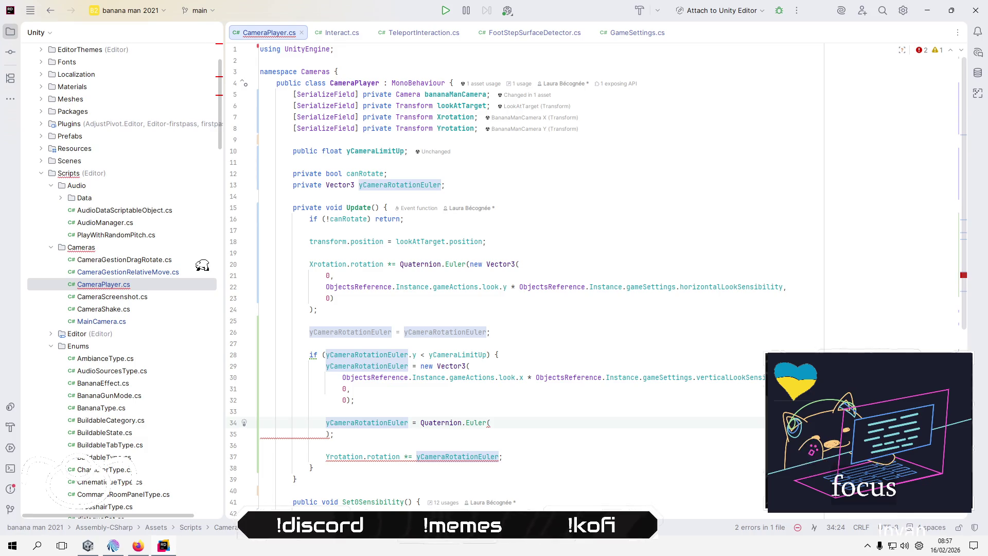
key("Right")
key("Right")
key("Right")
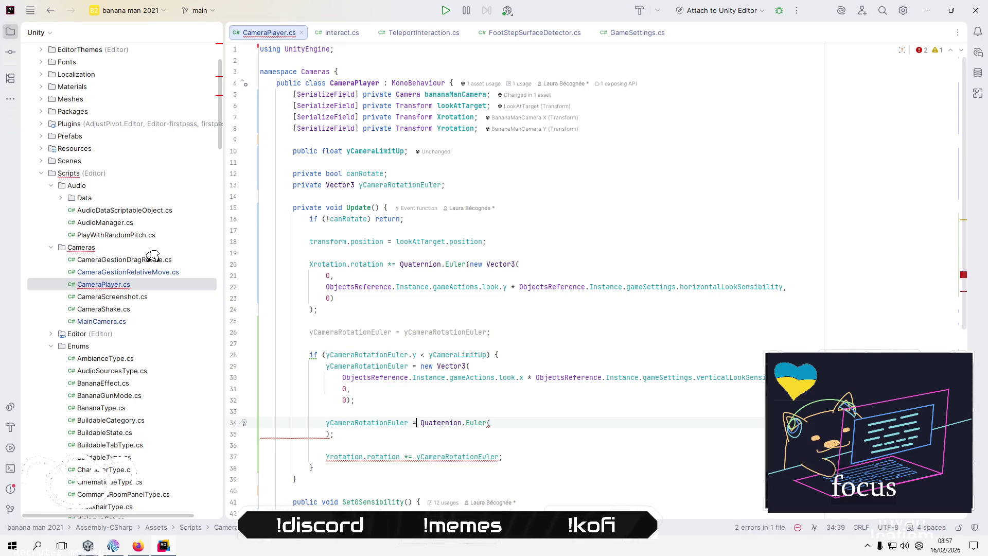
key("shift+End")
key("Delete")
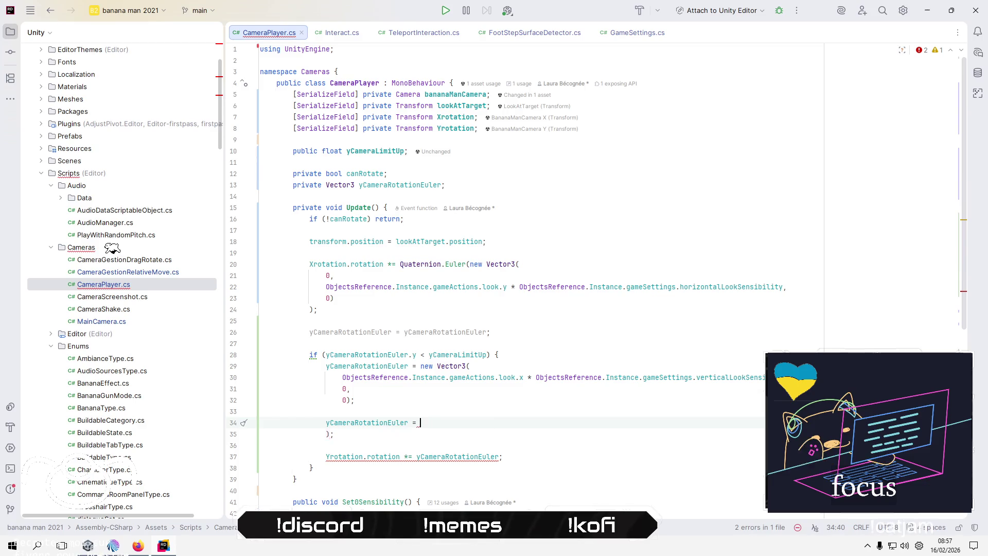
key("Down")
key("Down")
key("Down")
key("ctrl+v")
key("End")
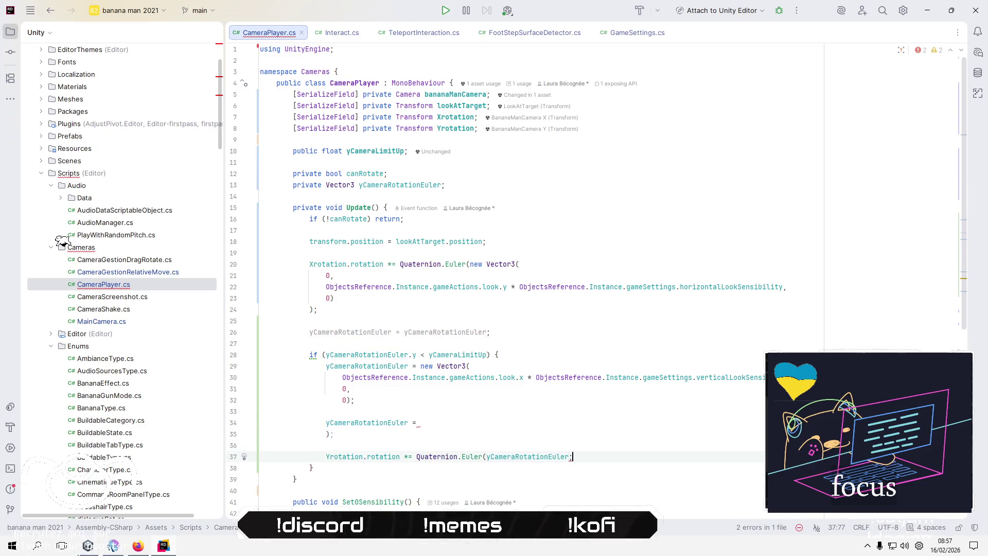
key("Left")
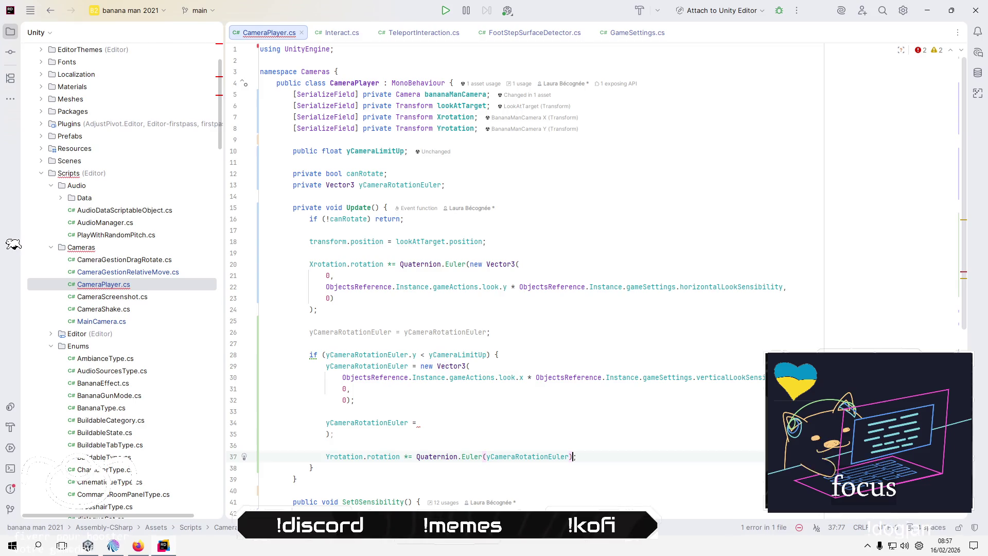
key("Up")
key("Home")
key("shift+Up")
key("shift+Up")
key("Delete")
key("BackSpace")
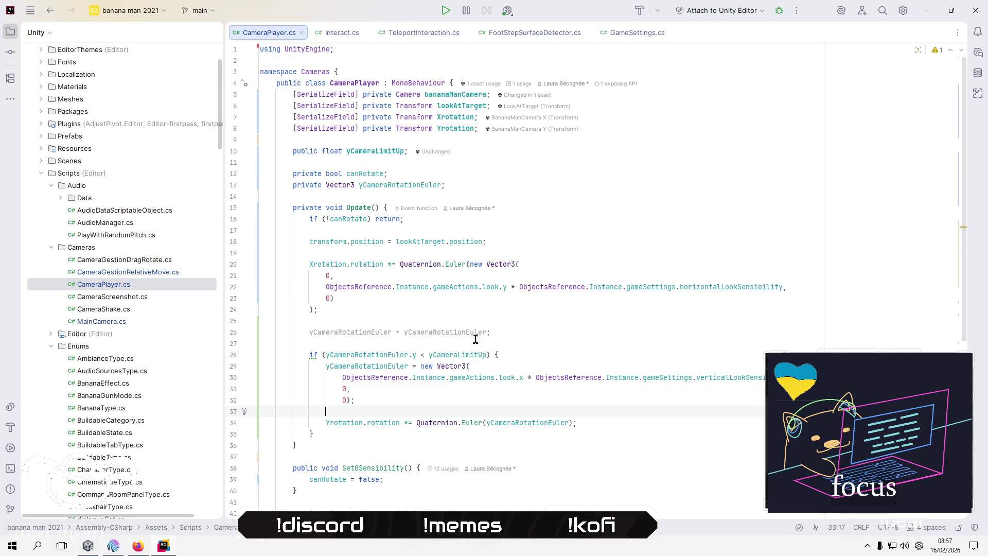
Replace the right side of line 26's assignment with the new Vector3 expression.
left_click(338, 332)
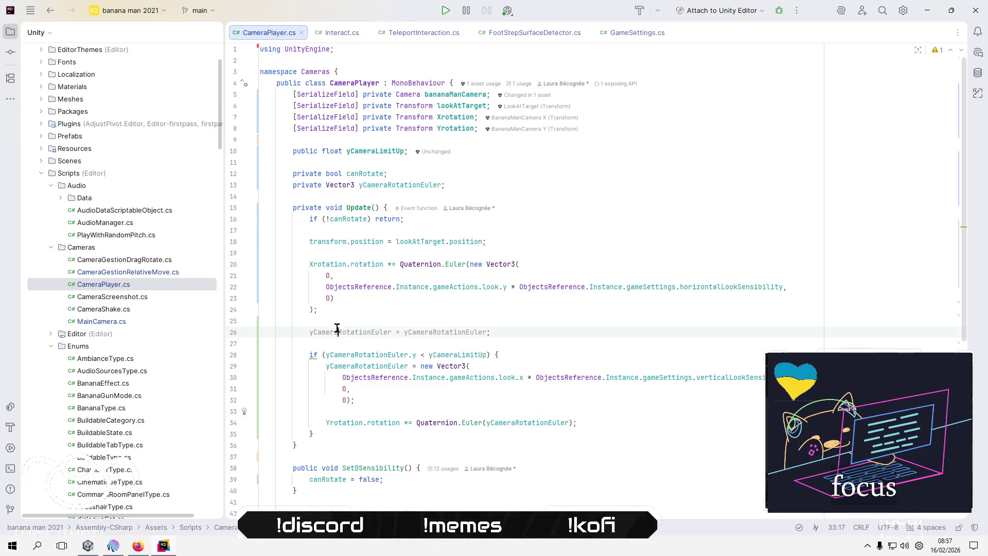
left_click(420, 365)
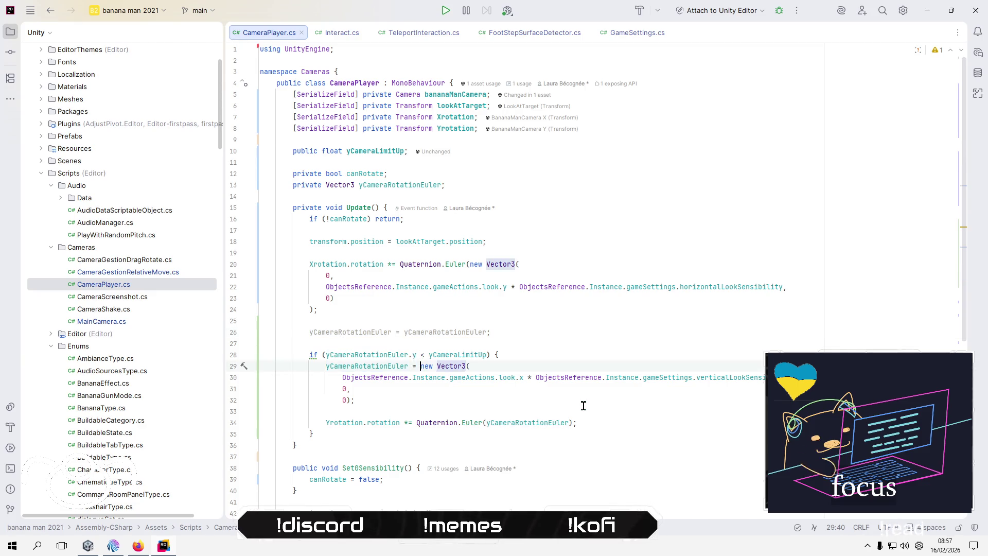
left_click(356, 401, "shift")
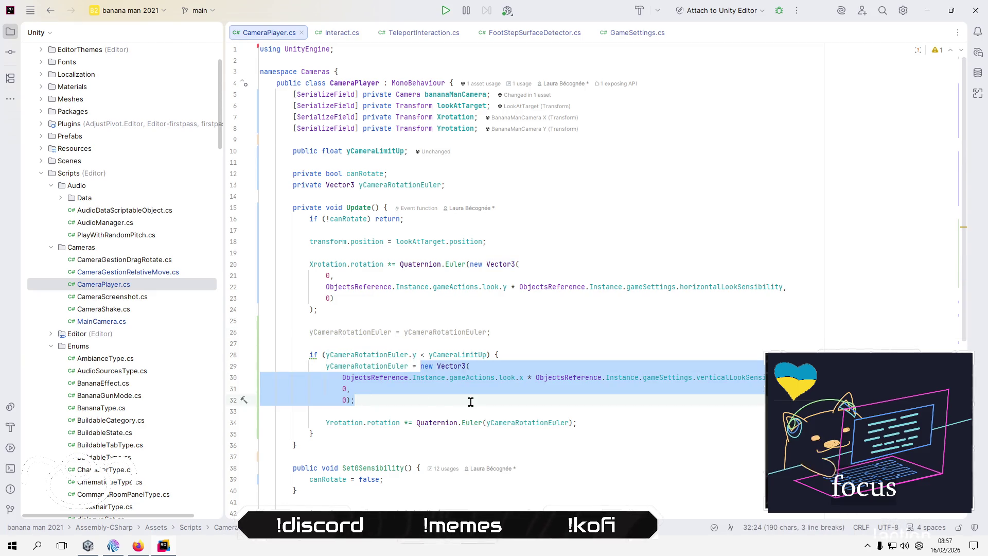
key("BackSpace")
double_click(441, 332)
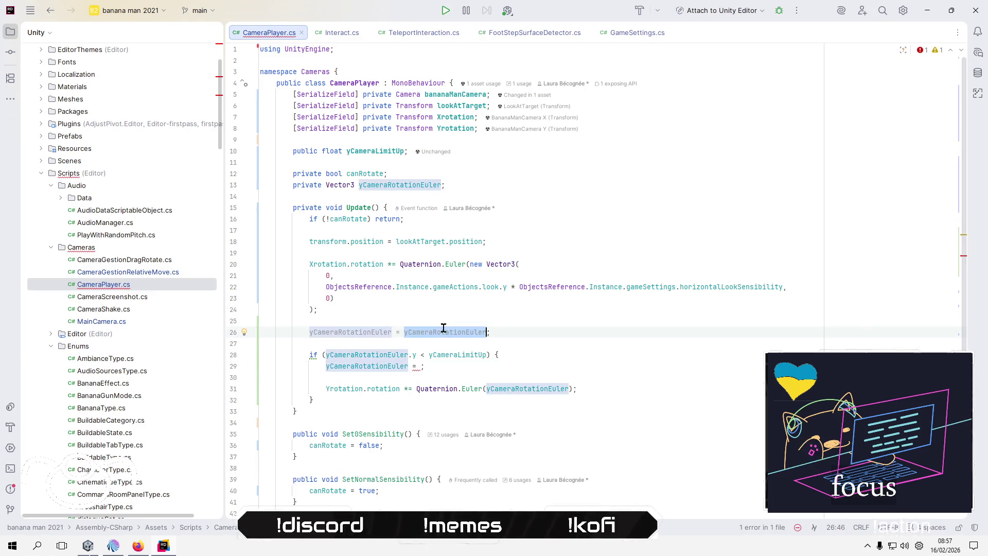
key("ctrl+v")
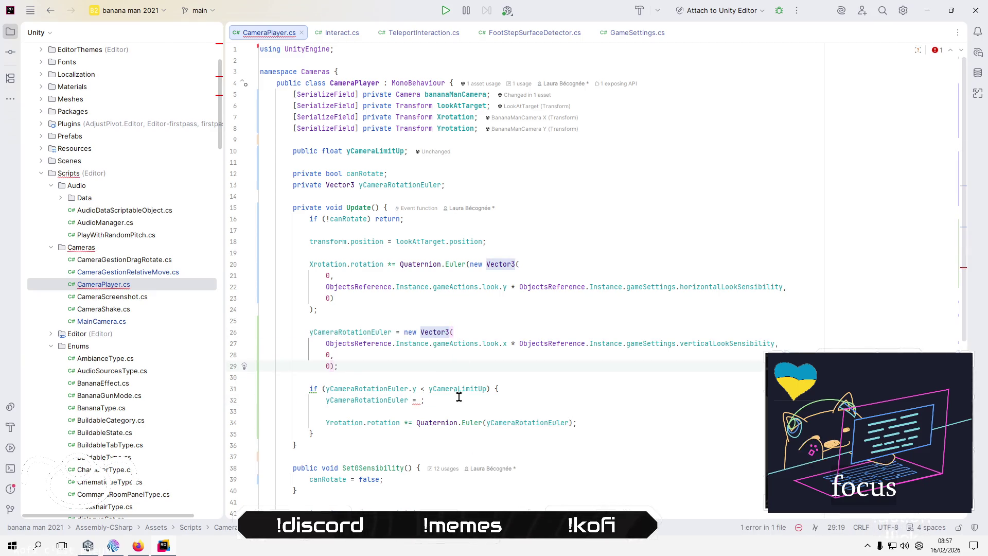
Remove Quaternion.Euler(yCameraRotationEuler) from the Yrotation line, leaving both if-block right sides empty.
left_click(421, 400)
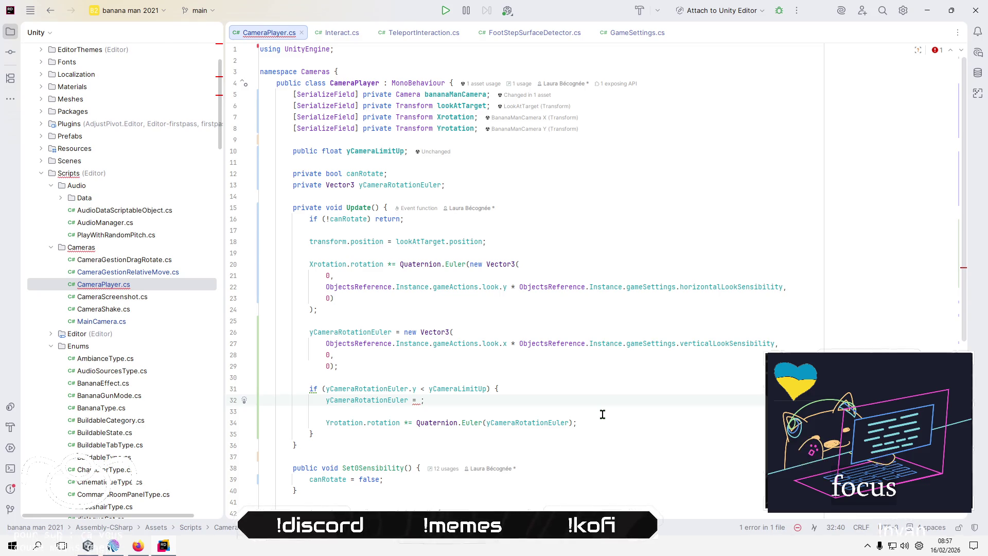
key("Down")
key("Down")
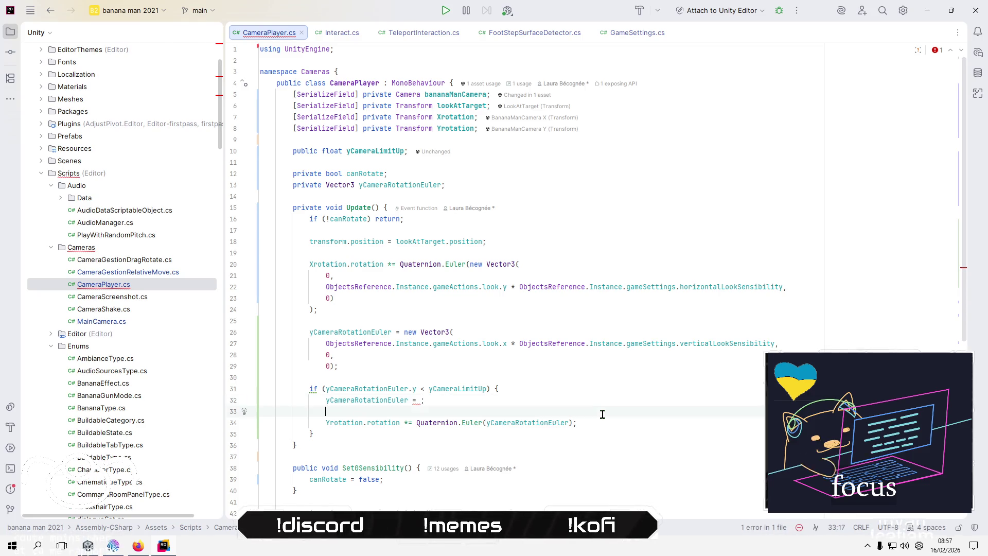
key("ctrl+w")
key("ctrl+w")
key("ctrl+w")
key("ctrl+x")
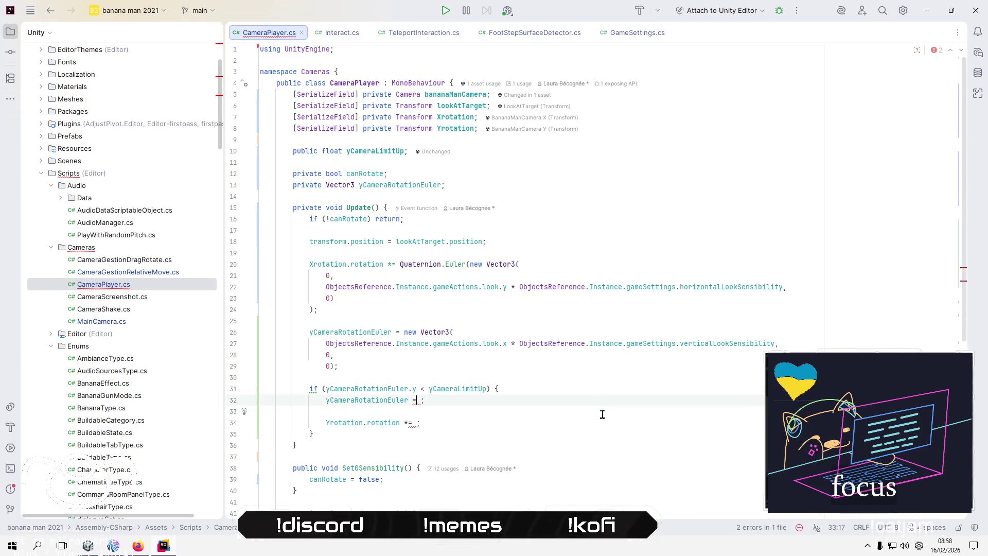
key("Up")
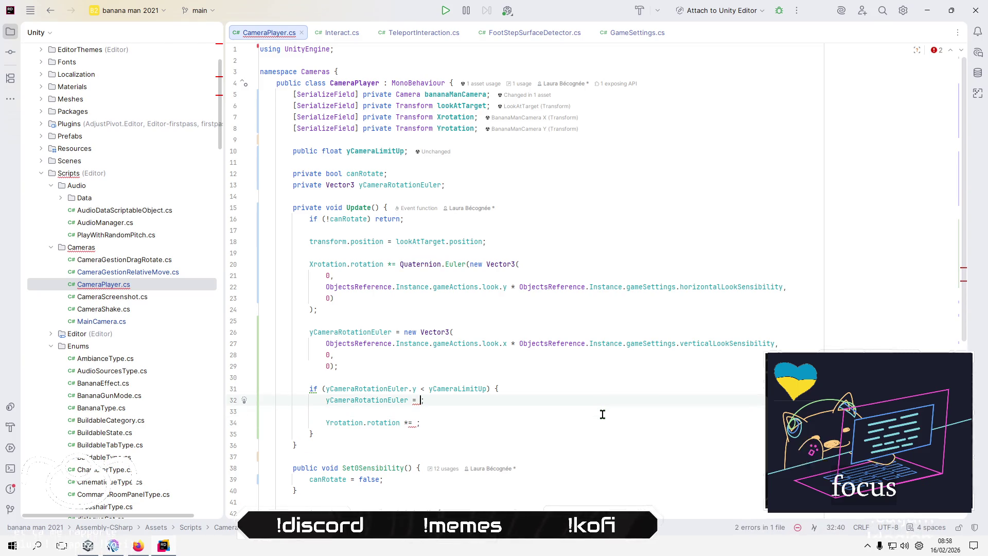
left_click(468, 183)
Declare a new private Quaternion yCameraRotation field below the existing fields.
key("Return")
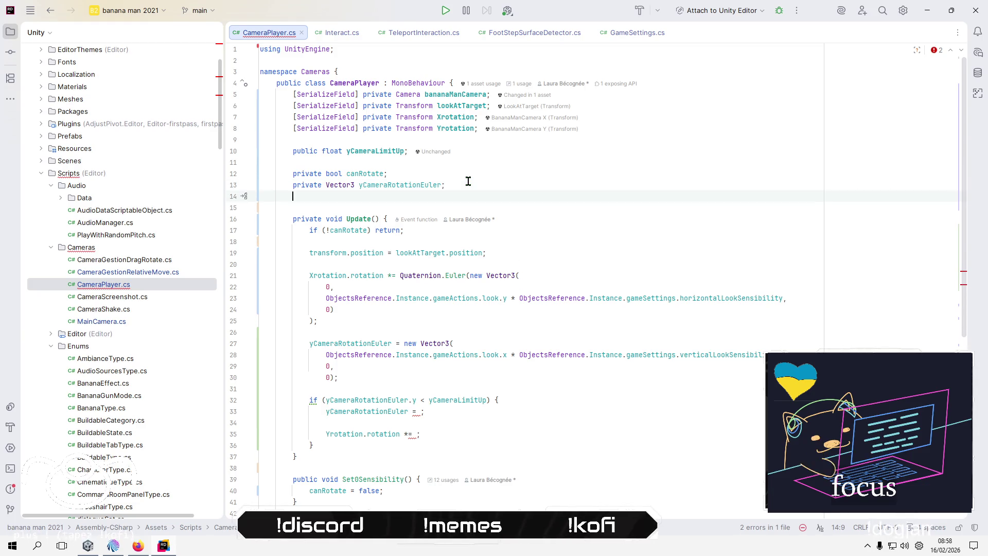
type("pr")
key("Return")
type("private W")
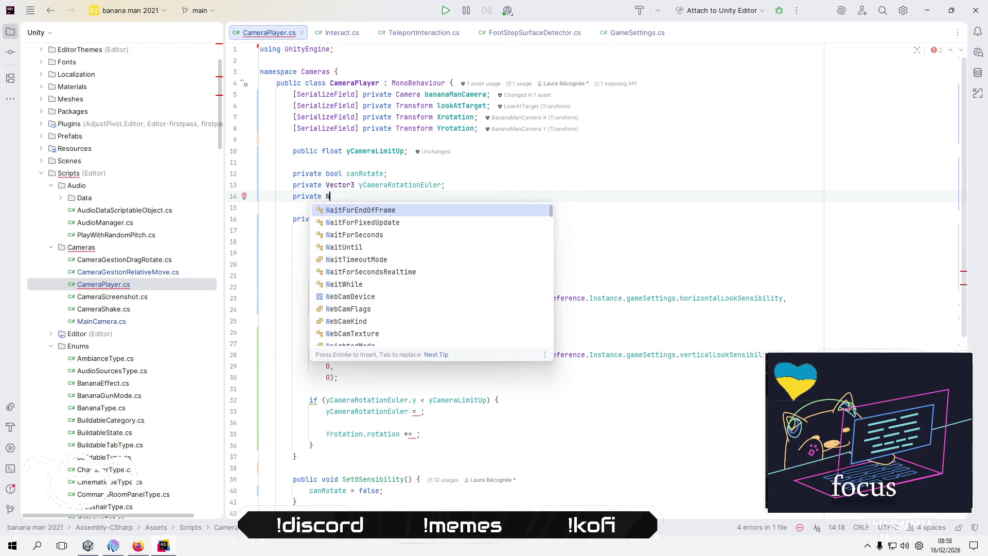
key("BackSpace")
type("Qu")
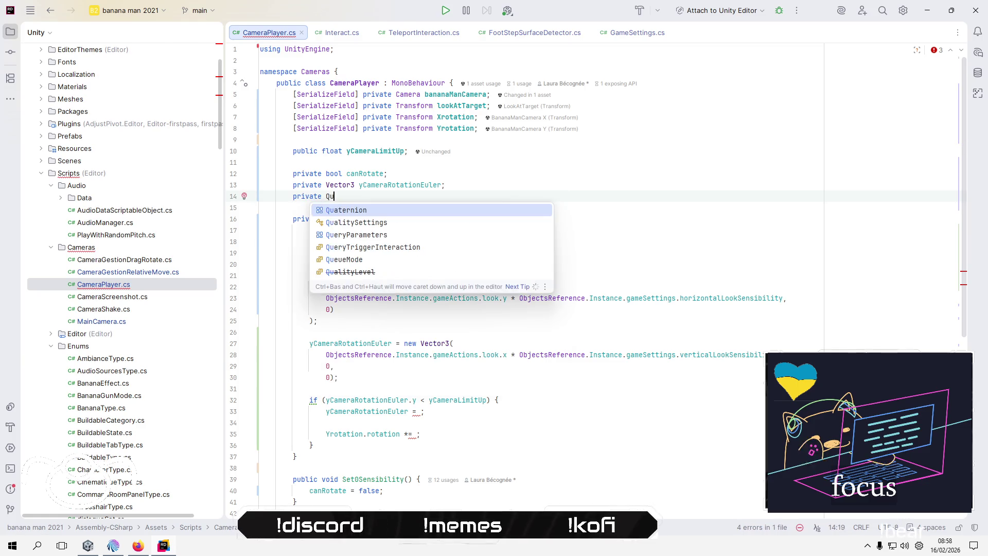
key("Return")
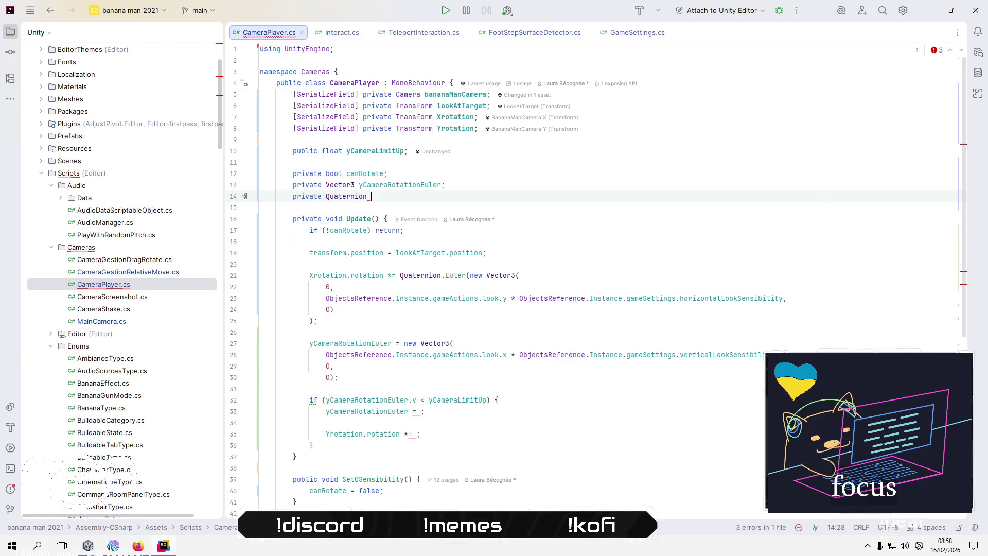
type("yCameraRotation")
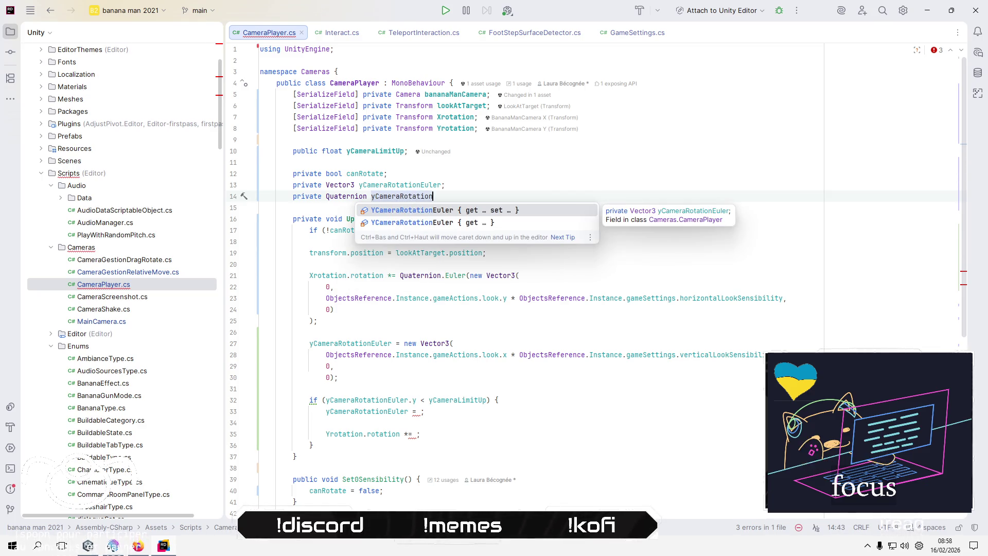
type(";")
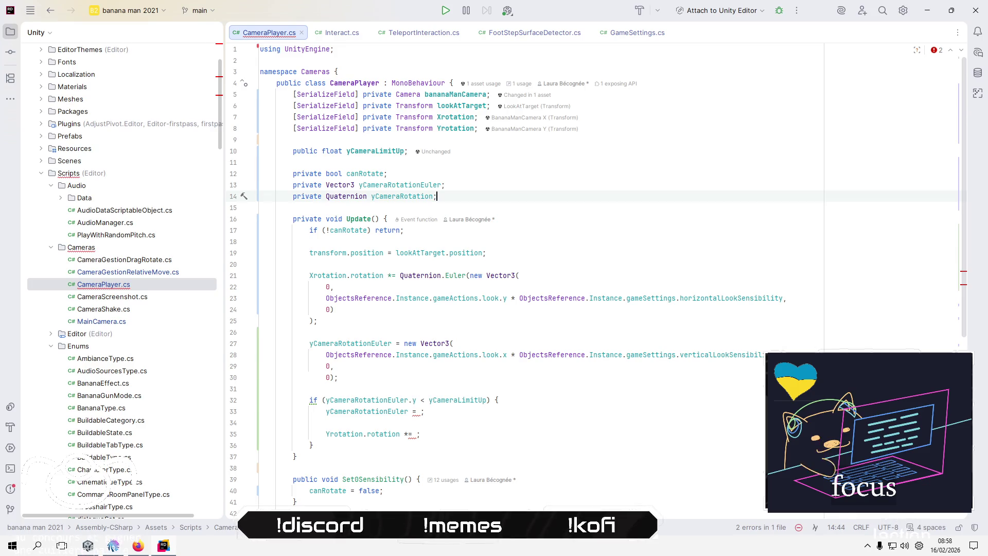
Make line 33 read yCameraRotation = Quaternion.Euler(yCameraRotationEuler).
key("Down")
key("Down")
key("Down")
key("Left")
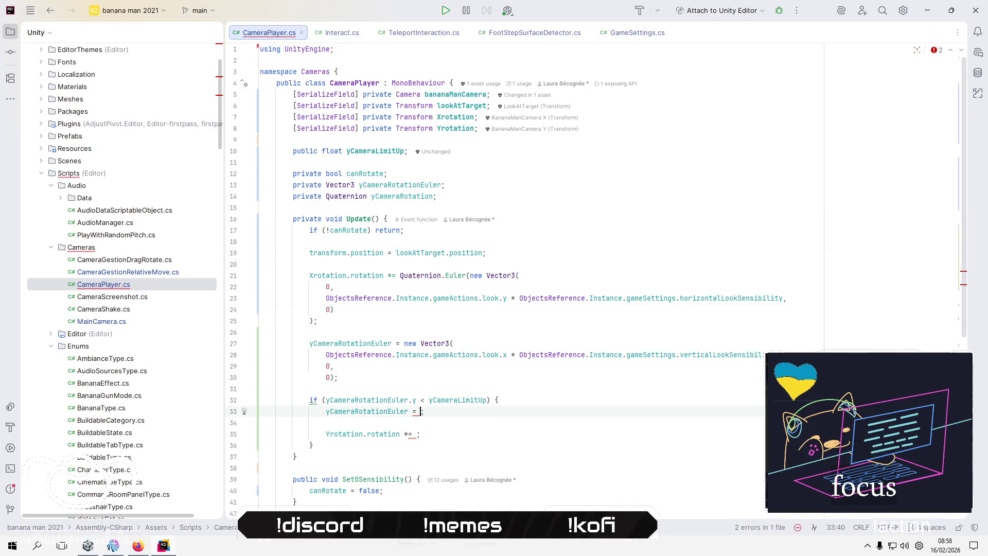
key("Left")
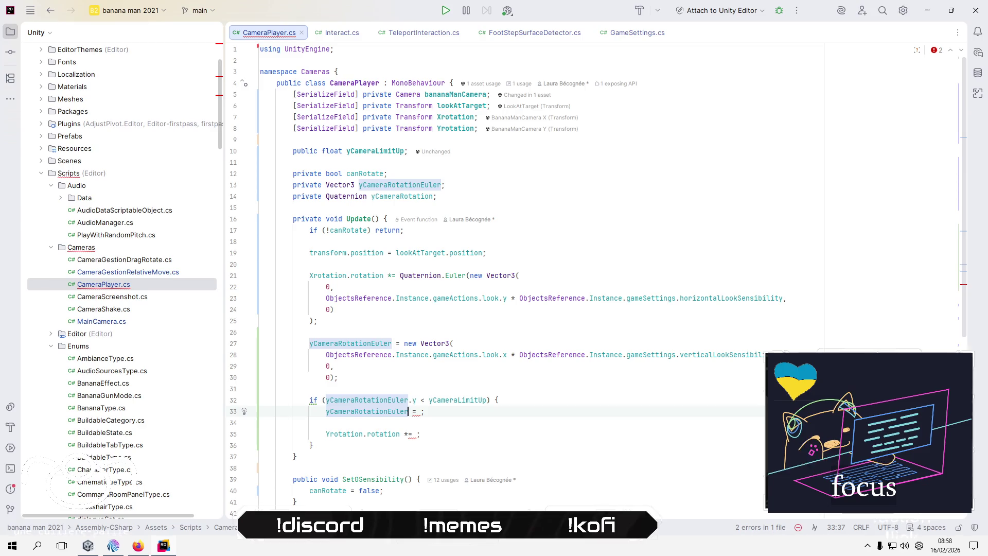
key("BackSpace")
key("BackSpace")
key("Right")
key("Right")
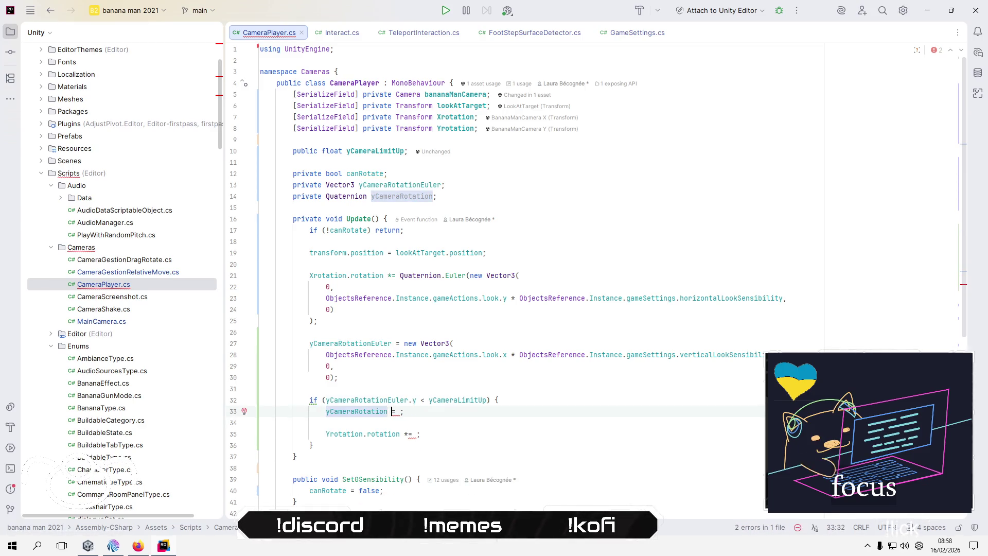
type("q")
key("Return")
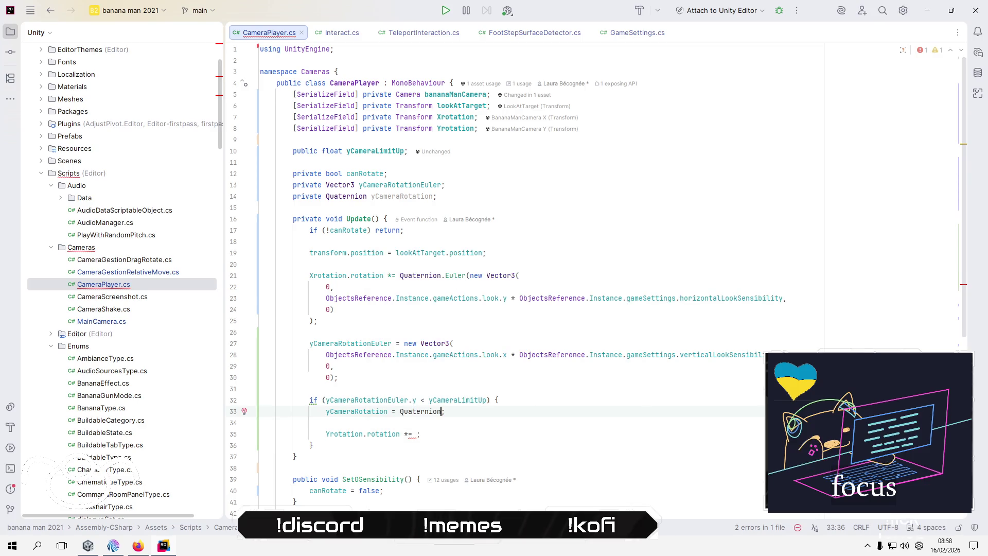
type(".E")
key("Return")
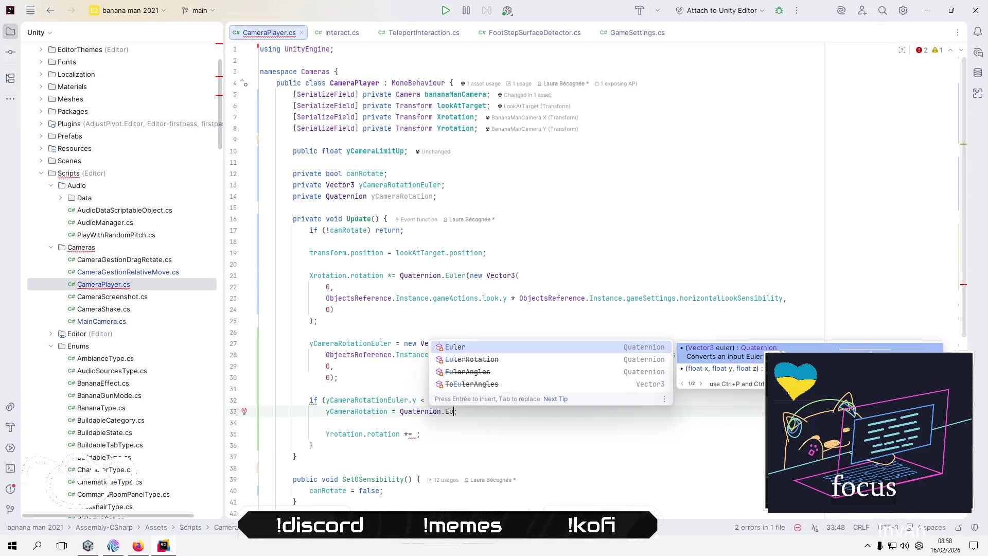
key("Escape")
type("ler(")
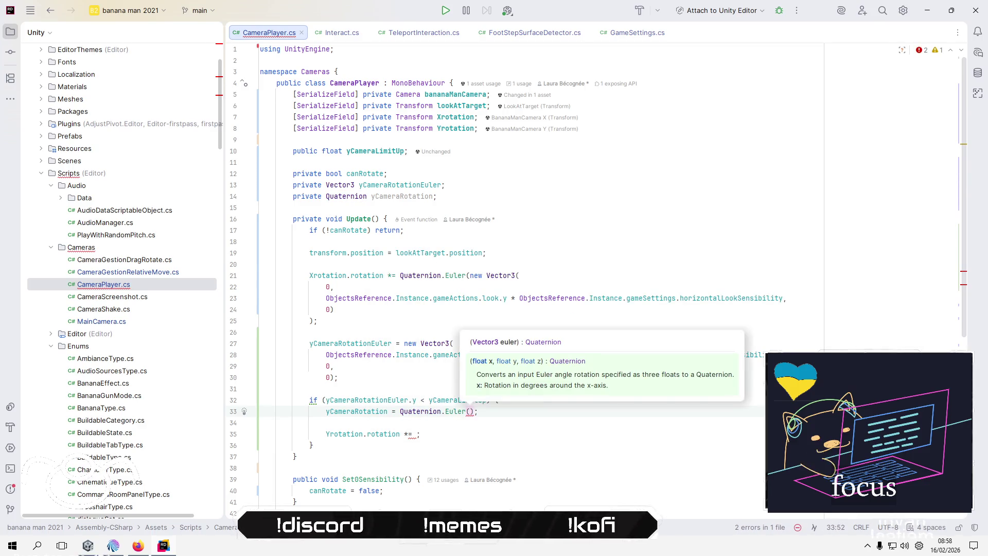
type("y")
key("Return")
Complete the Yrotation line as Yrotation.rotation *= yCameraRotation.
key("Down")
key("Down")
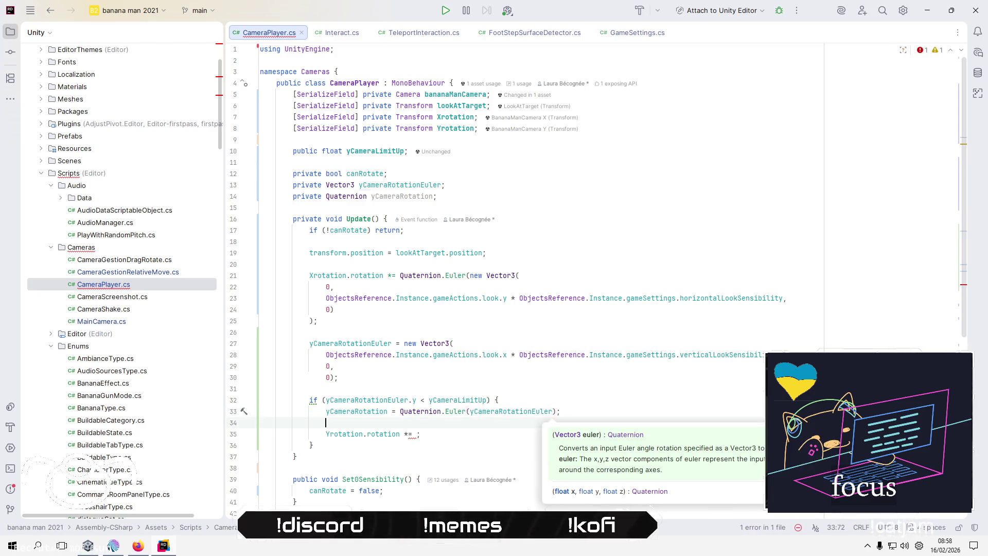
type("y")
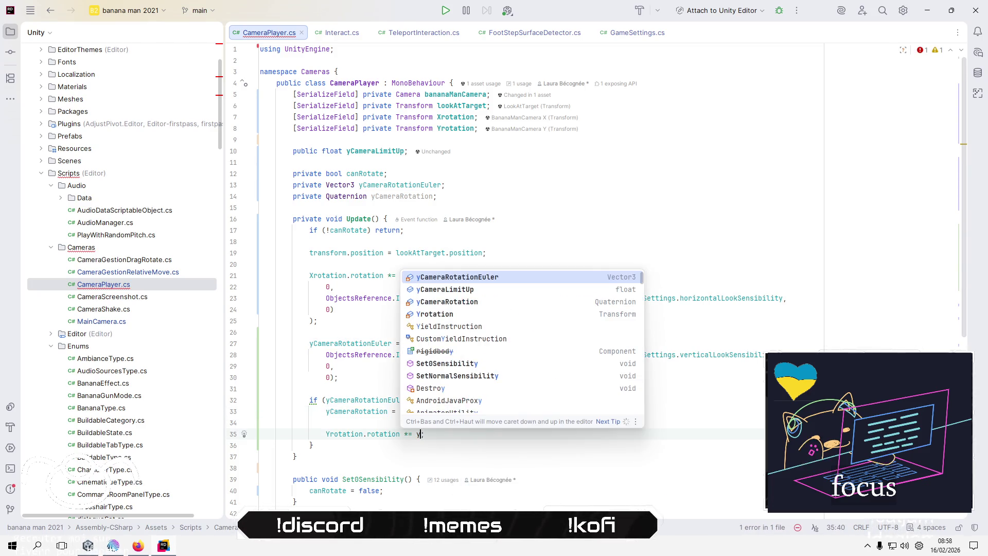
type("CameraRotation")
key("Return")
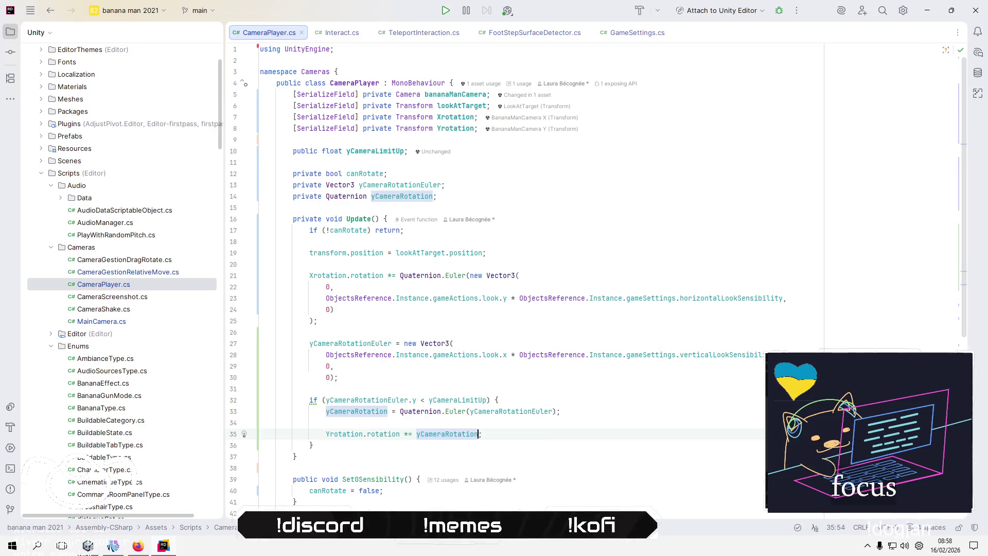
key("Up")
key("Up")
key("Up")
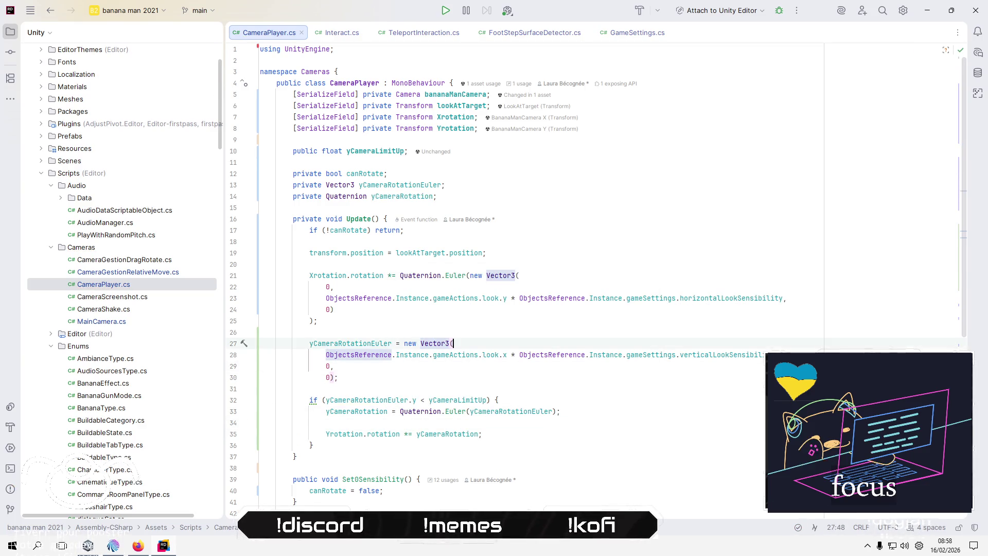
key("Down")
key("Down")
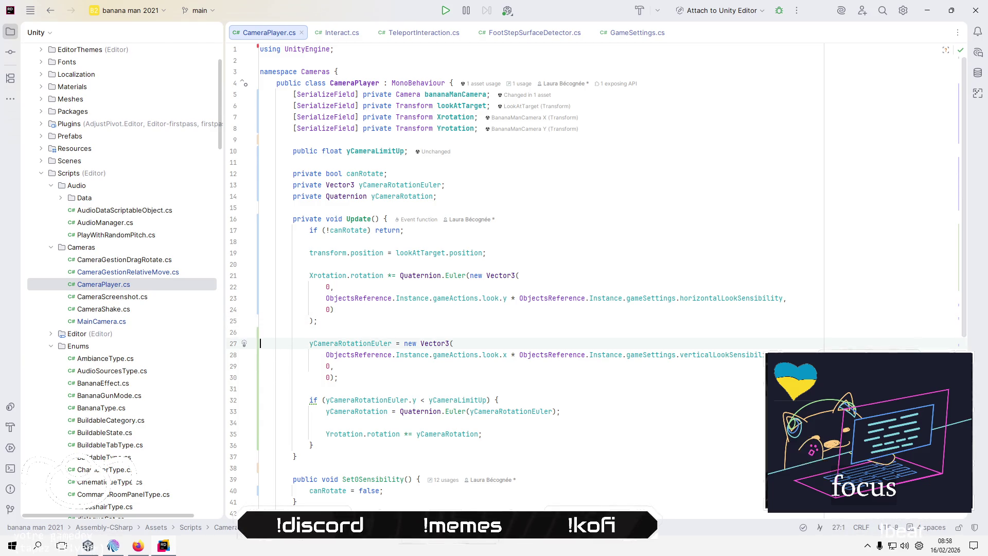
left_click(261, 355)
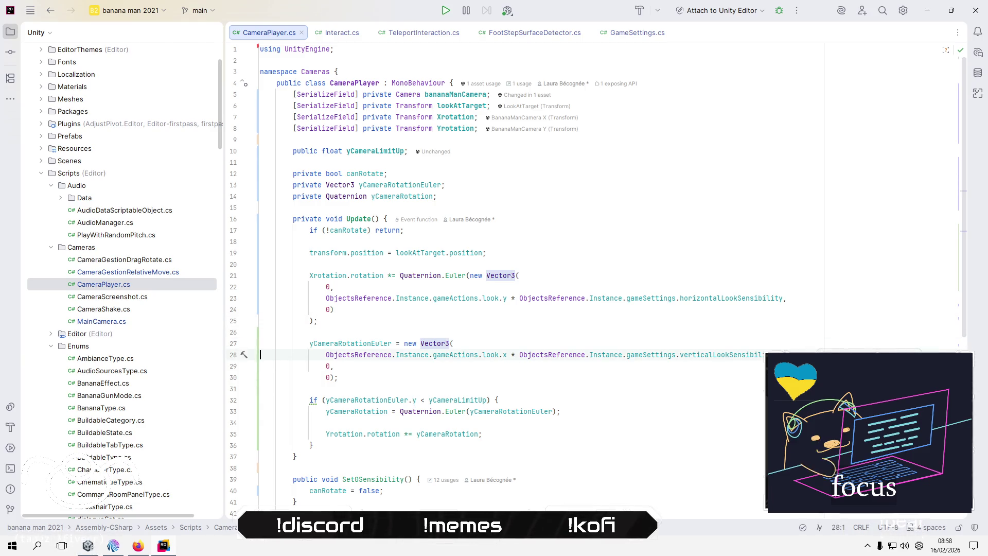
key("Down")
key("Down")
key("Down")
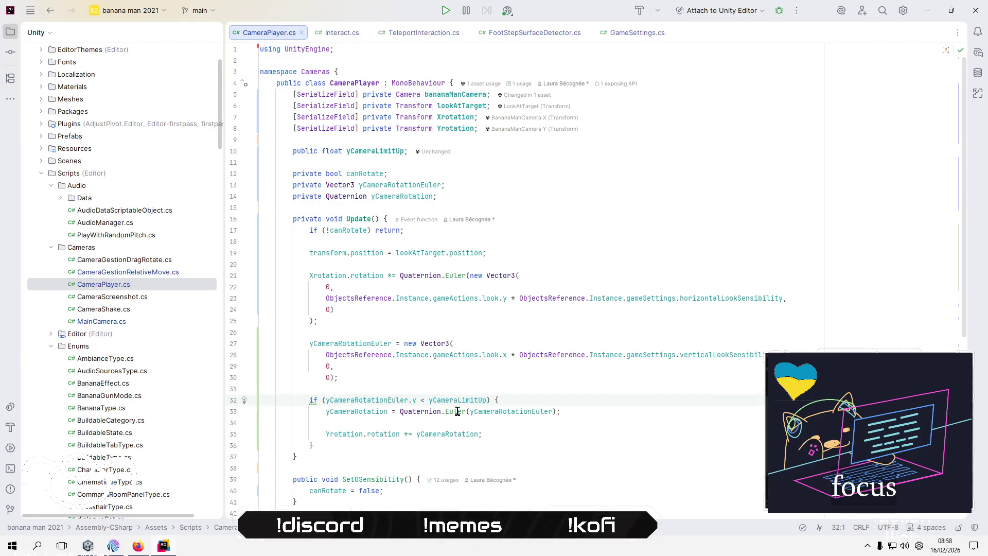
mouse_move(457, 412)
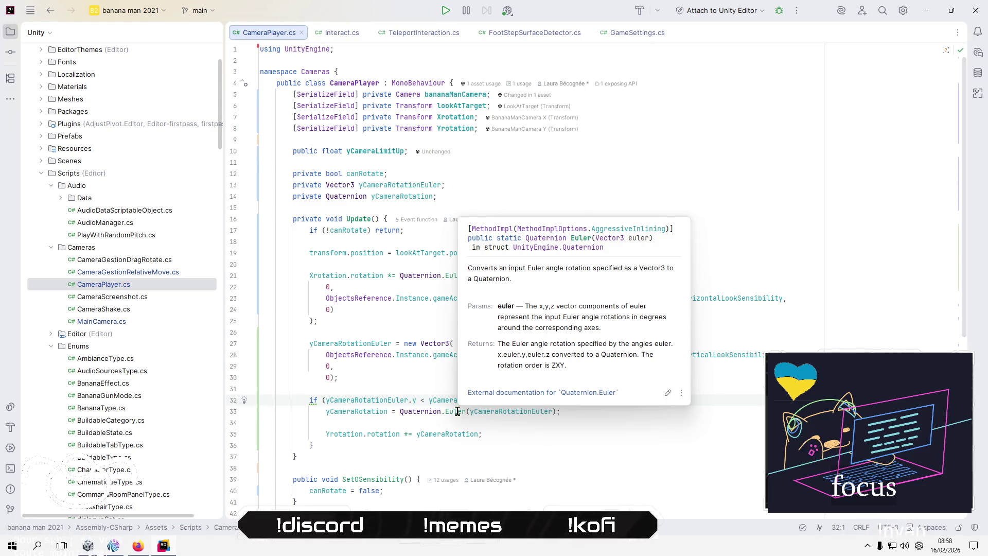
left_click(421, 389)
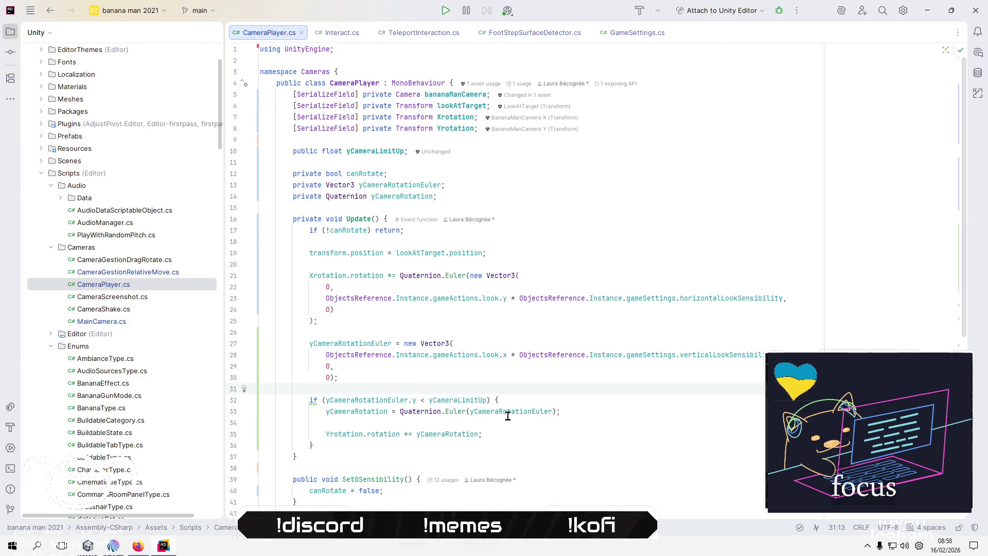
left_click(371, 412)
left_click(397, 389)
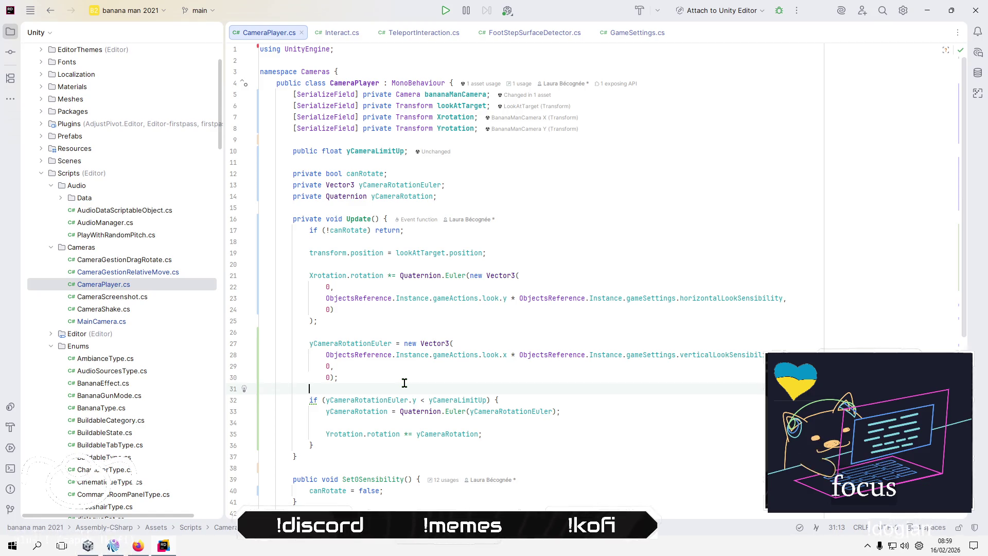
left_click(399, 412)
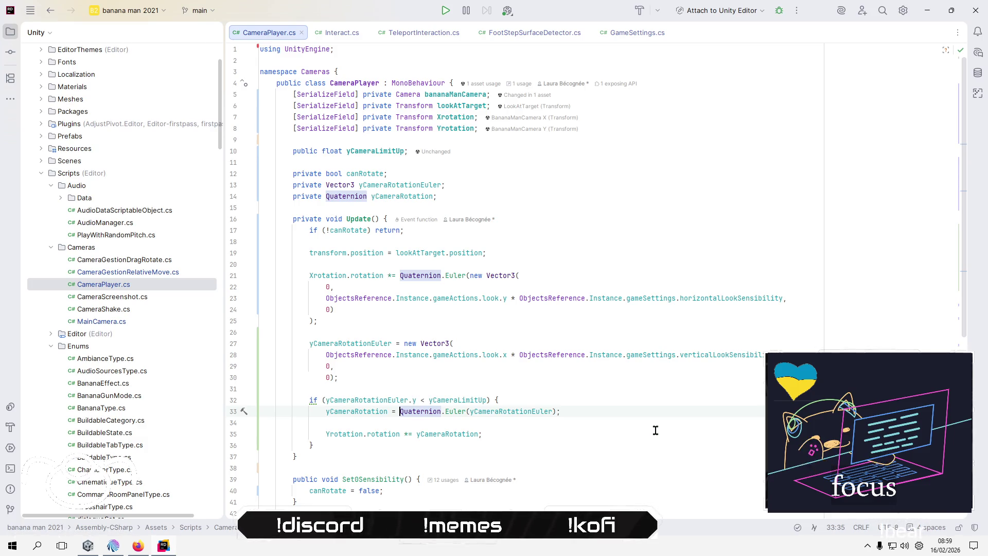
Move Quaternion.Euler(yCameraRotationEuler) from line 33 to replace yCameraRotation on the Yrotation line.
key("ctrl+w")
key("ctrl+w")
key("ctrl+w")
key("ctrl+x")
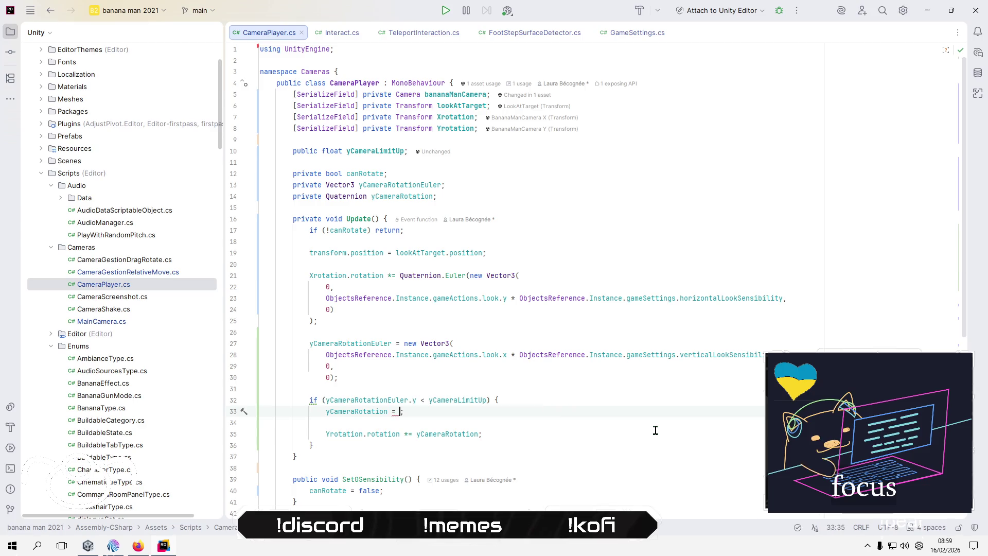
key("Down")
key("Down")
key("End")
key("Left")
key("ctrl+shift+Left")
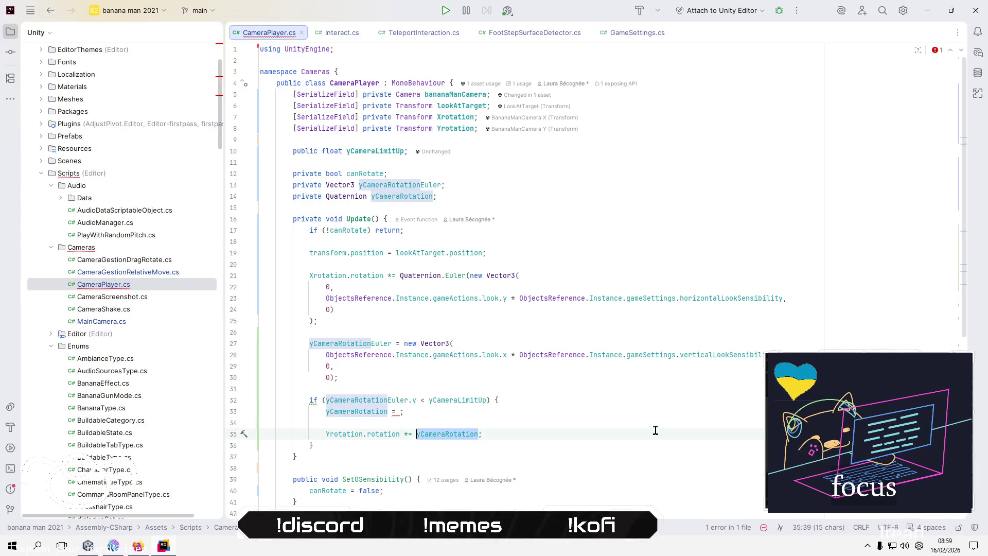
key("ctrl+v")
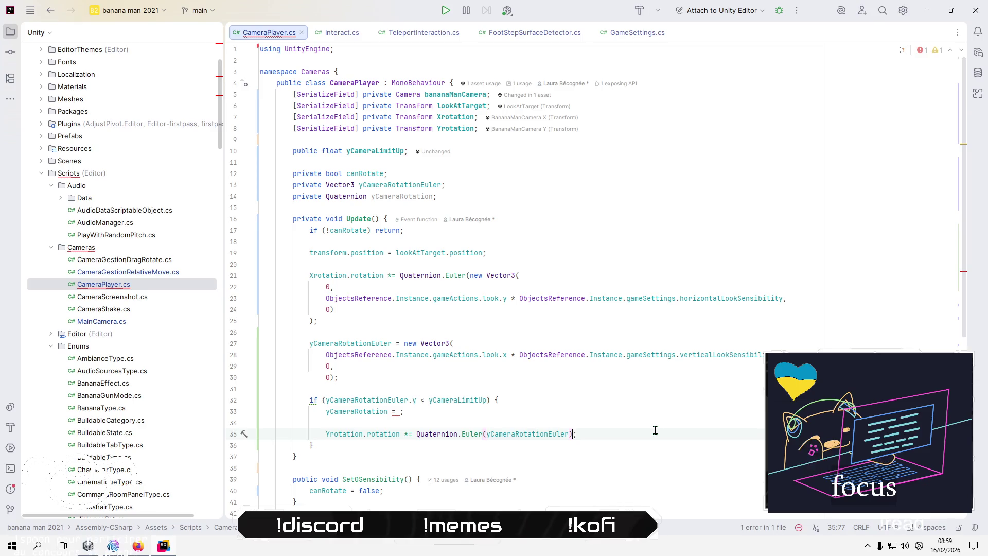
Delete the empty yCameraRotation assignment and the unused yCameraRotation field, then return to Unity.
key("Up")
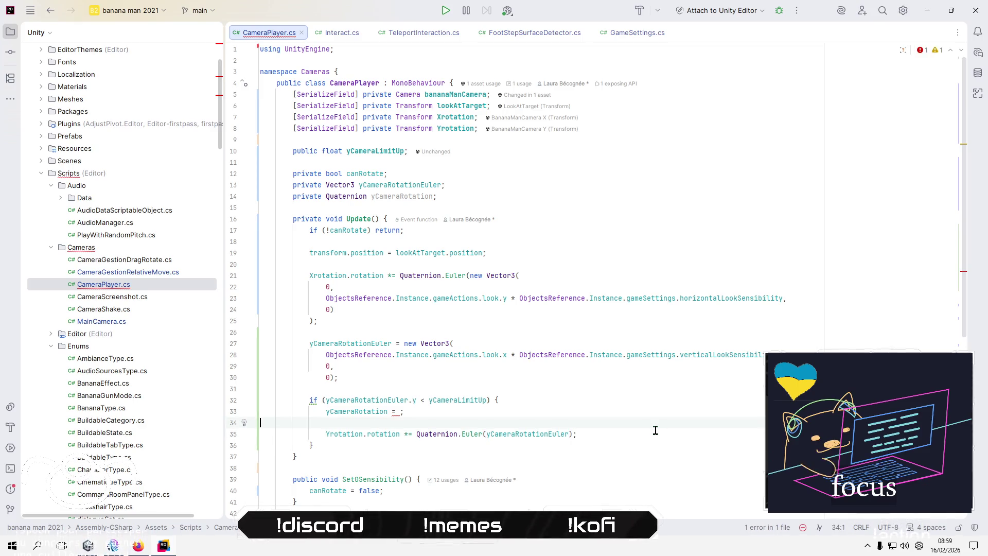
key("Up")
key("shift+Down")
key("shift+Down")
key("Delete")
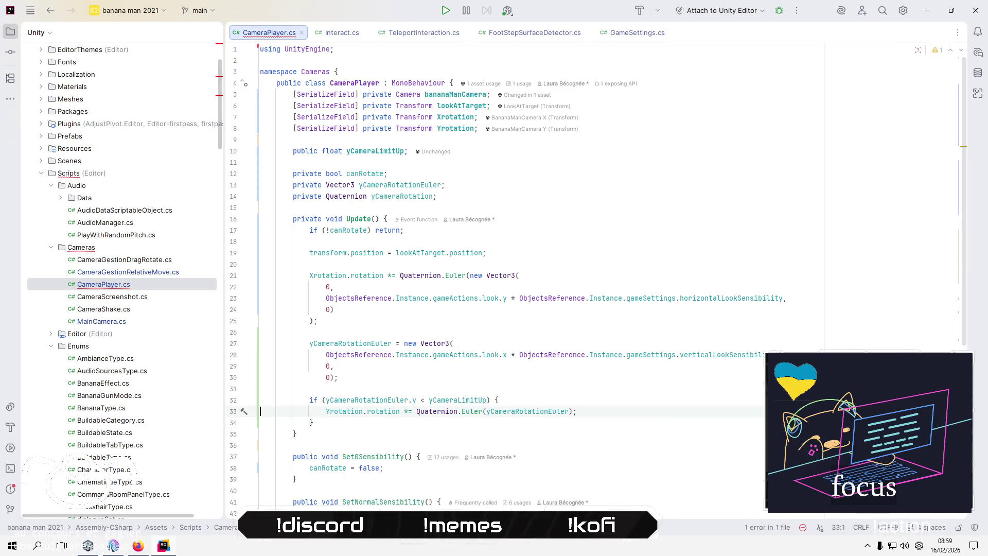
key("Up")
key("Up")
key("Up")
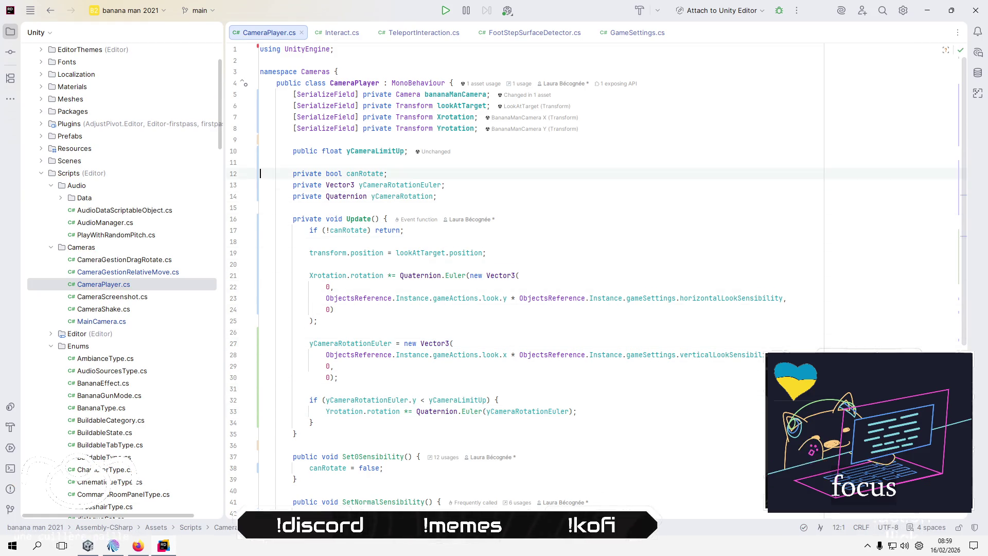
key("Down")
key("Down")
key("shift+Down")
key("Delete")
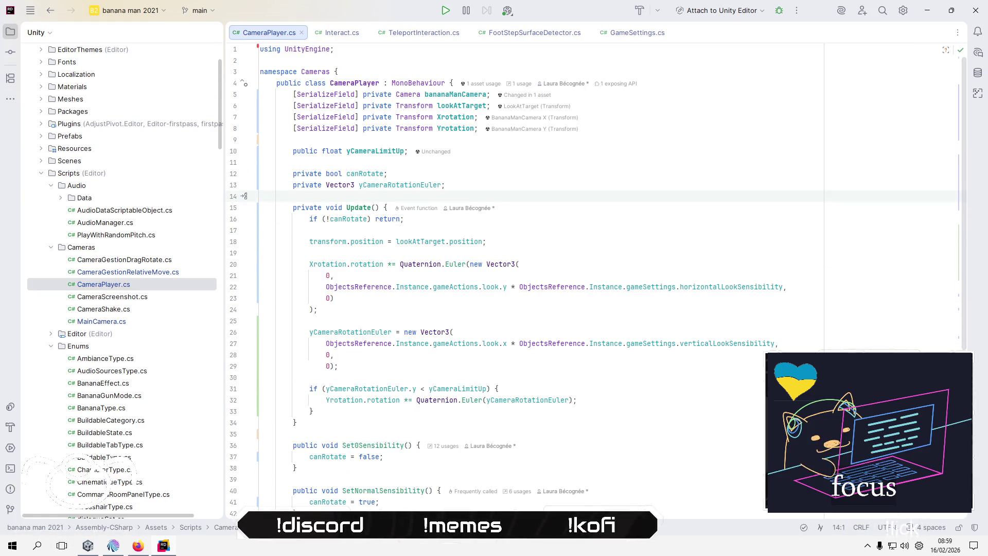
left_click(507, 302)
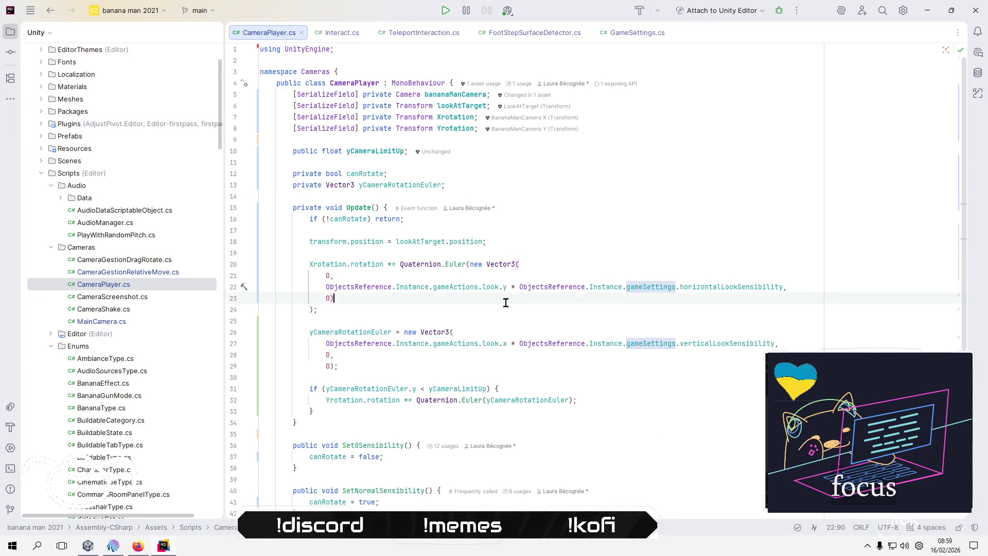
key("alt+Tab")
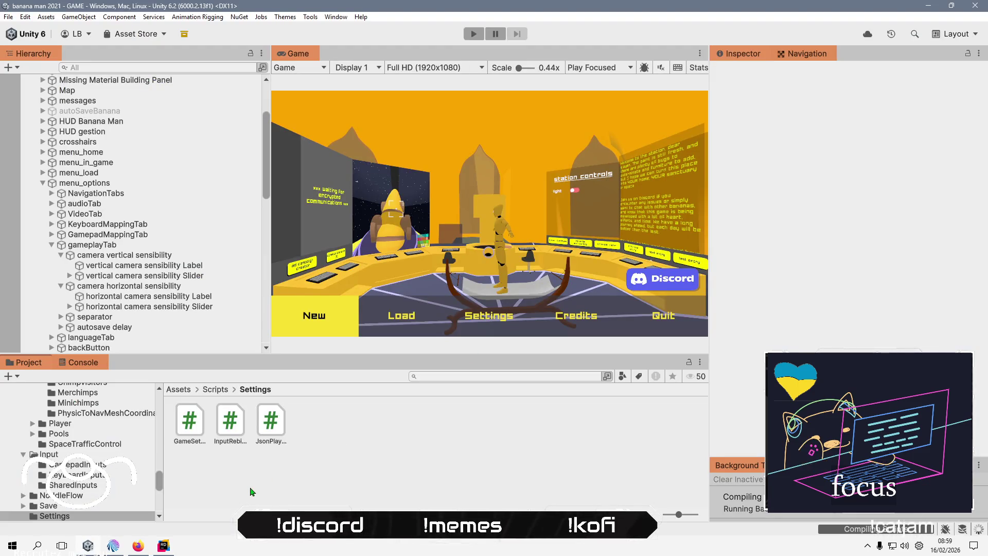
left_click(463, 258)
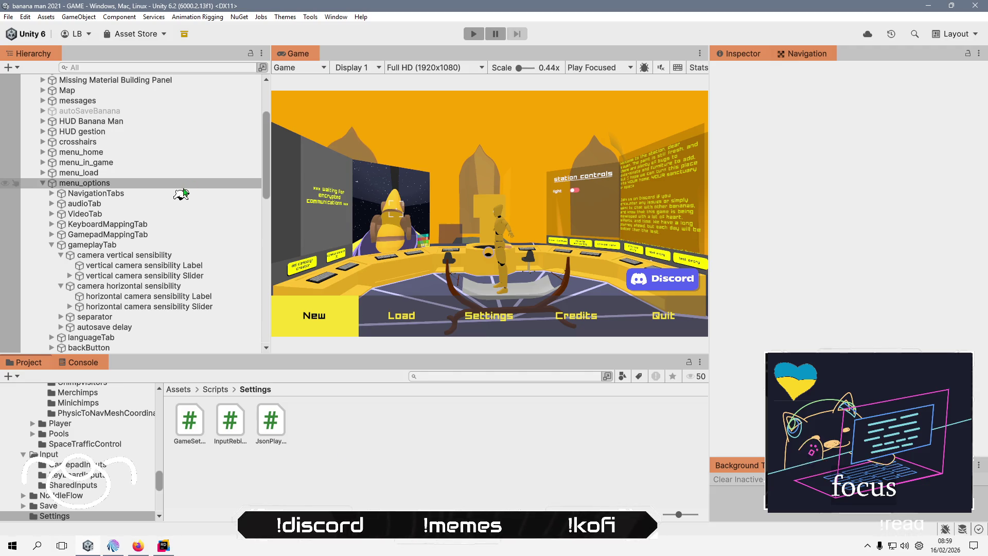
scroll(214, 105, "up", 4)
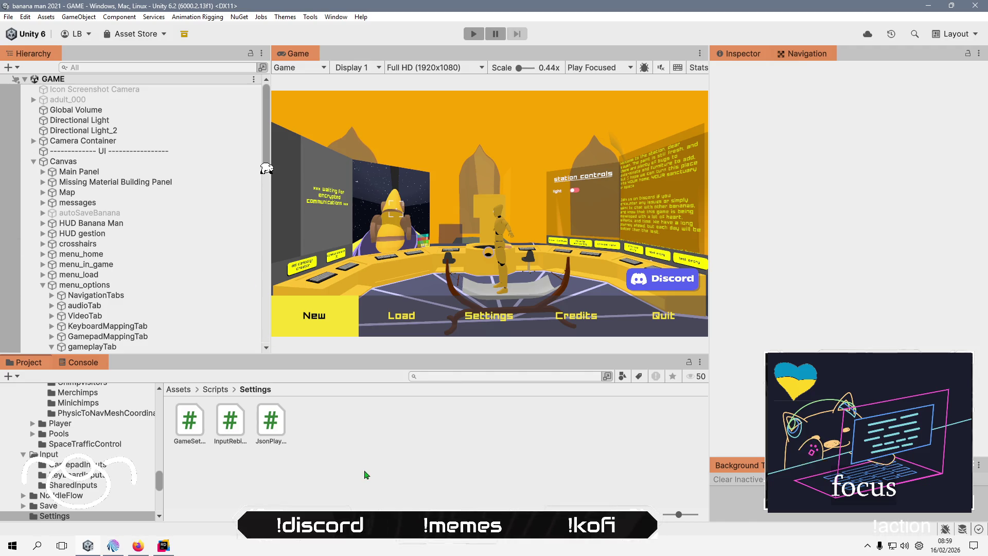
left_click(87, 367)
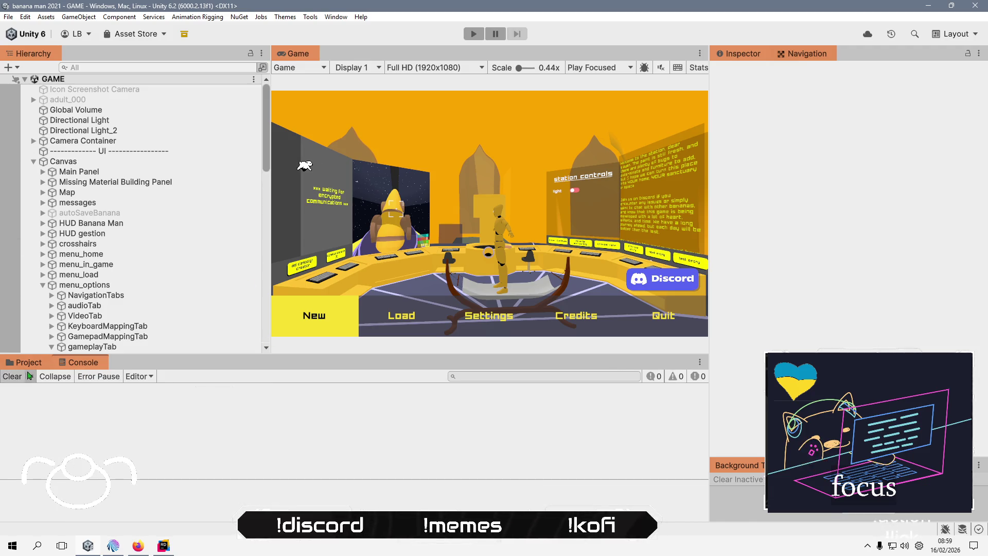
left_click(29, 363)
right_click(355, 477)
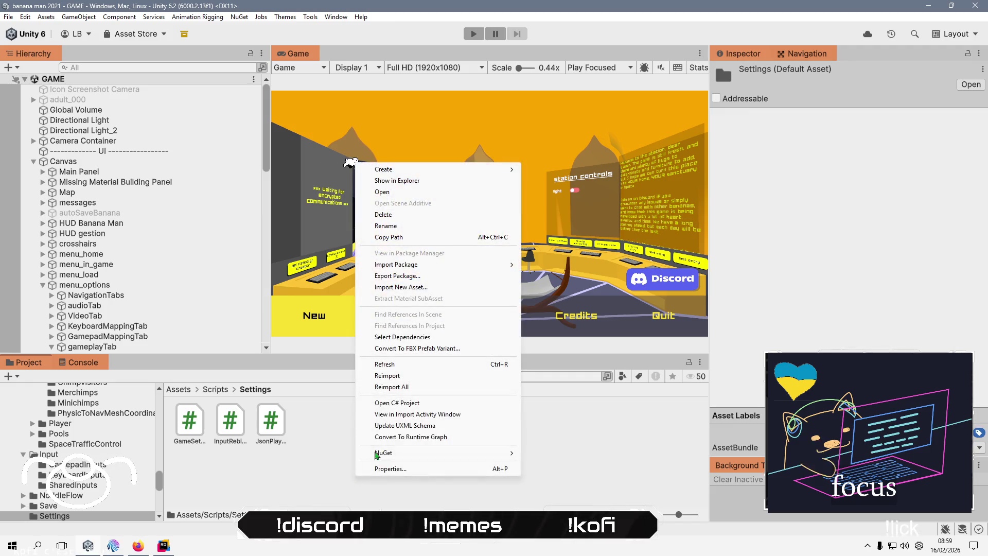
left_click(410, 365)
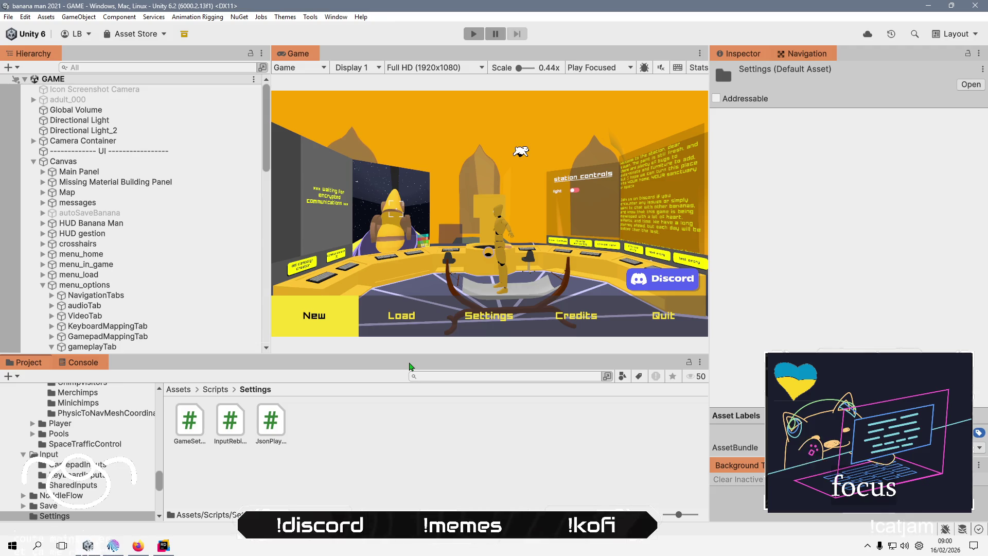
left_click(367, 457)
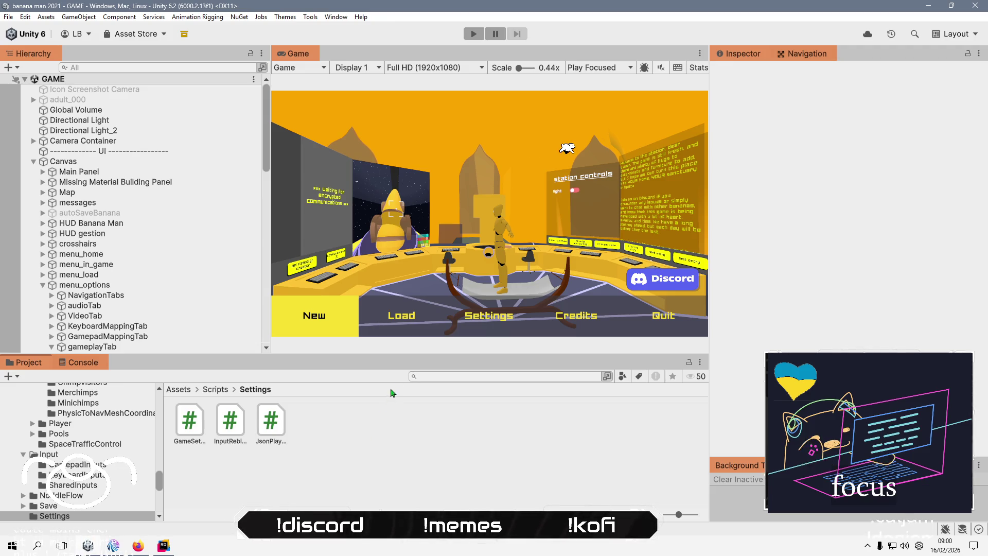
left_click(483, 34)
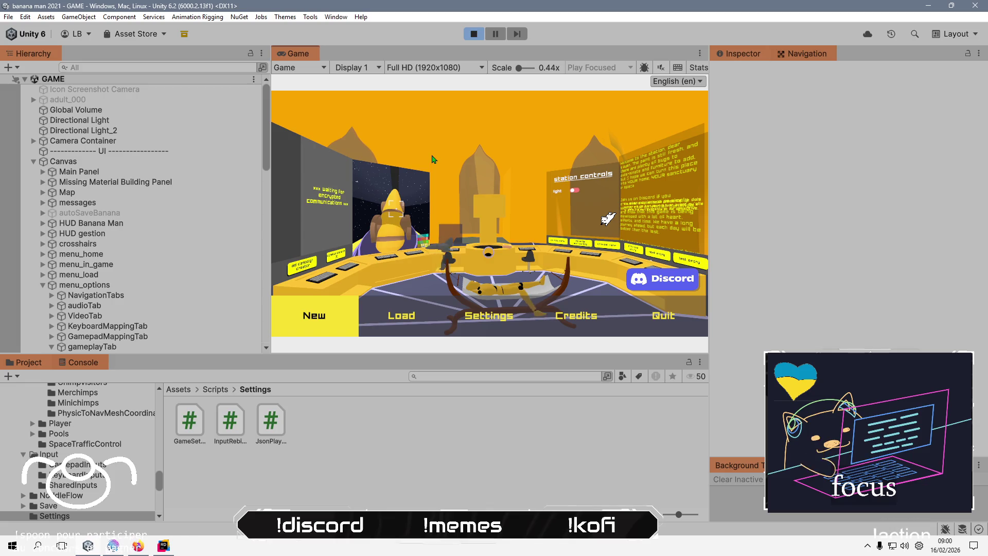
Start a new game past the intro, review the CameraPlayer script, then expand Camera Container.
left_click(333, 316)
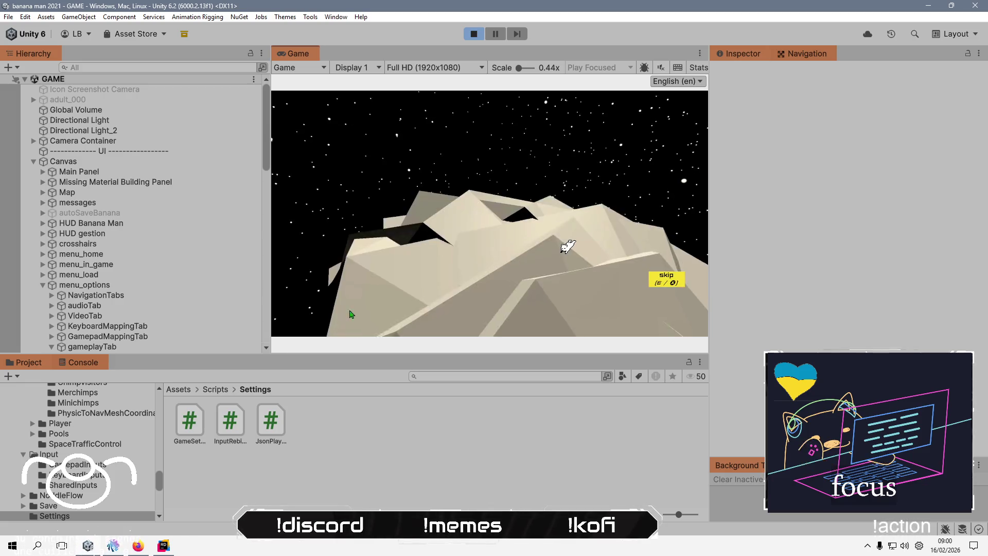
left_click(660, 287)
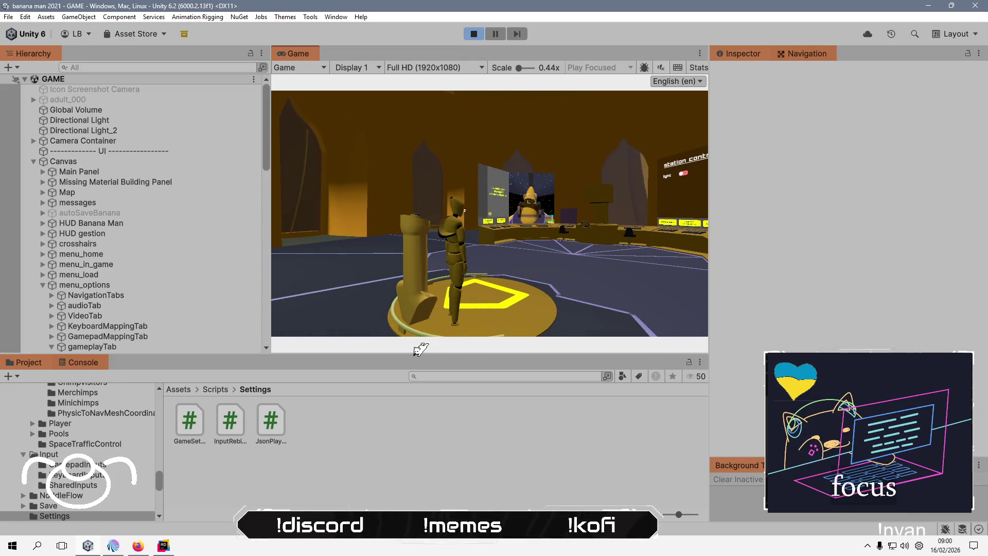
key("alt+Tab")
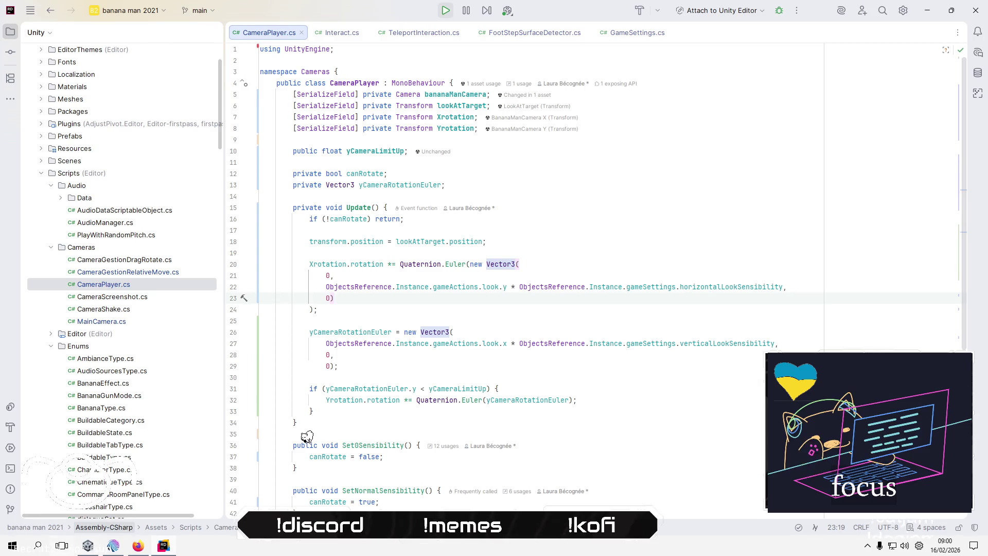
key("alt+Tab")
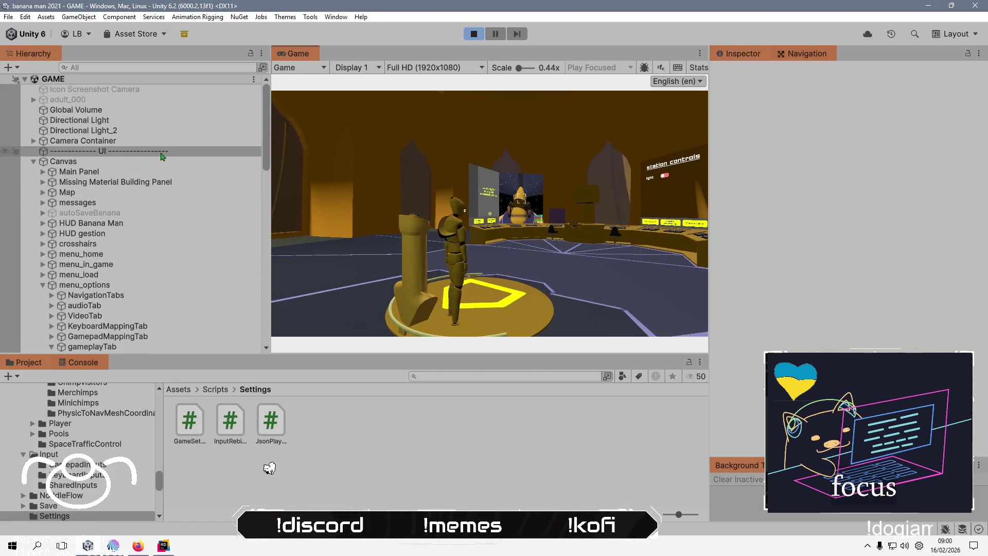
left_click(164, 142)
left_click(32, 142)
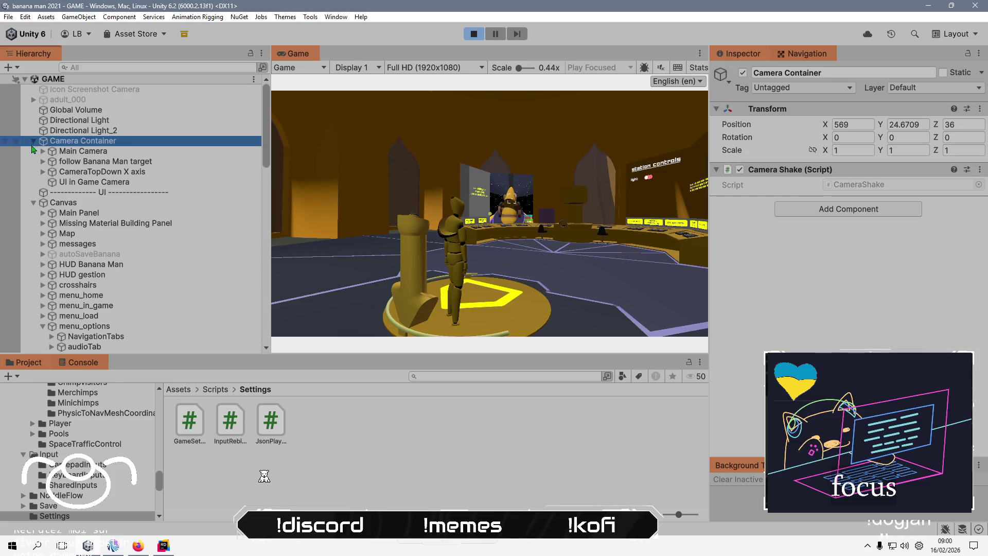
Expand Main Camera to list launchPoint, bananaGunTarget and Death, inspect follow Banana Man target, then reselect Main Camera.
left_click(80, 152)
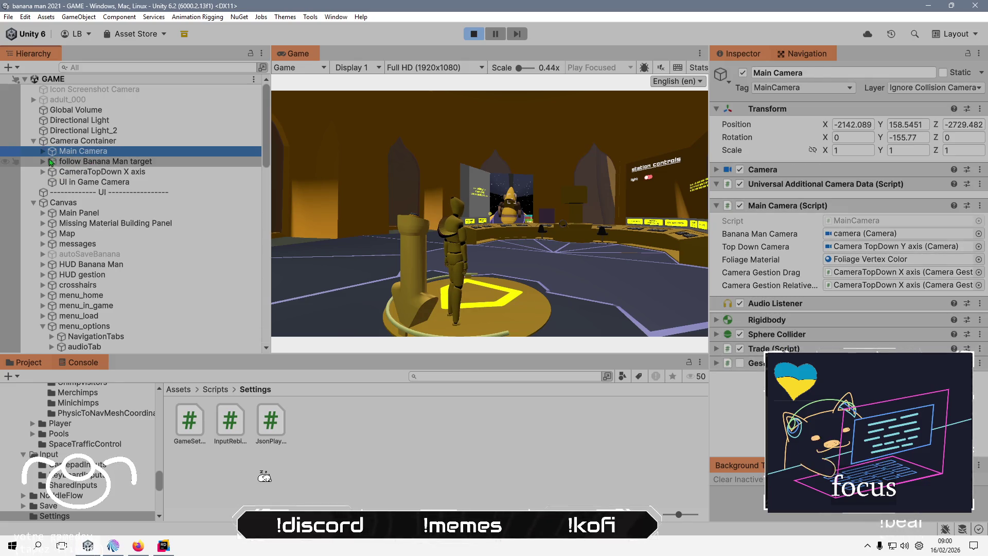
left_click(43, 151)
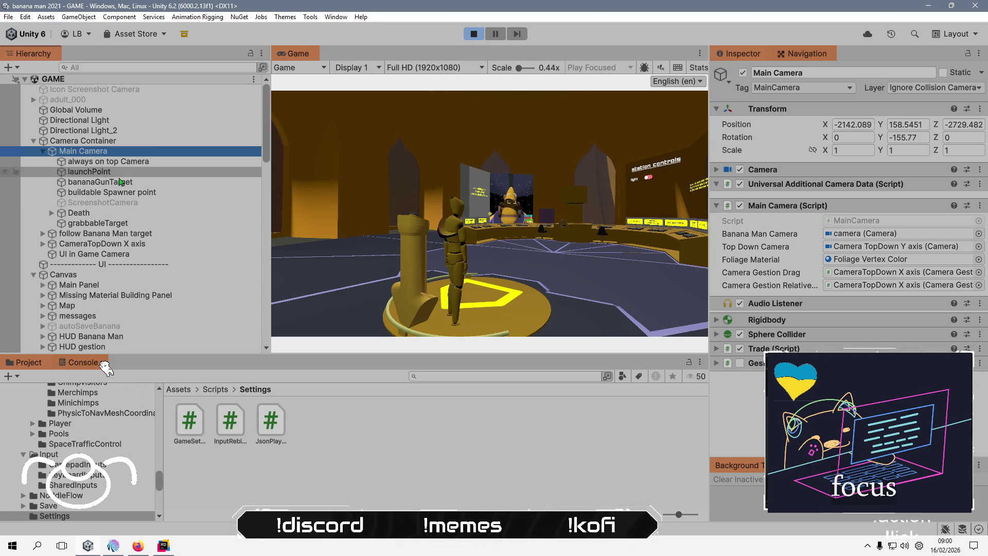
left_click(121, 234)
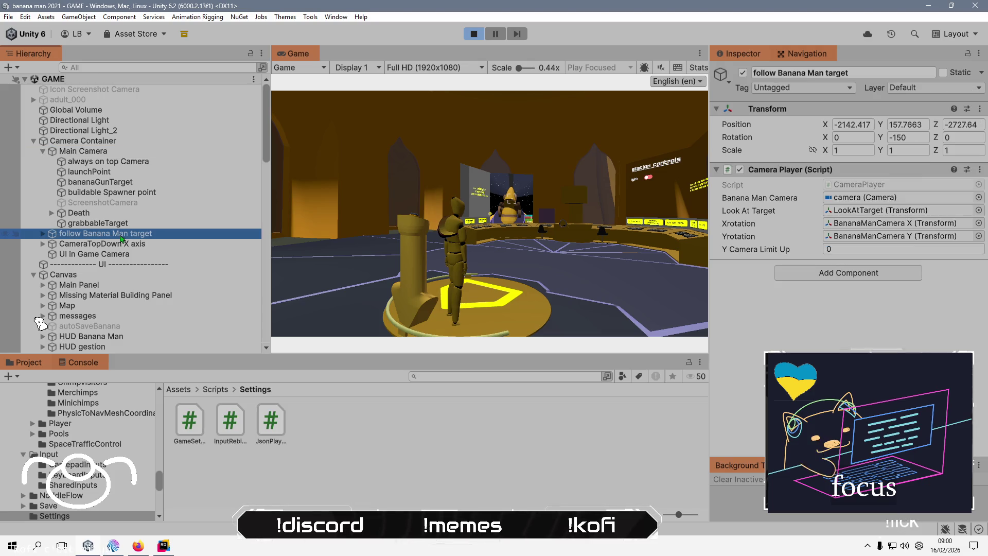
left_click(124, 142)
left_click(123, 152)
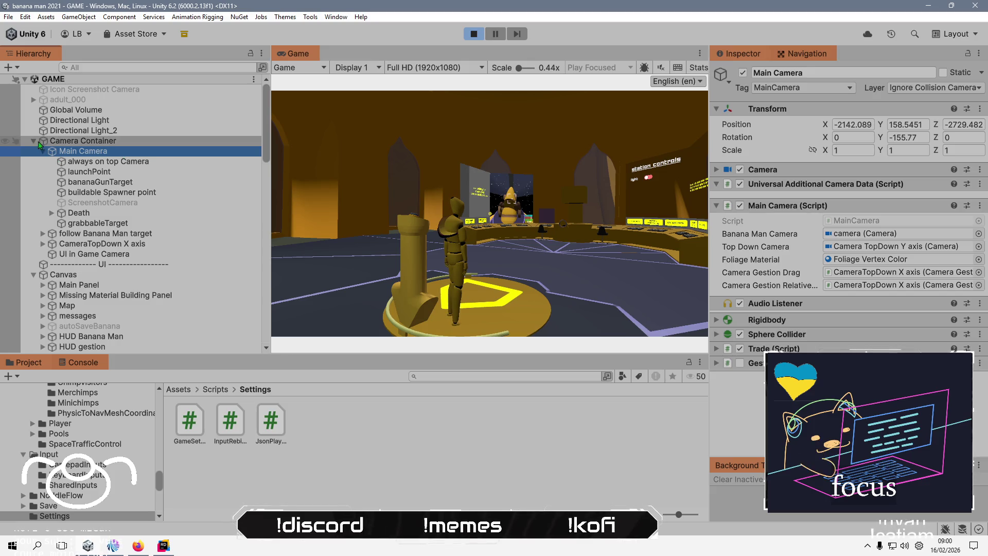
left_click(99, 66)
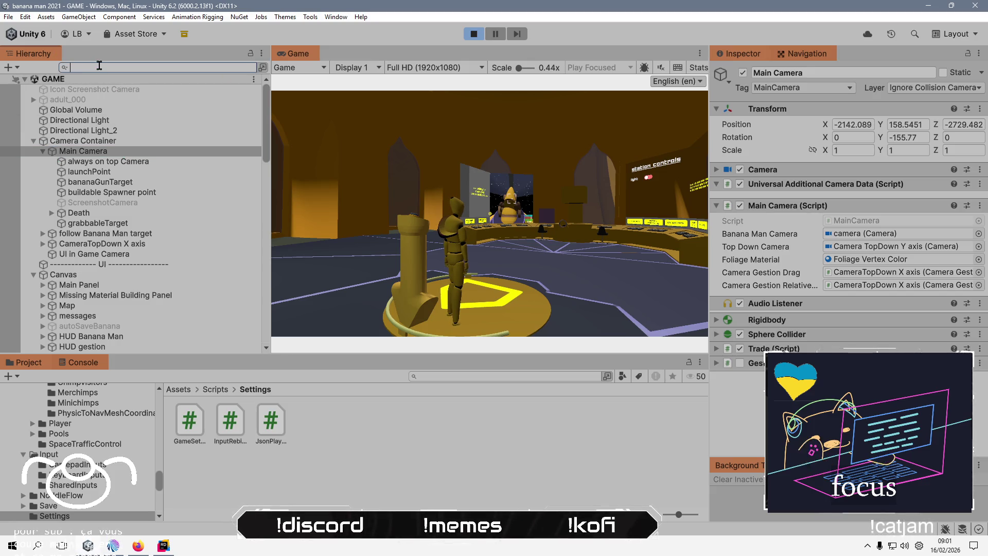
Filter the Hierarchy by Type for CameraPlayer and select follow Banana Man target's Y Camera Limit Up (0).
type("Camera")
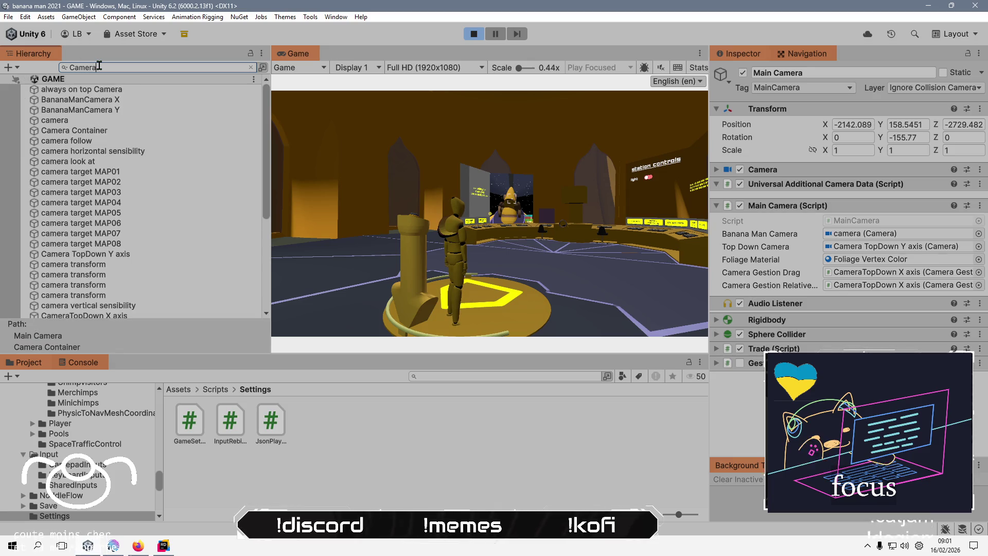
type("Player")
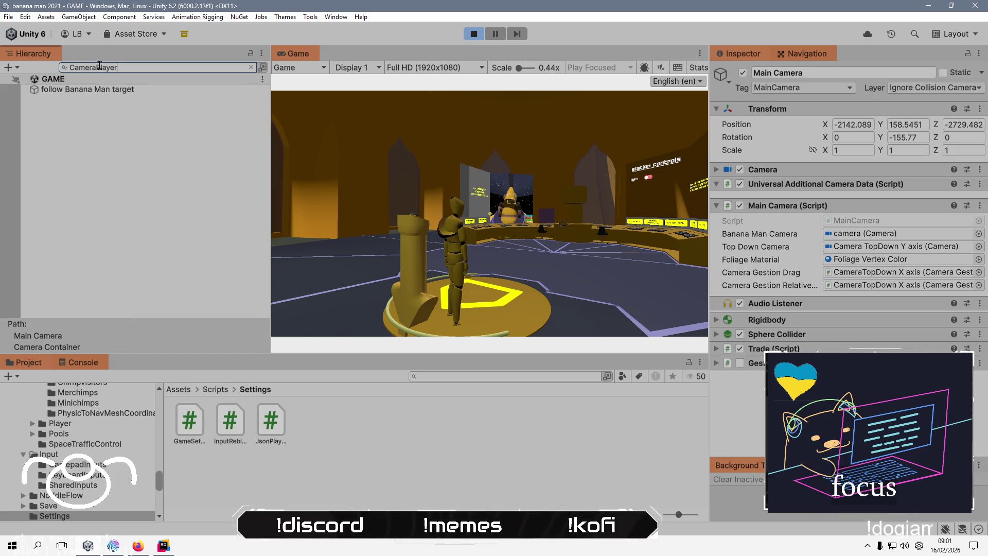
left_click(64, 67)
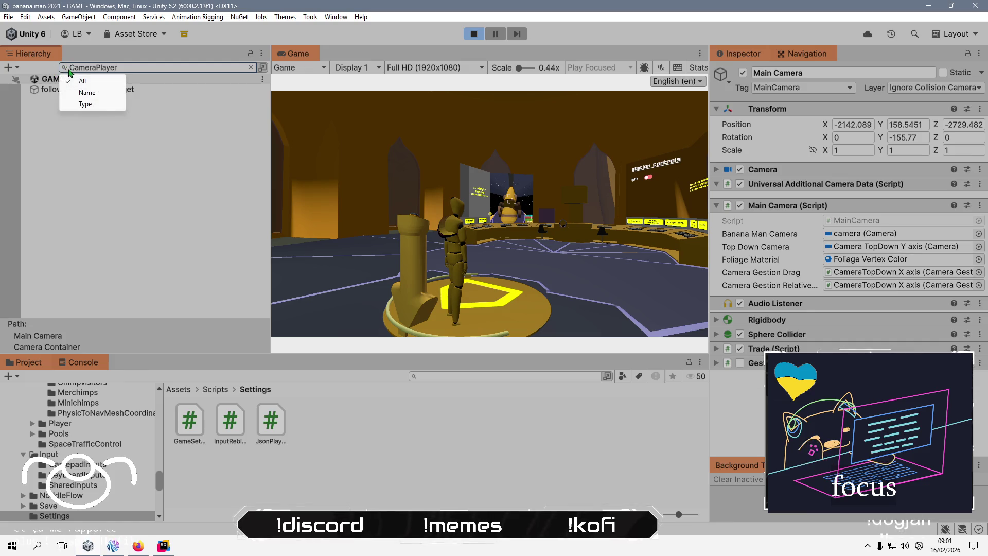
left_click(105, 106)
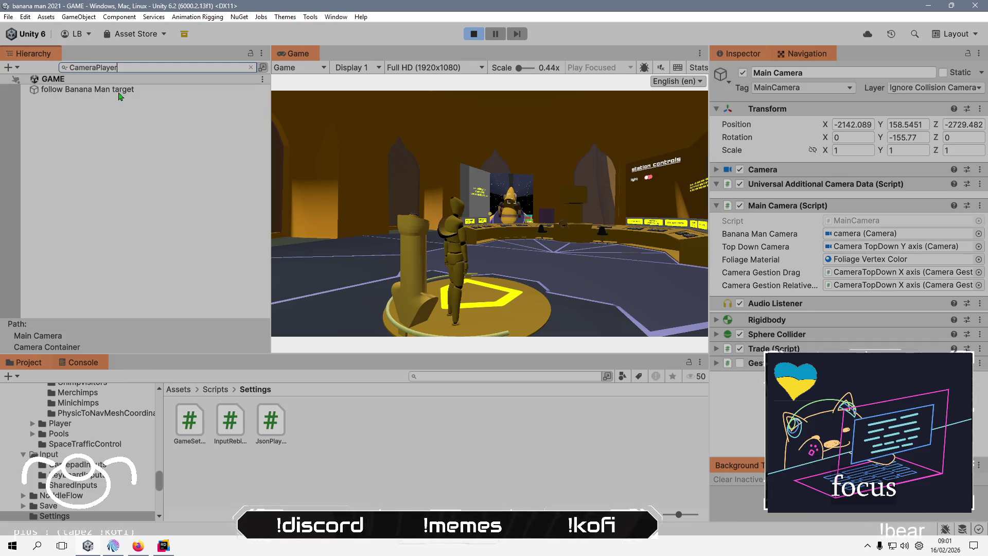
left_click(120, 91)
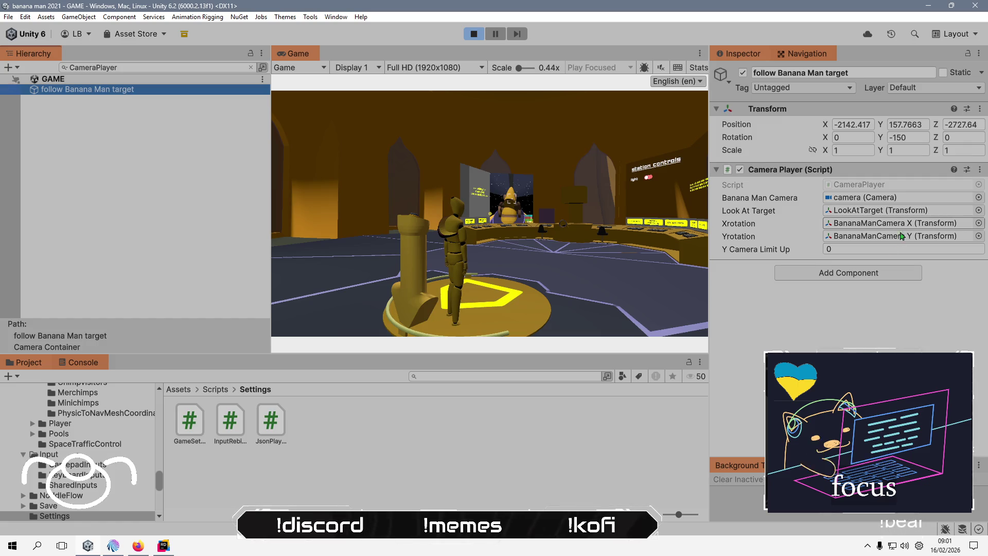
left_click(875, 252)
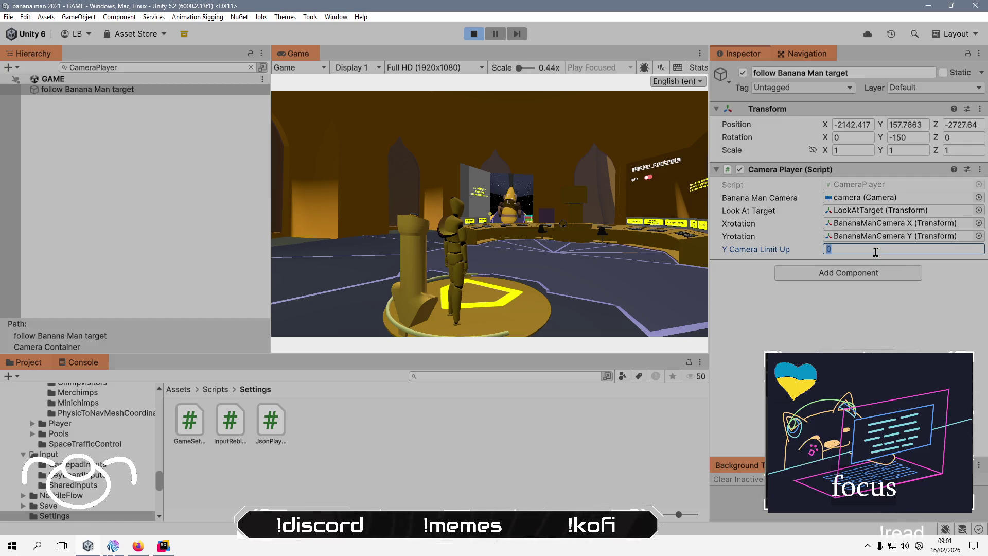
type("10")
Test Y Camera Limit Up values of 10 and then 5 in the running game.
key("Return")
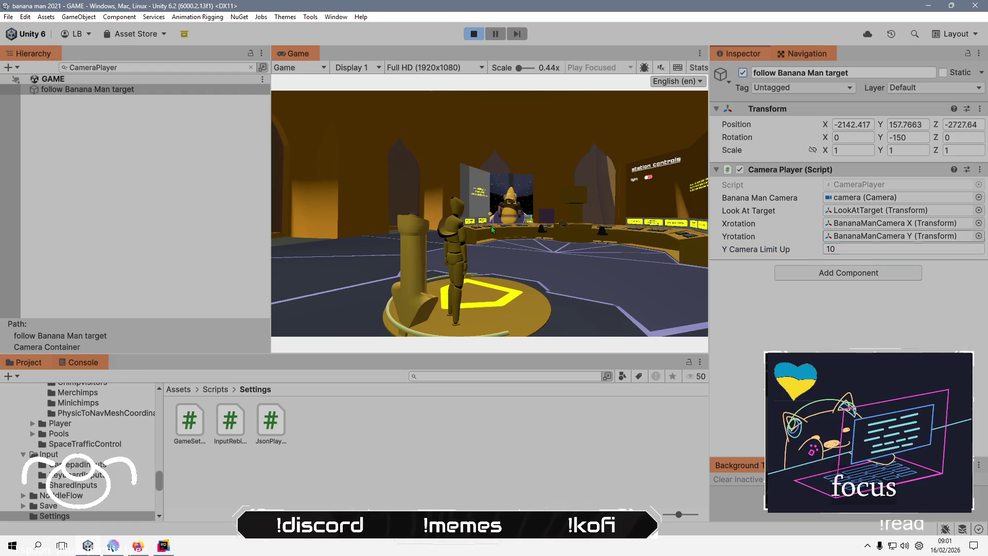
left_click(489, 213)
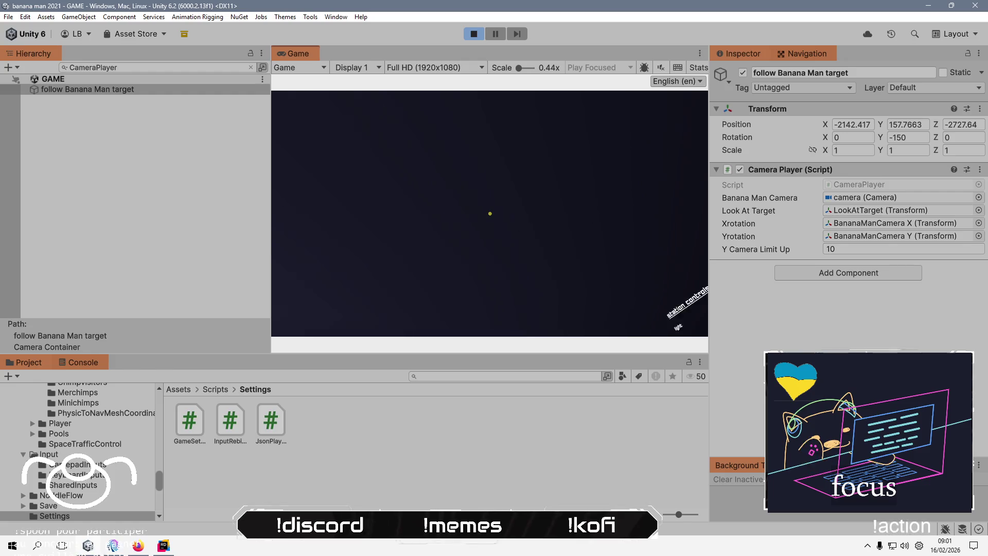
key("alt+Tab")
key("alt+Tab")
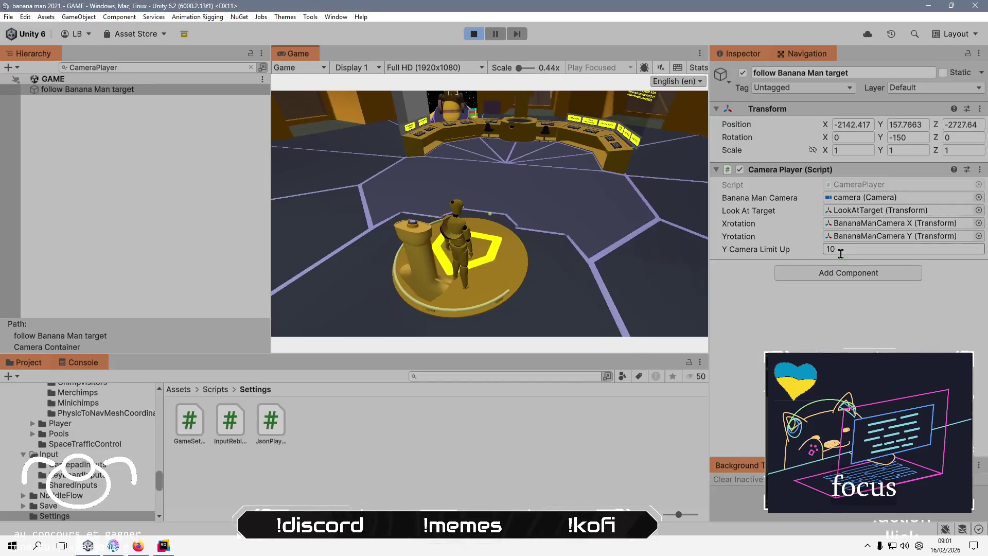
left_click(850, 250)
type("5")
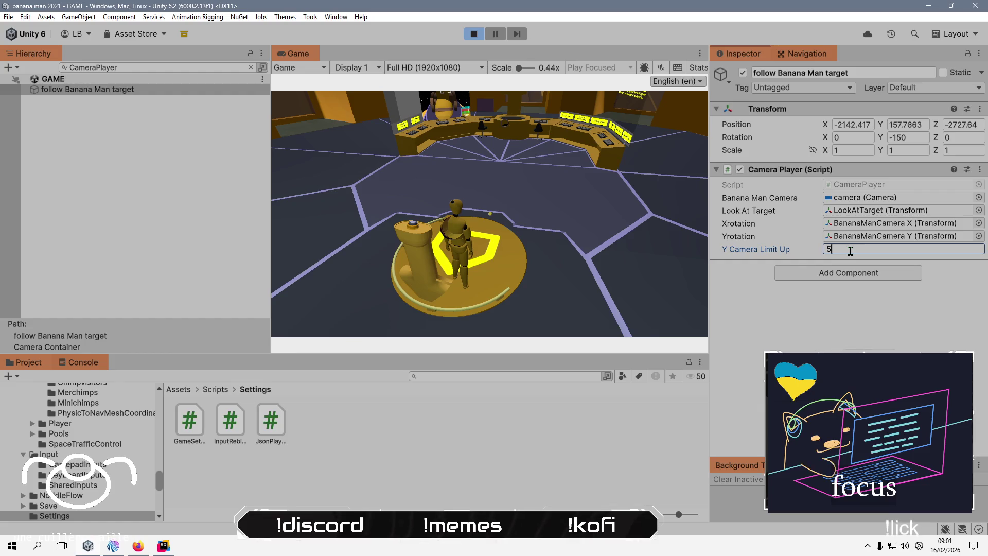
key("Return")
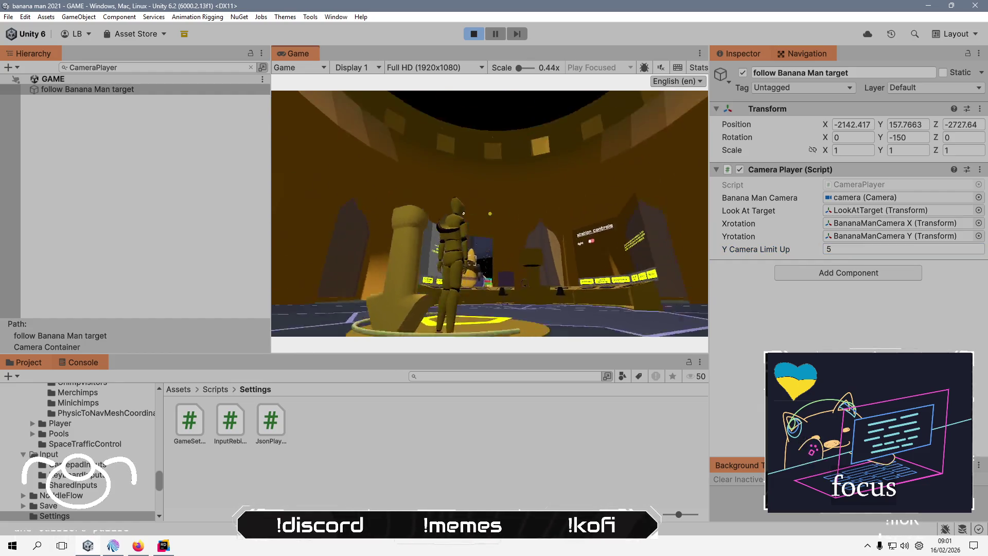
key("alt+Tab")
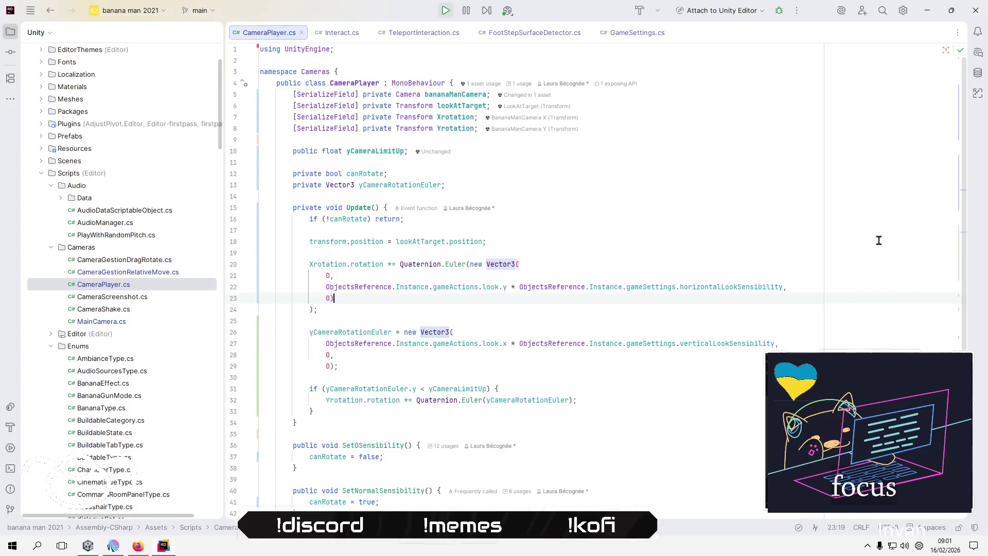
key("alt+Tab")
Try Y Camera Limit Up values of 2 and then 8 during play.
left_click(876, 250)
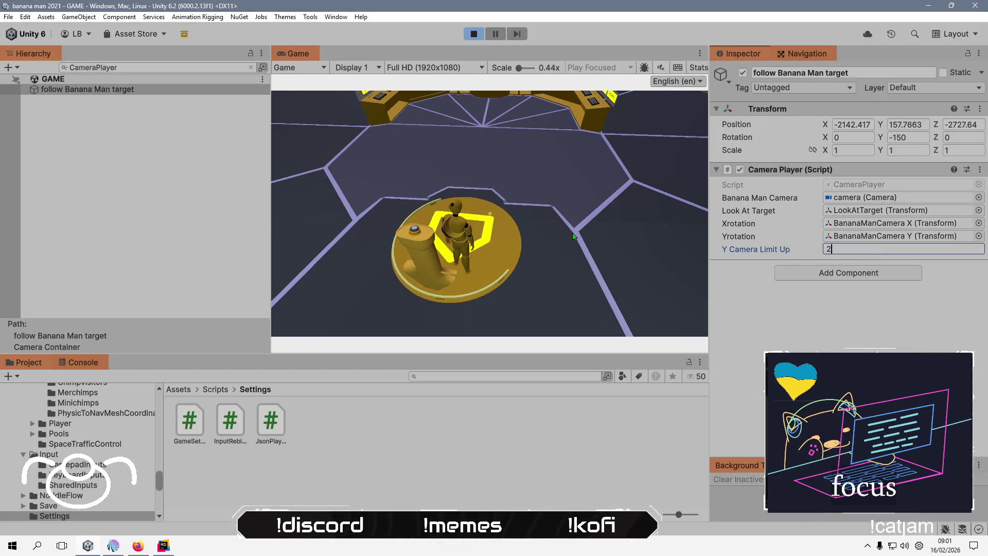
key("Return")
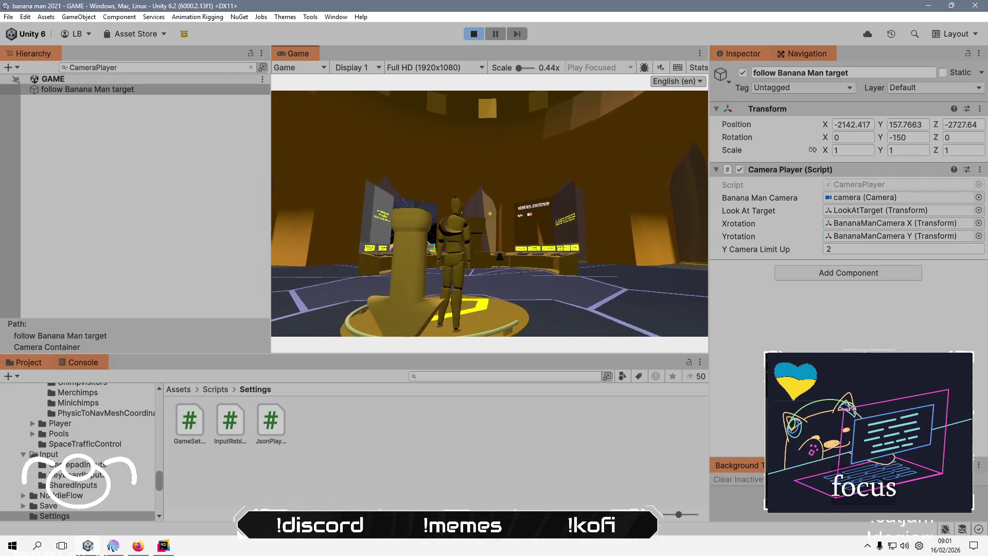
key("alt+Tab")
key("alt+Tab")
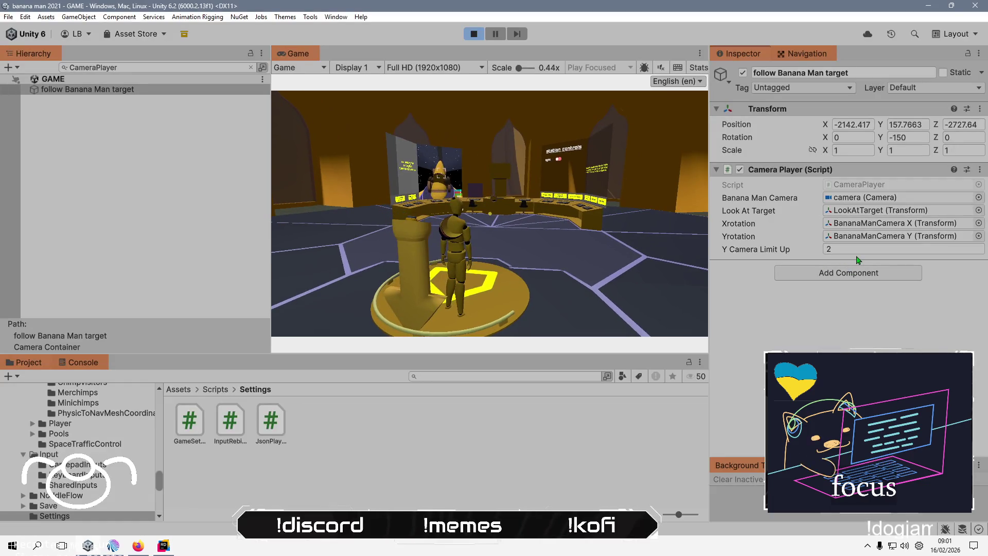
left_click(858, 250)
type("8")
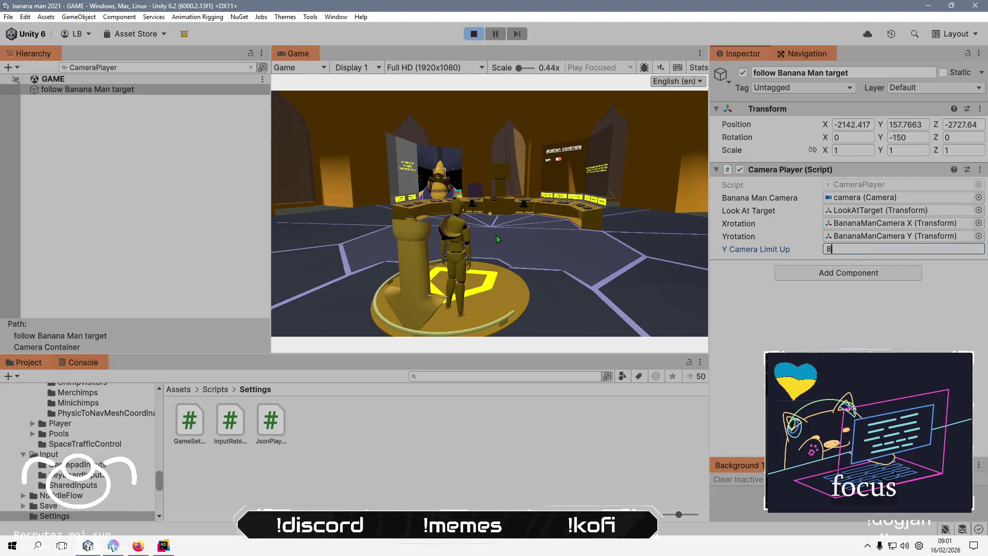
key("Return")
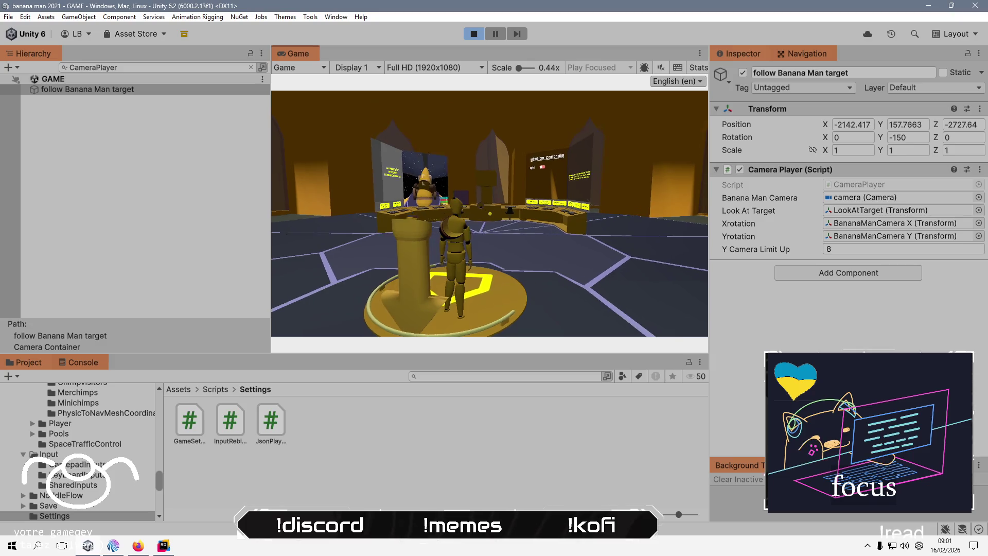
Set Y Camera Limit Up to 9, test the camera tilt, and go back to CameraPlayer.cs.
key("alt+Tab")
key("alt+Tab")
left_click(849, 249)
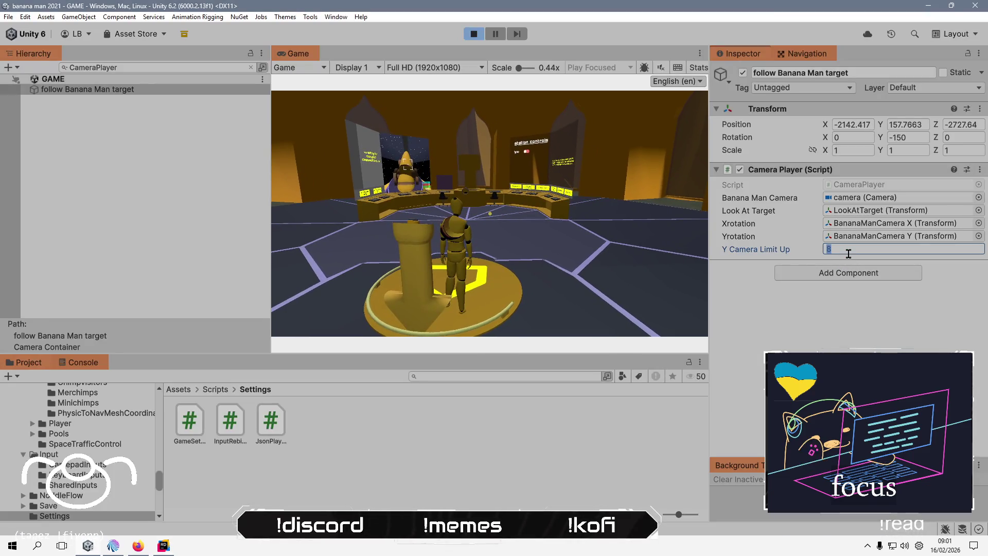
type("9")
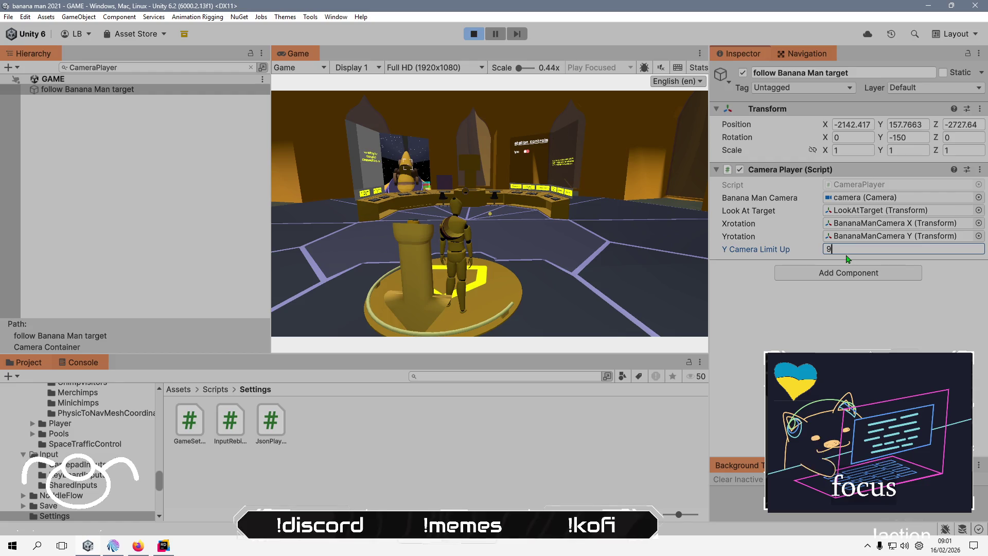
left_click(489, 214)
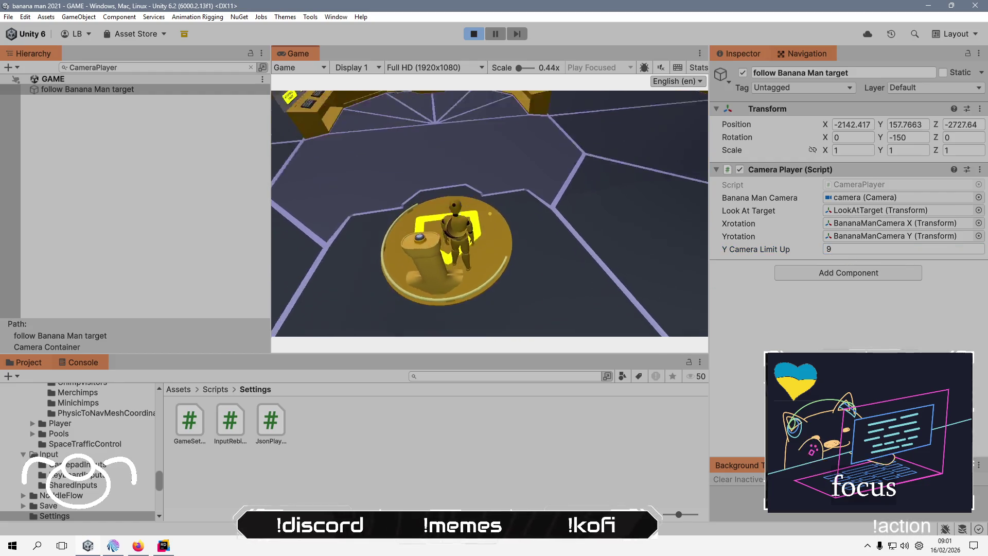
key("alt+Tab")
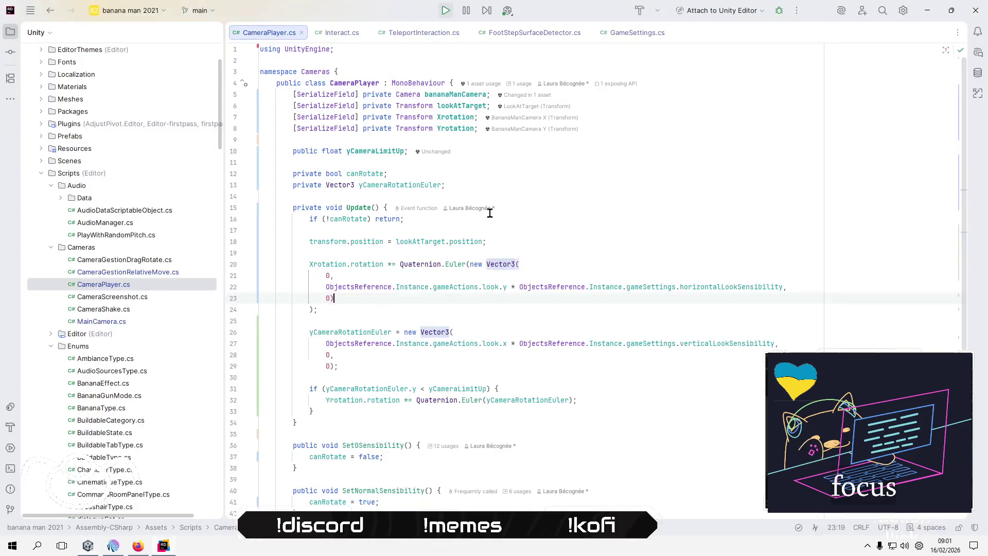
Lower Y Camera Limit Up to 1, then to 0.1, while the game runs.
key("alt+Tab")
left_click(865, 249)
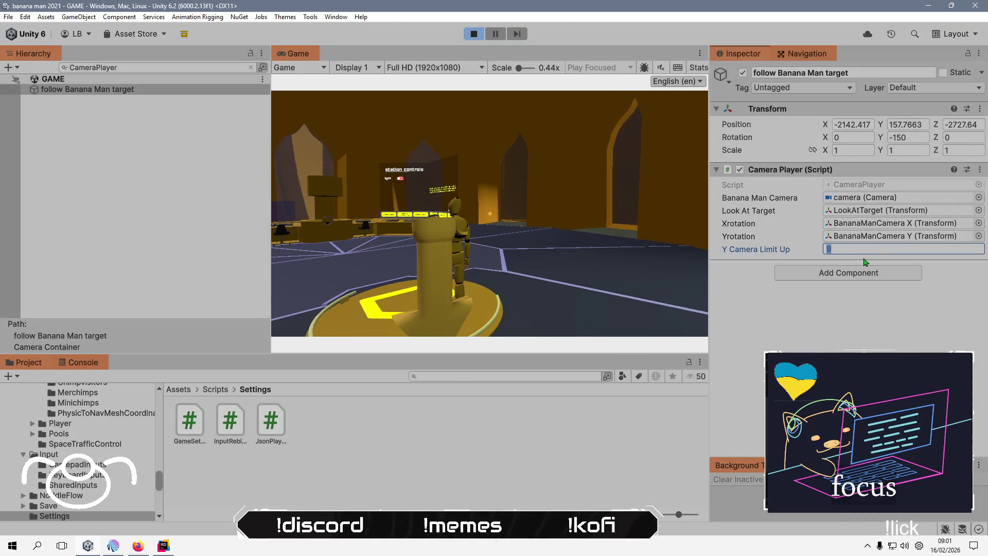
type("1")
key("Return")
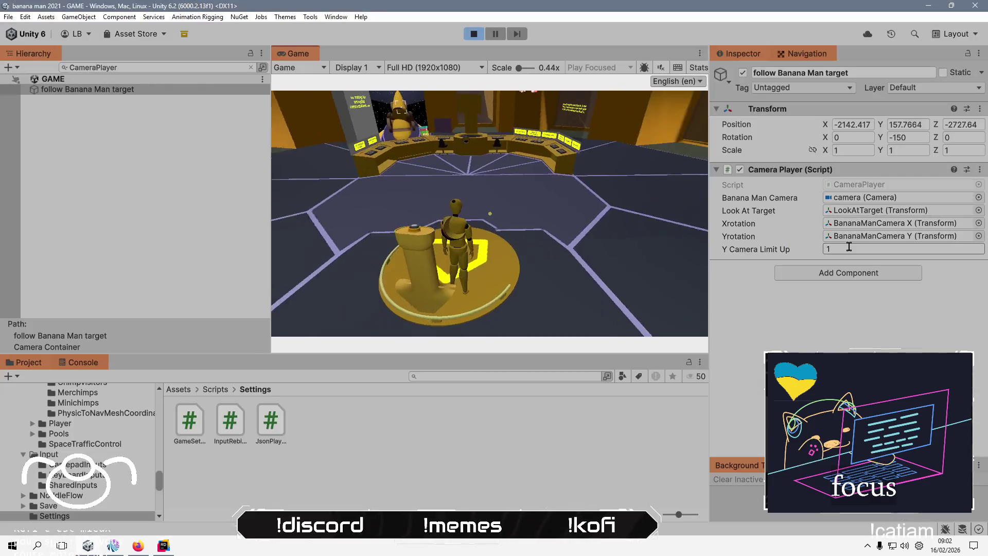
left_click(849, 248)
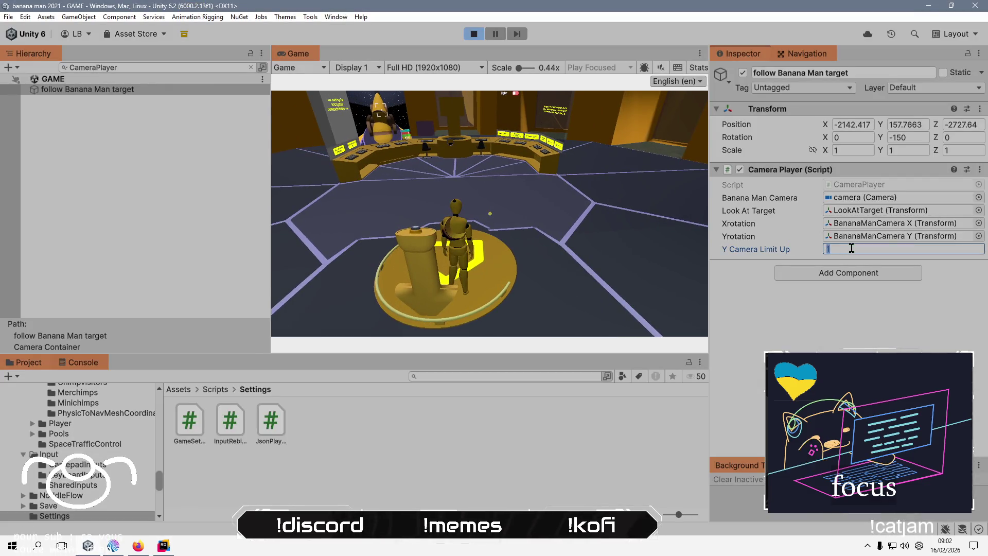
type("0.1")
key("Return")
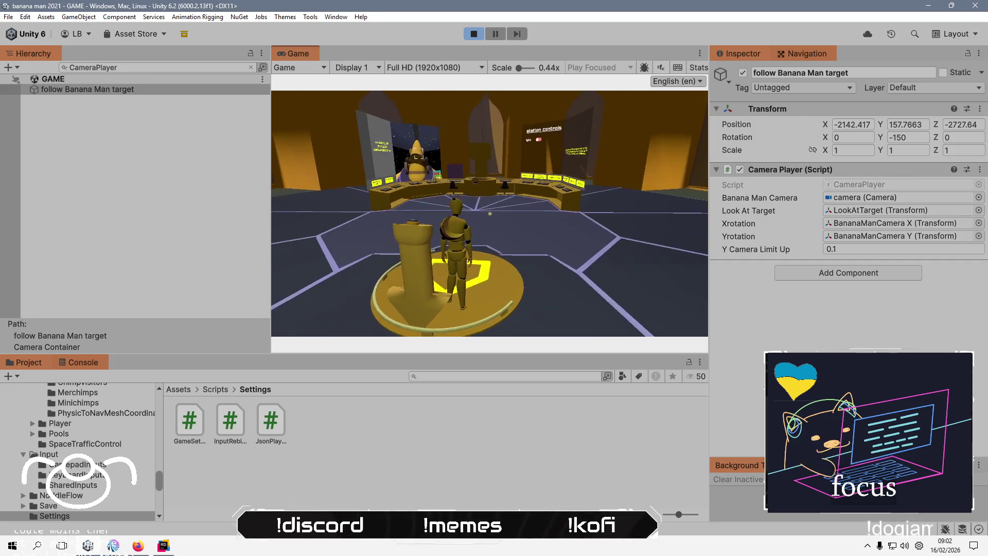
Drop Y Camera Limit Up further to 0.001, then return to CameraPlayer.cs in Rider.
key("alt+Tab")
key("alt+Tab")
left_click(868, 251)
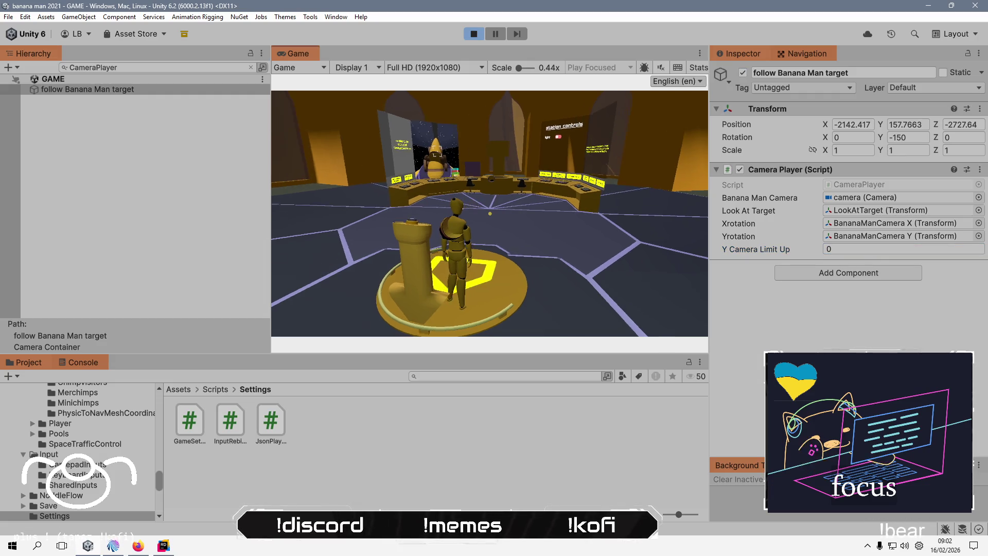
key("alt+Tab")
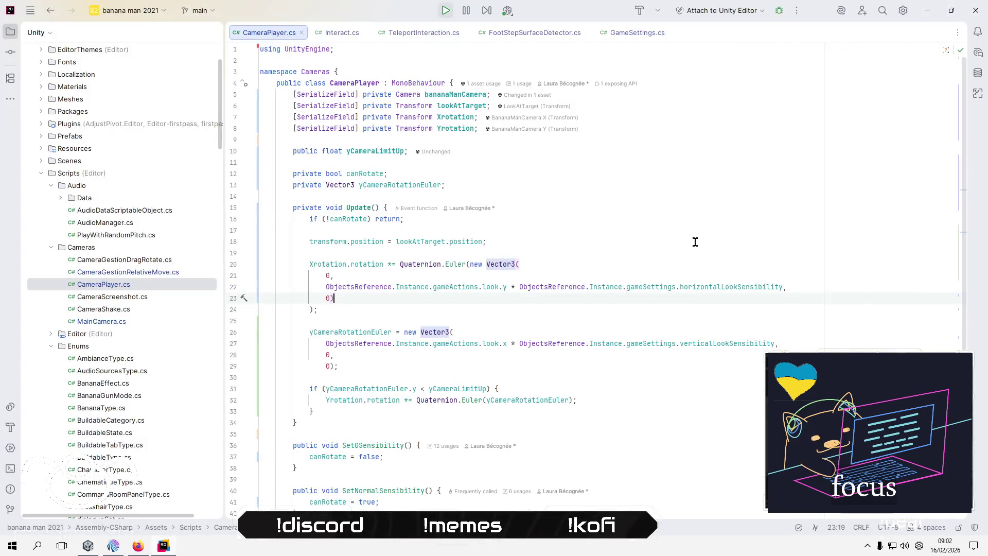
key("alt+Tab")
type("0,0")
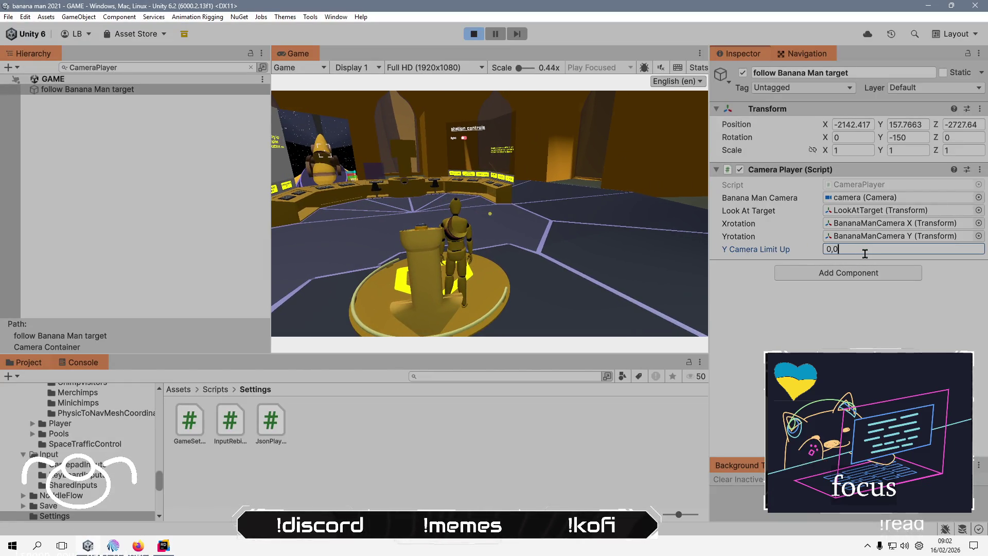
type("1")
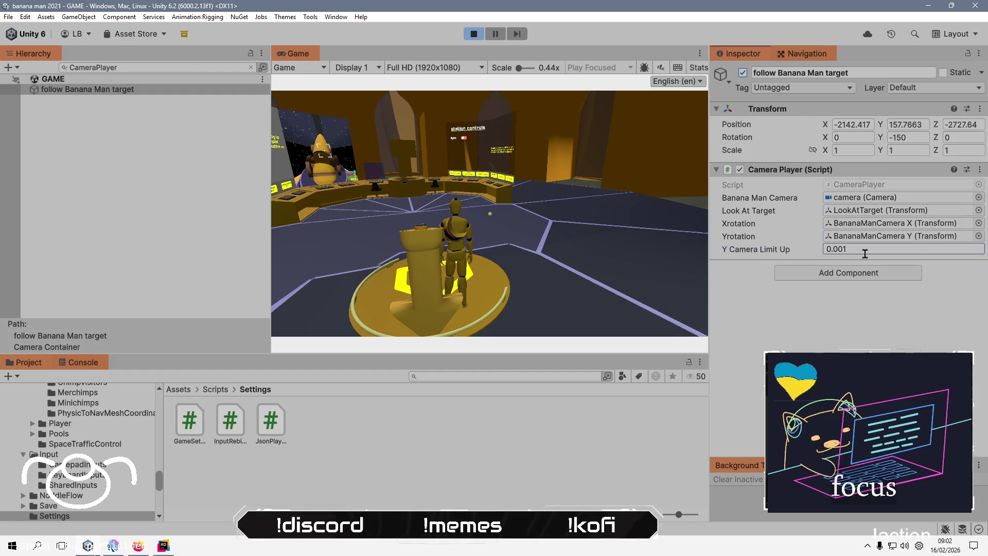
key("Return")
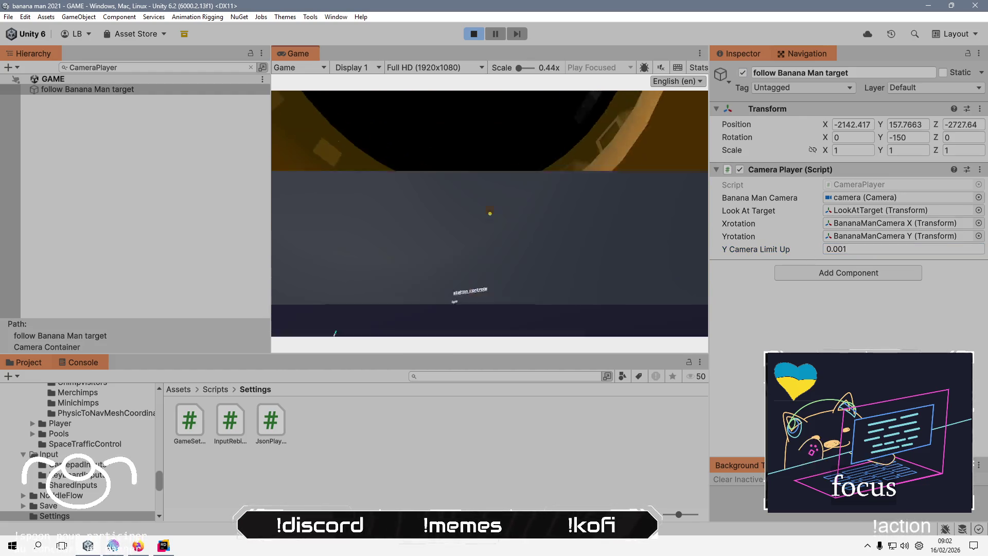
key("alt+Tab")
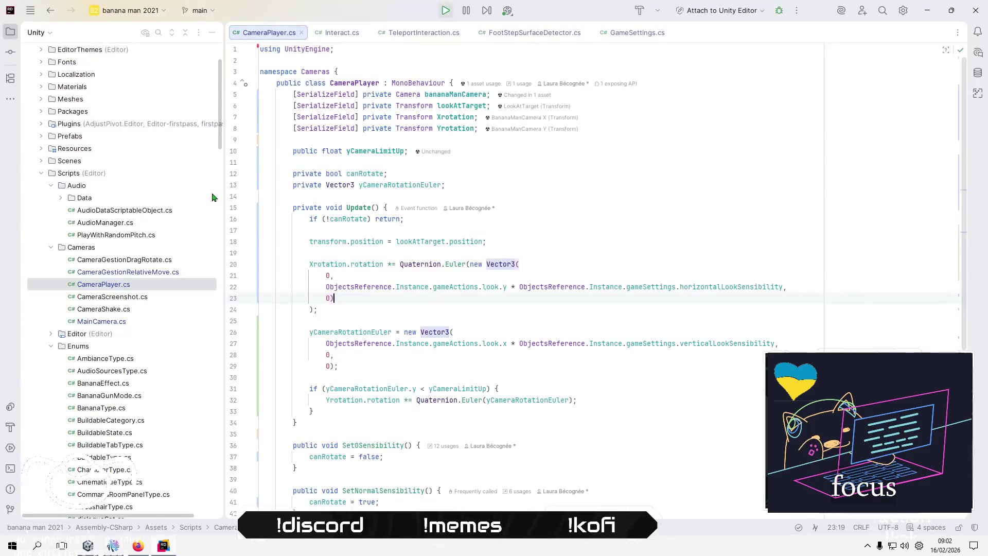
key("alt+Tab")
key("alt+Tab")
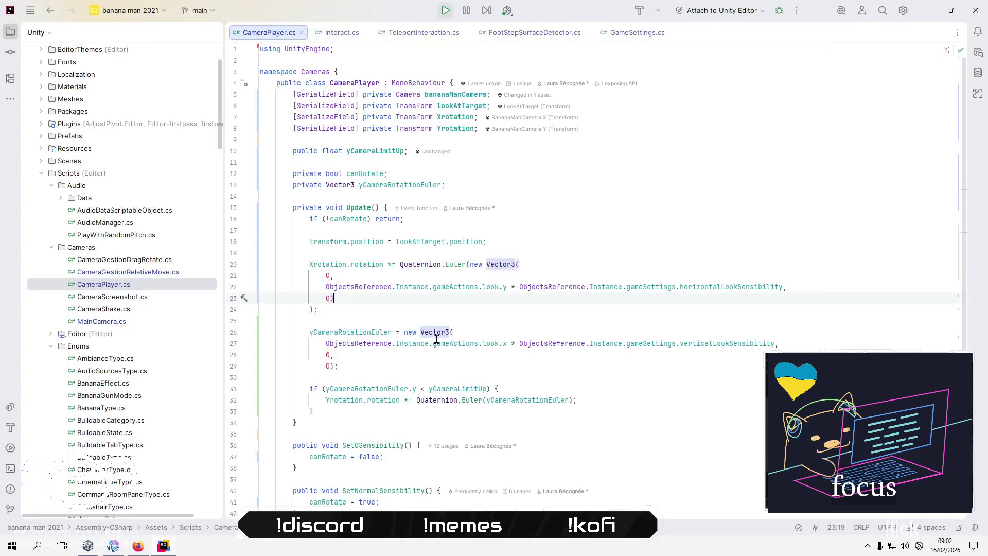
left_click(364, 330)
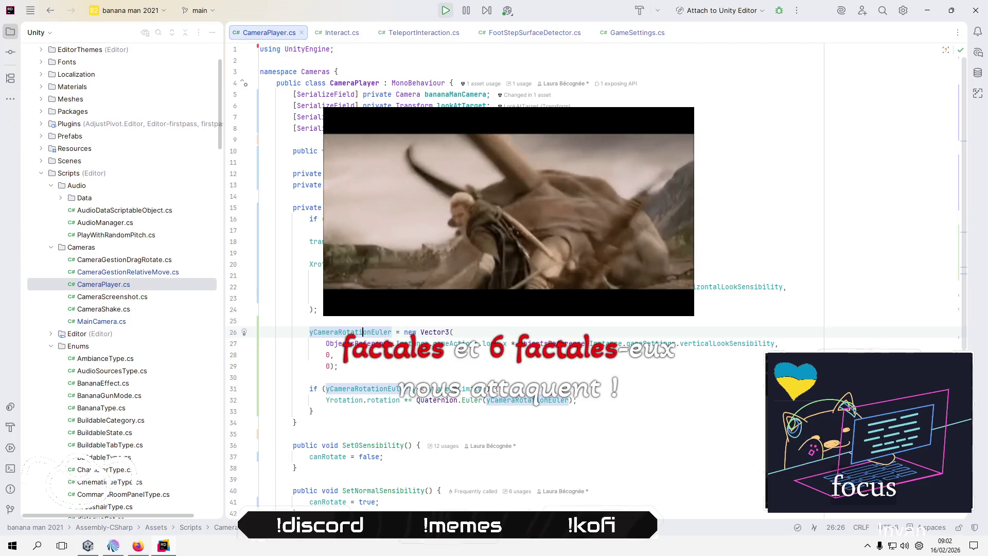
left_click(904, 546)
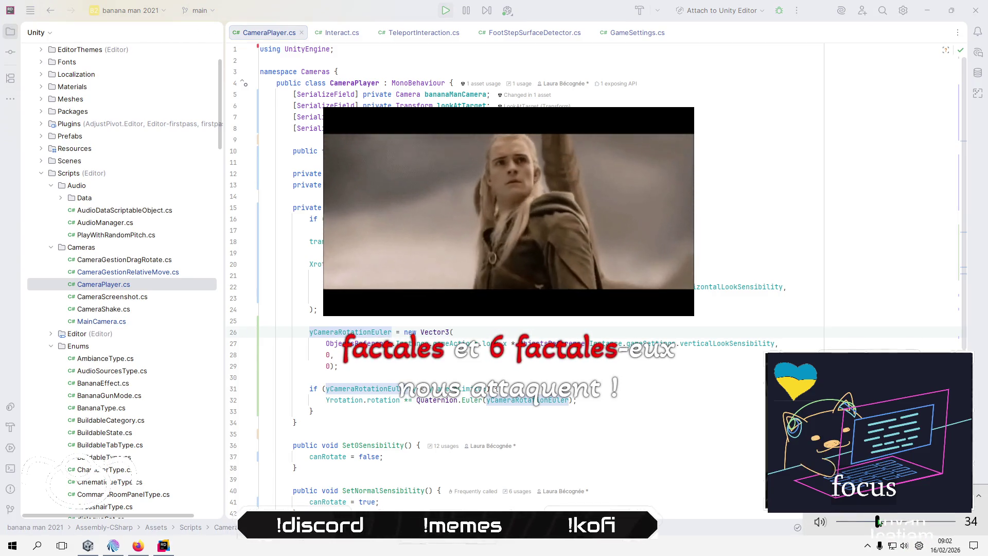
left_click_drag(879, 523, 865, 522)
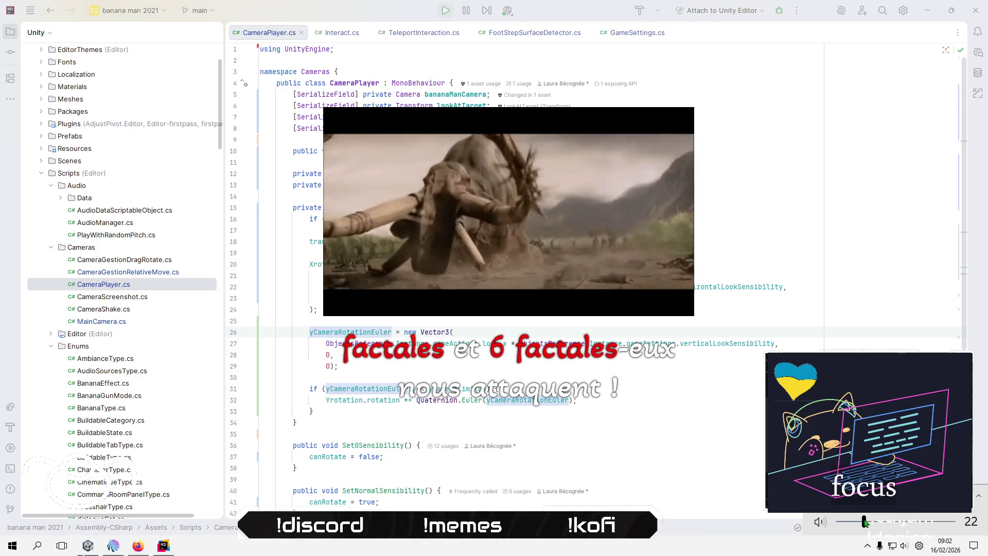
left_click_drag(865, 523, 863, 523)
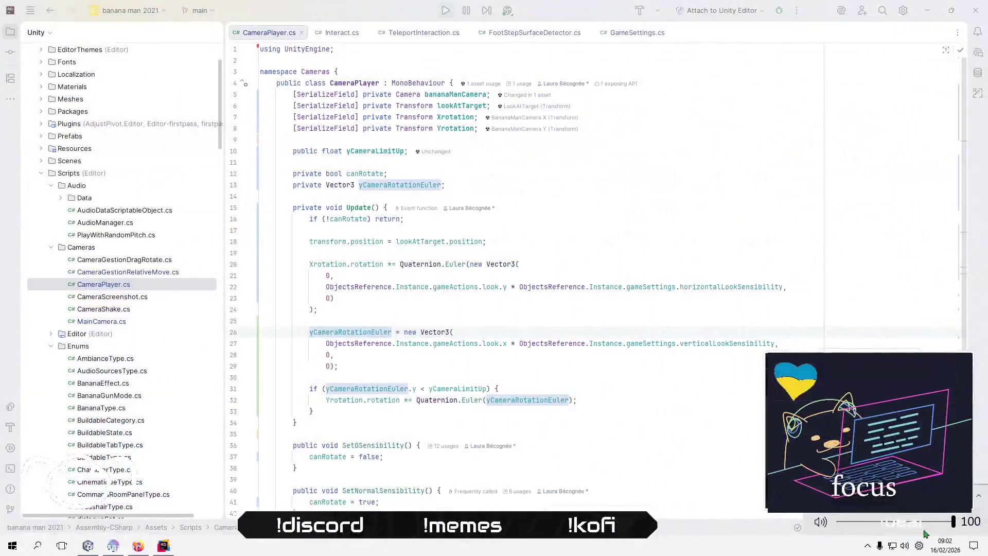
Post a stream chat message thanking the raider for the raid.
left_click(679, 412)
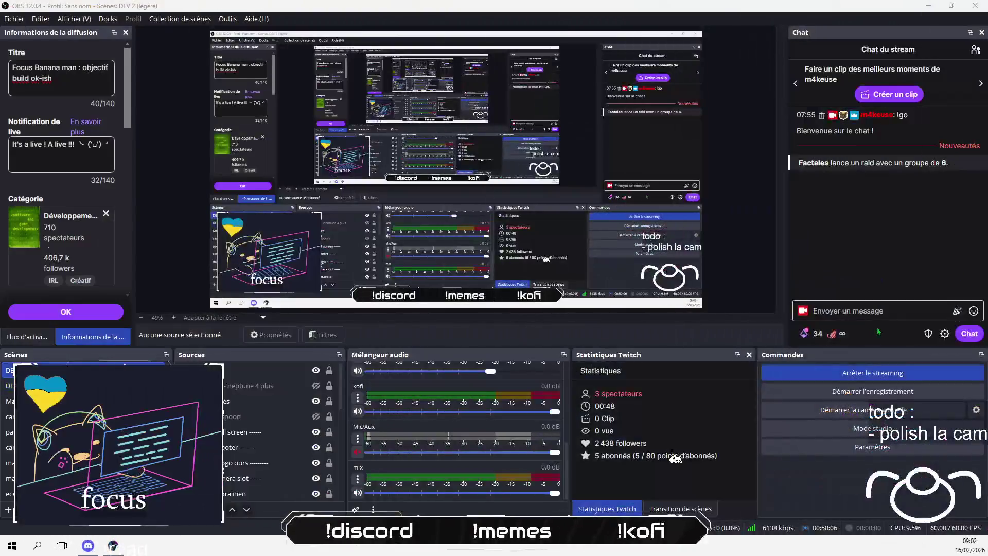
left_click(890, 312)
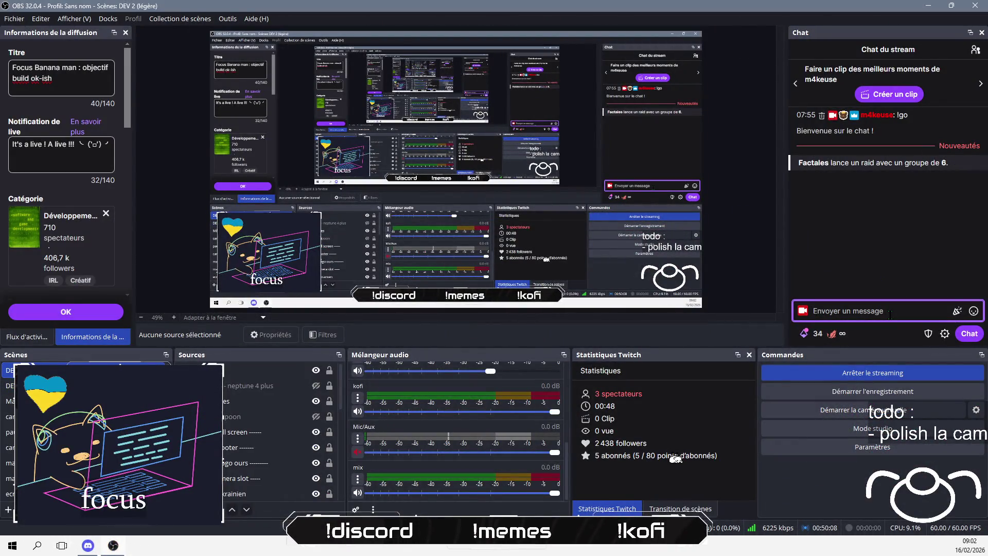
type("salut Fact")
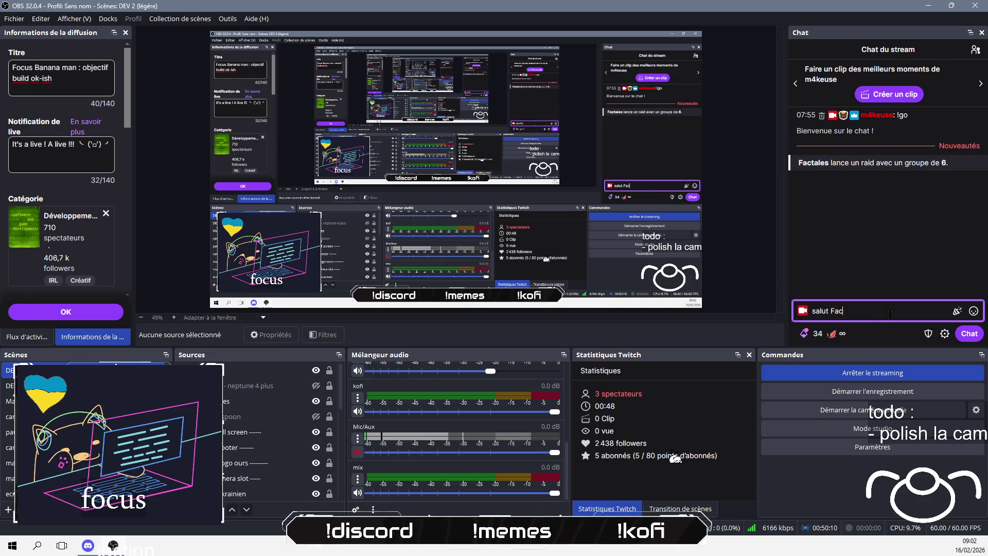
type("ales, ")
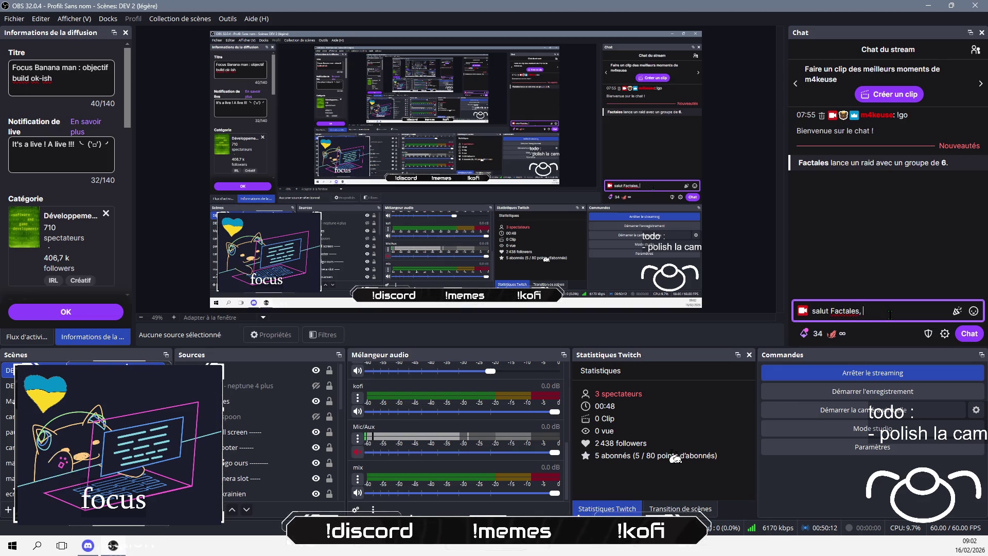
type("merci pour le raid ")
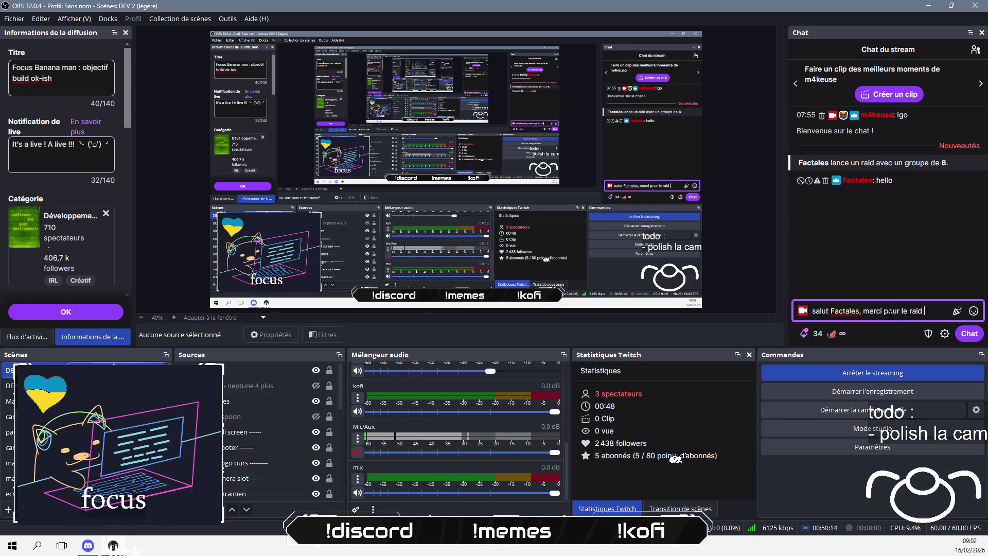
type("!")
key("Return")
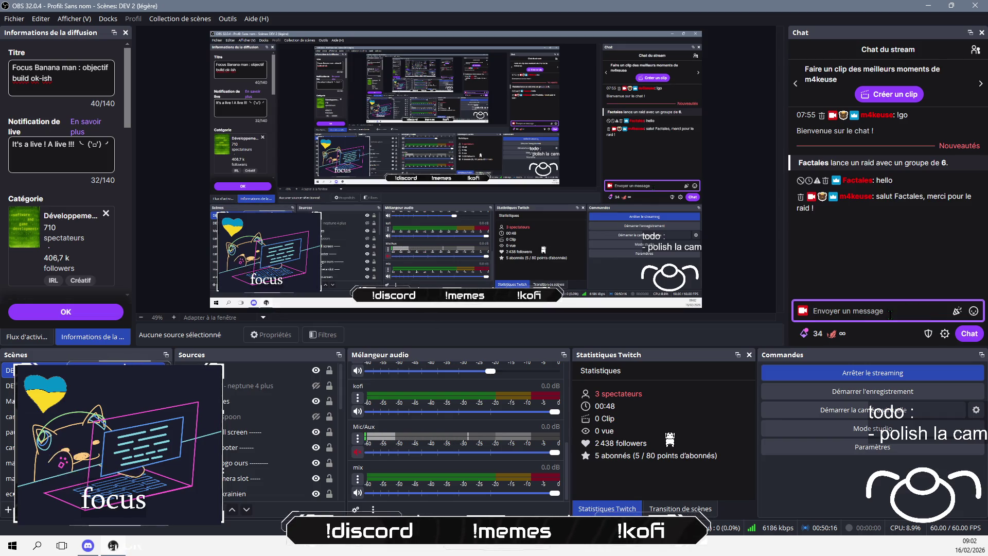
Send 'bon courage !' in chat and turn the mix audio down.
scroll(438, 432, "up", 5)
scroll(437, 431, "up", 3)
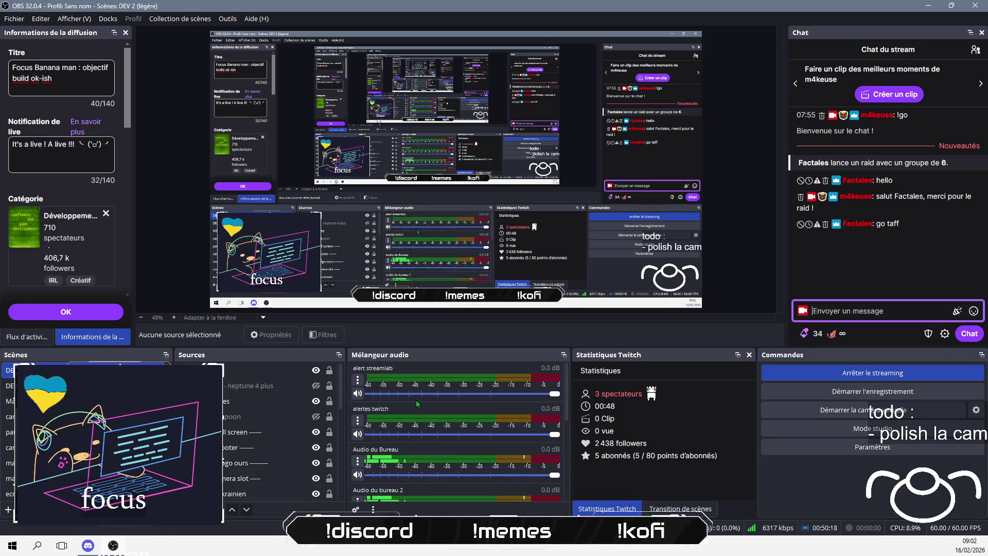
scroll(511, 404, "down", 5)
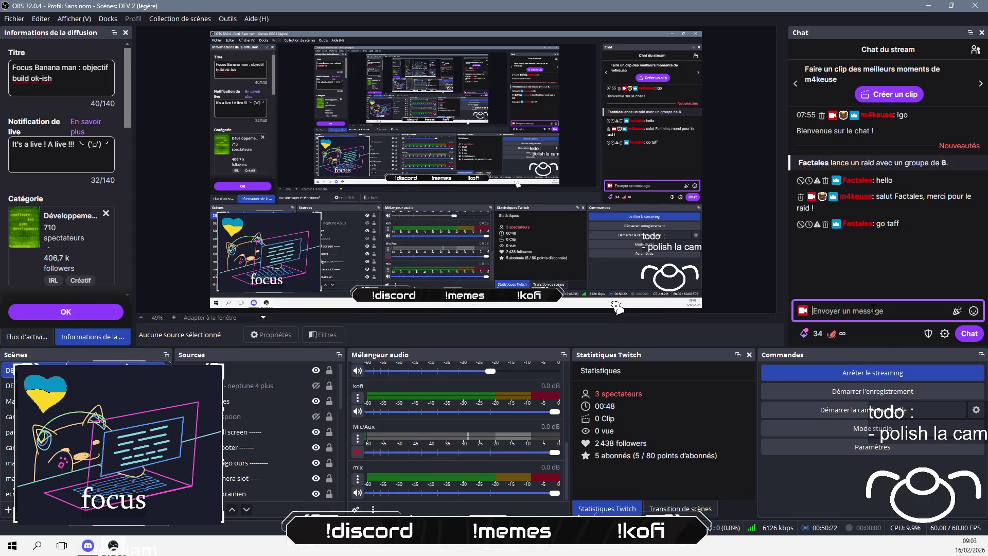
type("bon courage")
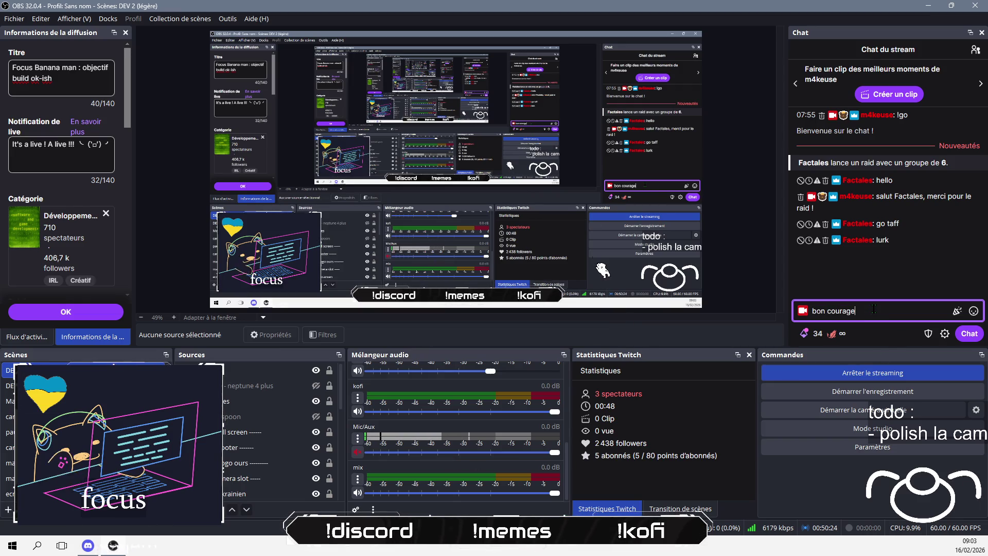
type(" !")
key("Return")
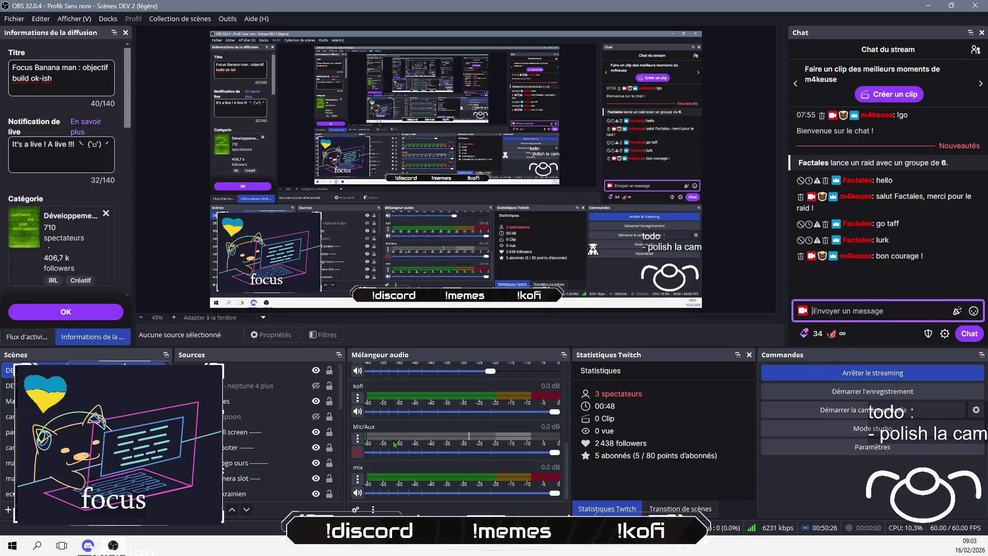
left_click(394, 494)
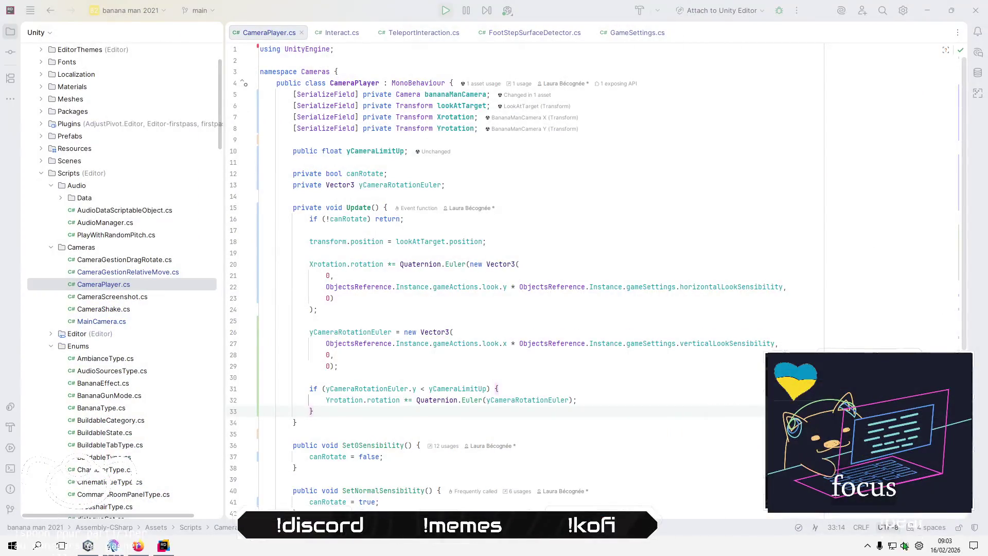
Open the system volume control and look over lines 29–34, briefly checking the Unity game.
left_click(905, 546)
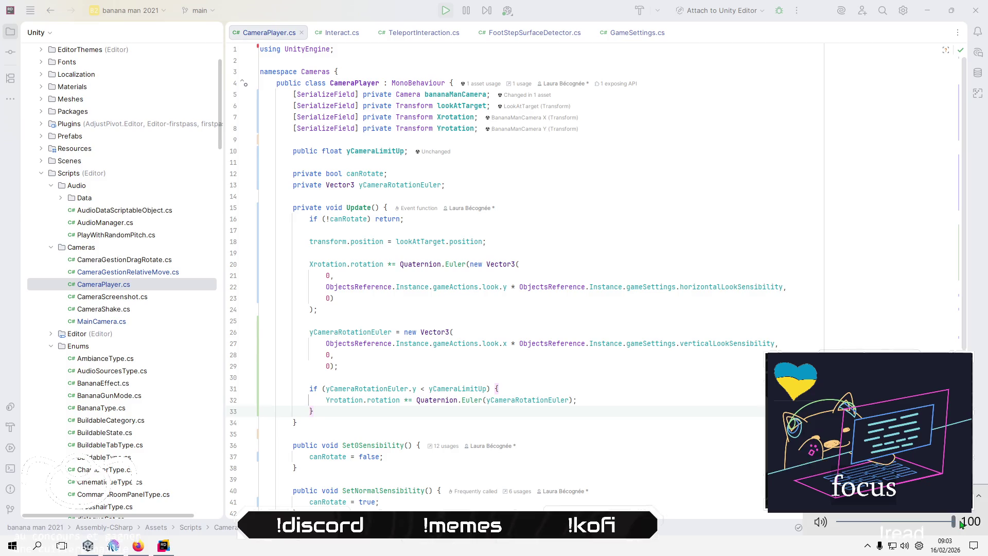
left_click(505, 366)
left_click(492, 400)
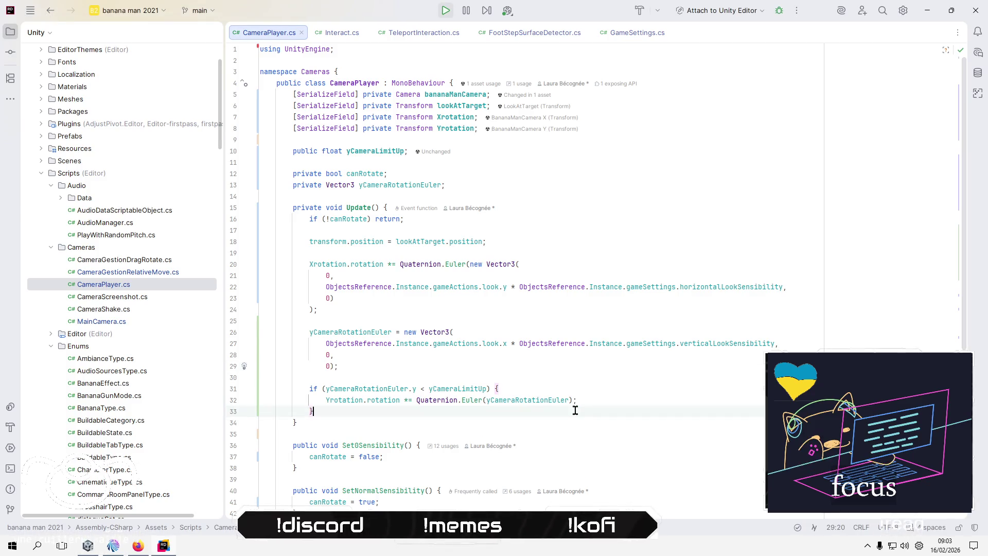
left_click(479, 424)
key("alt+Tab")
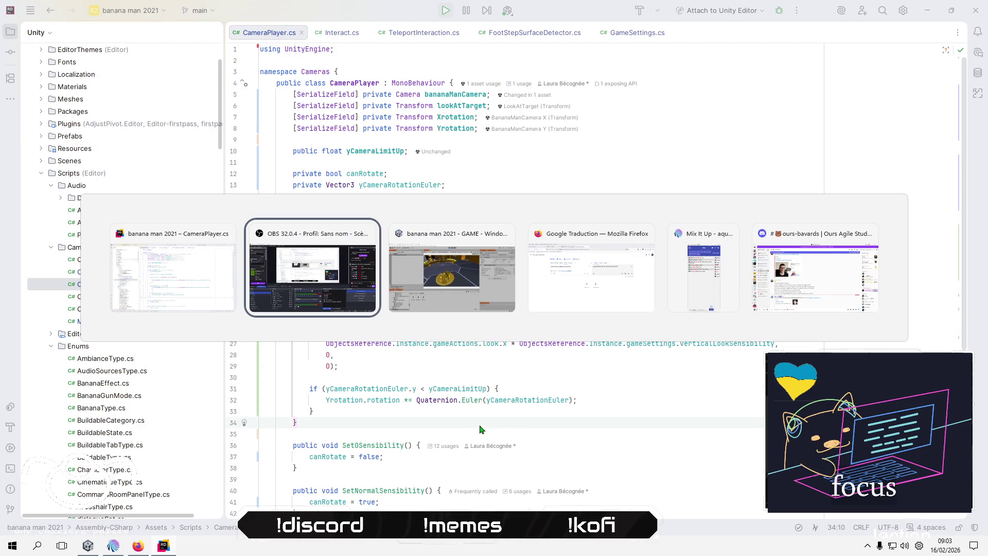
key("Tab")
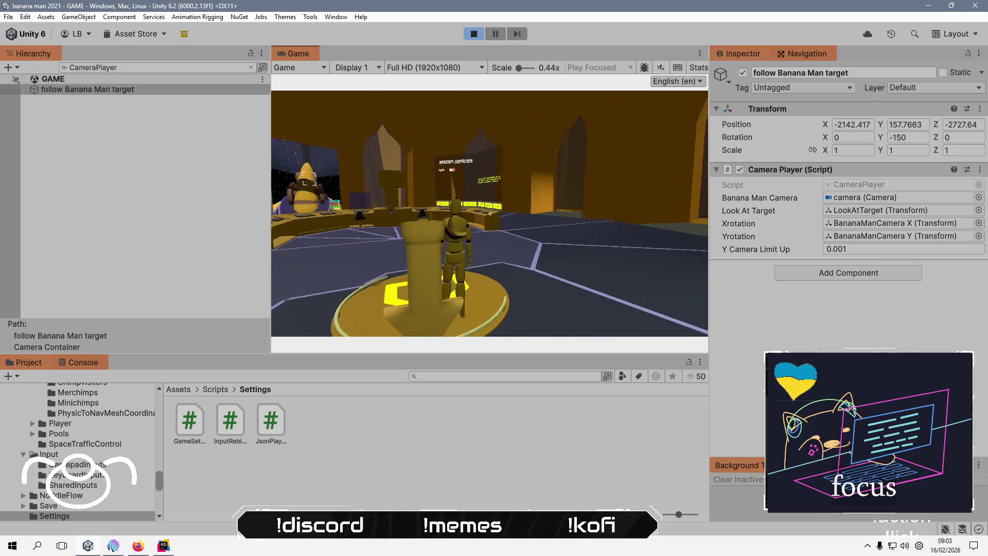
key("alt+Tab")
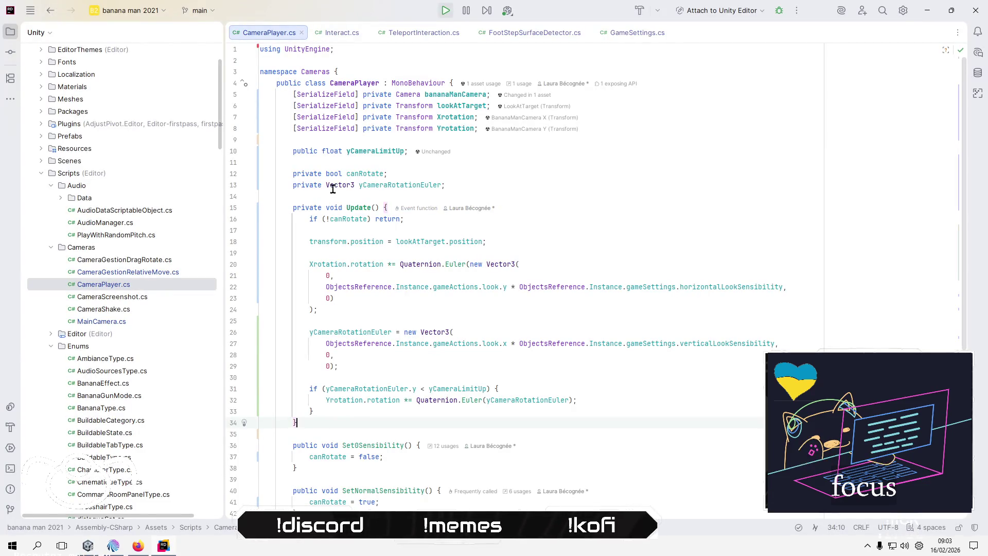
Make the yCameraRotationEuler field on line 13 public instead of private.
left_click(371, 186)
key("Home")
key("ctrl+shift+Right")
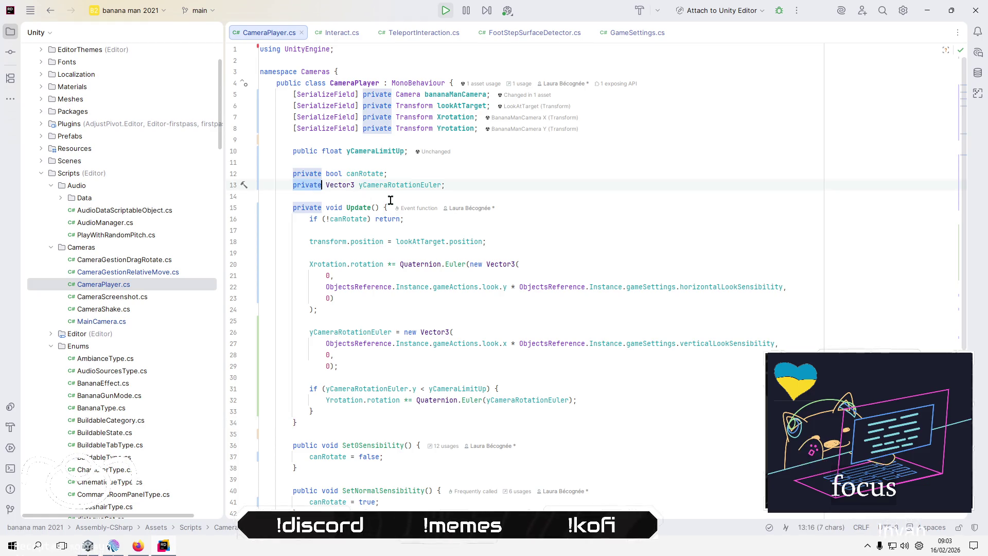
type("public")
left_click(509, 173)
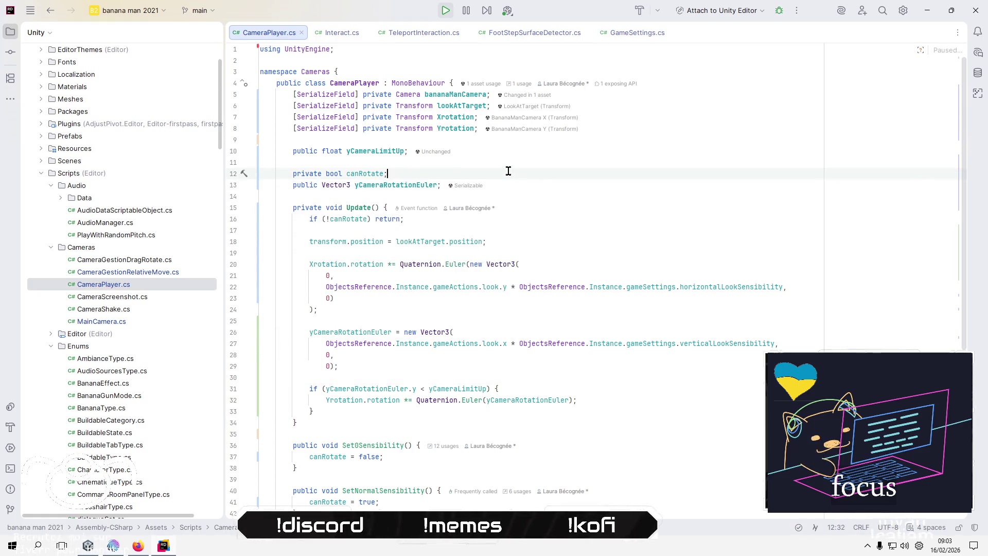
key("alt+Tab")
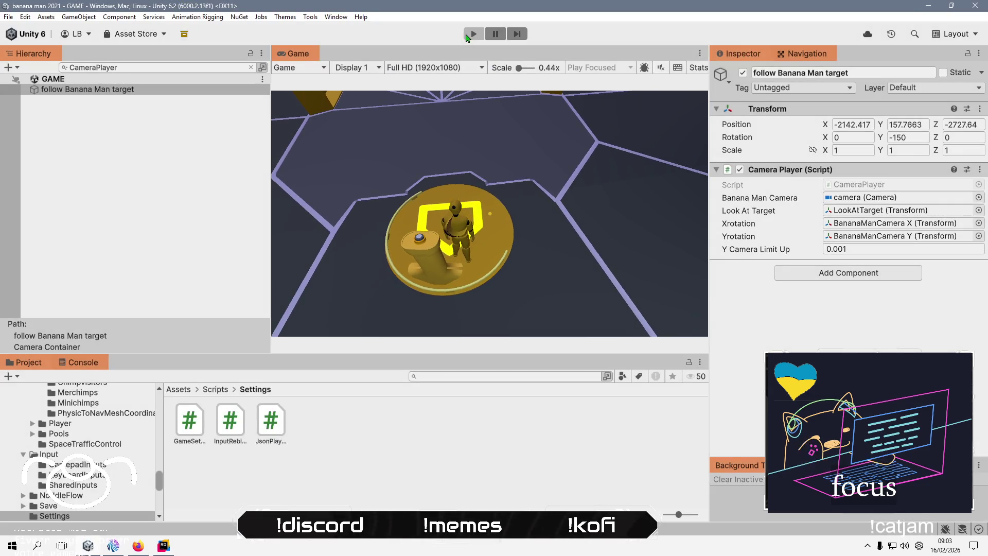
Stop and restart Play mode, start a new game, and skip the intro.
left_click(467, 37)
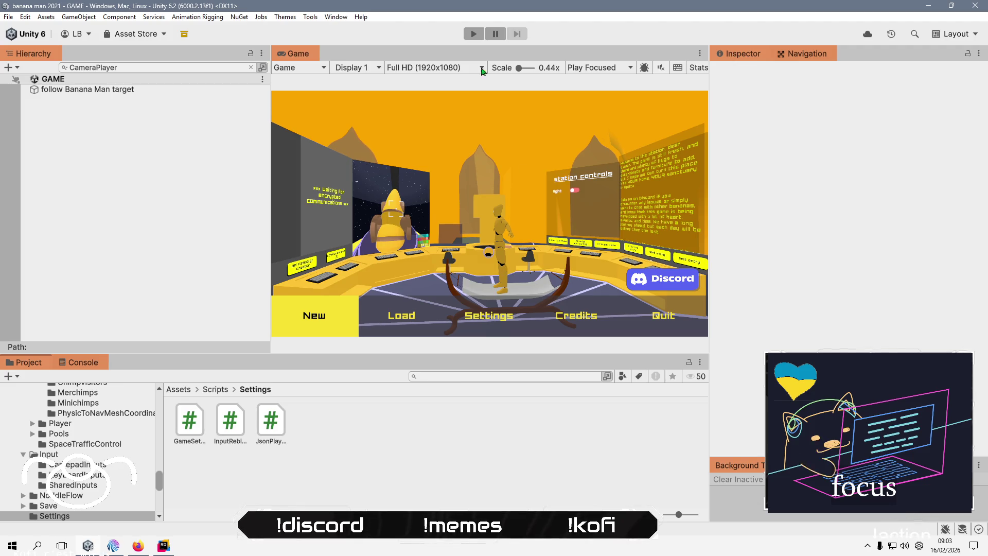
left_click(480, 37)
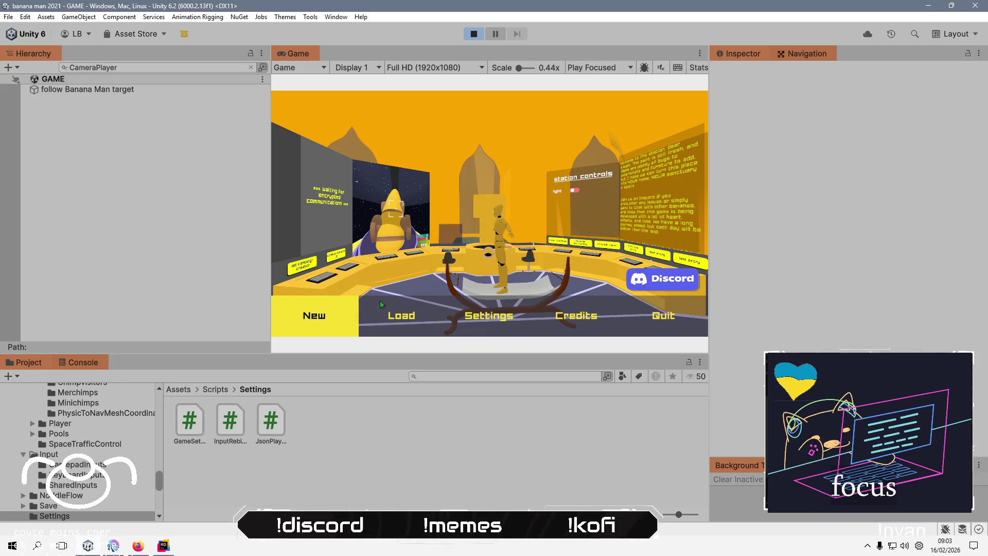
key("Return")
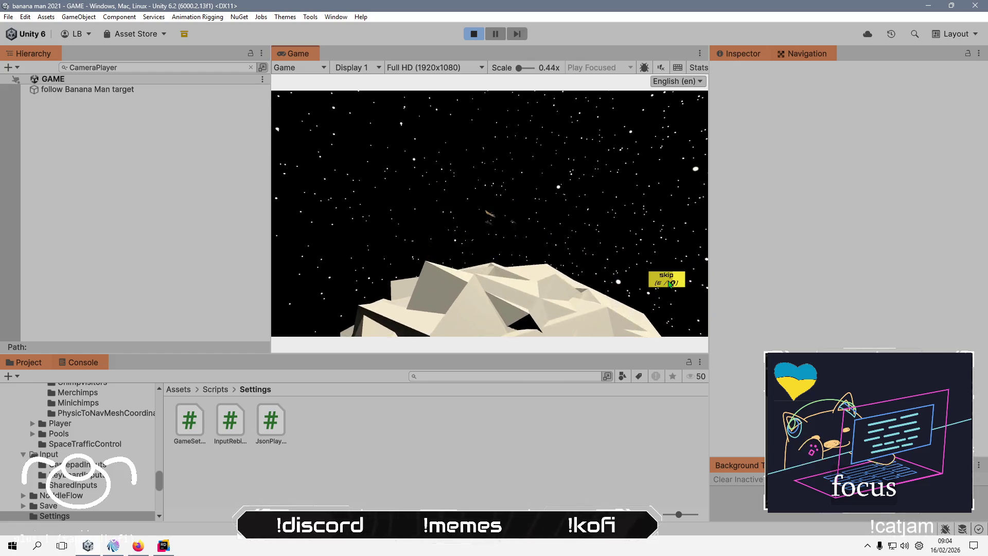
left_click(669, 282)
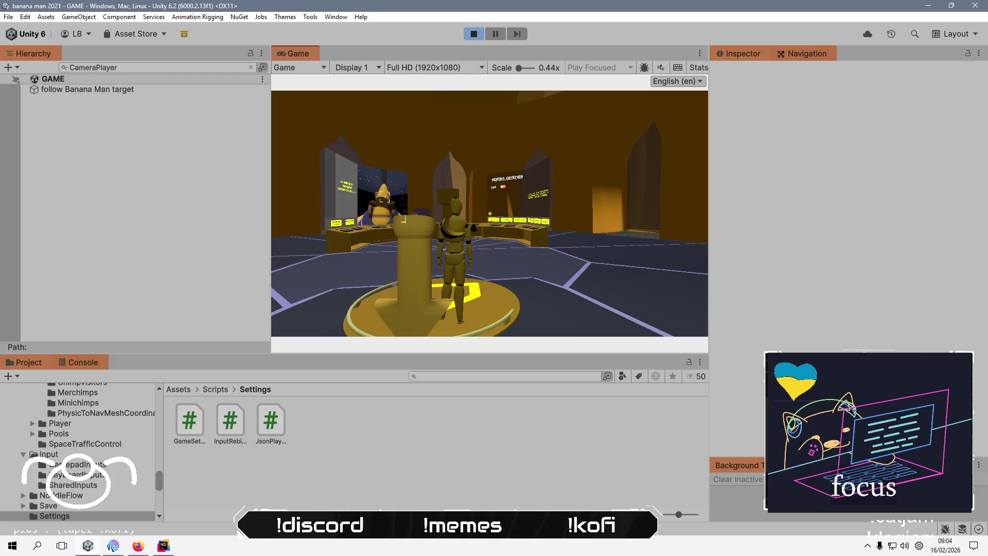
key("alt+Tab")
key("alt+Tab")
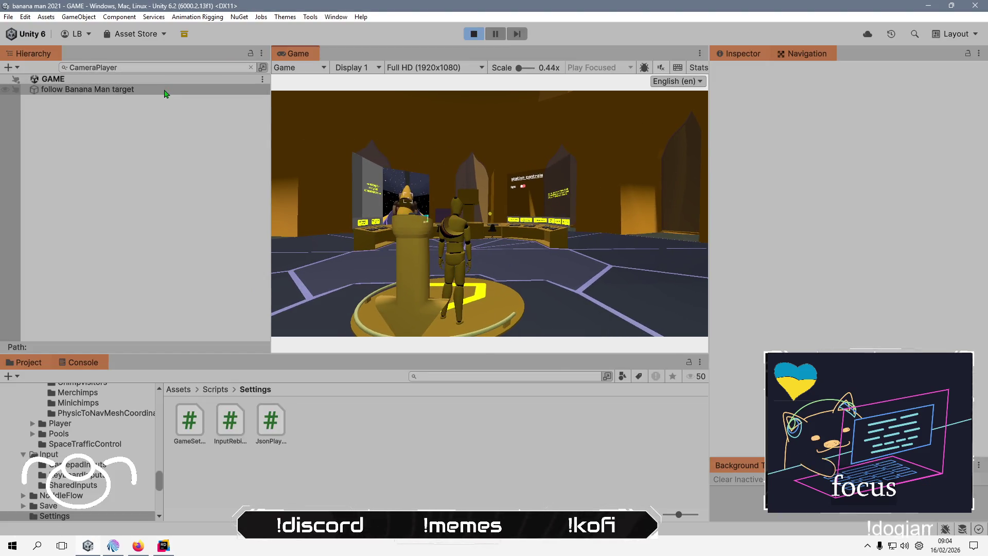
Select follow Banana Man target and set its Y Camera Limit Up to 1.
left_click(166, 94)
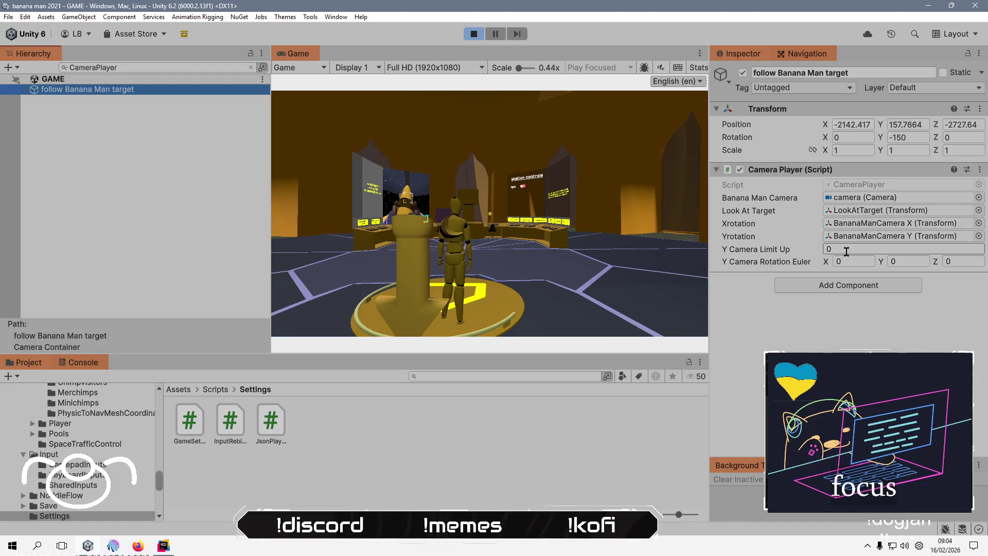
left_click(846, 250)
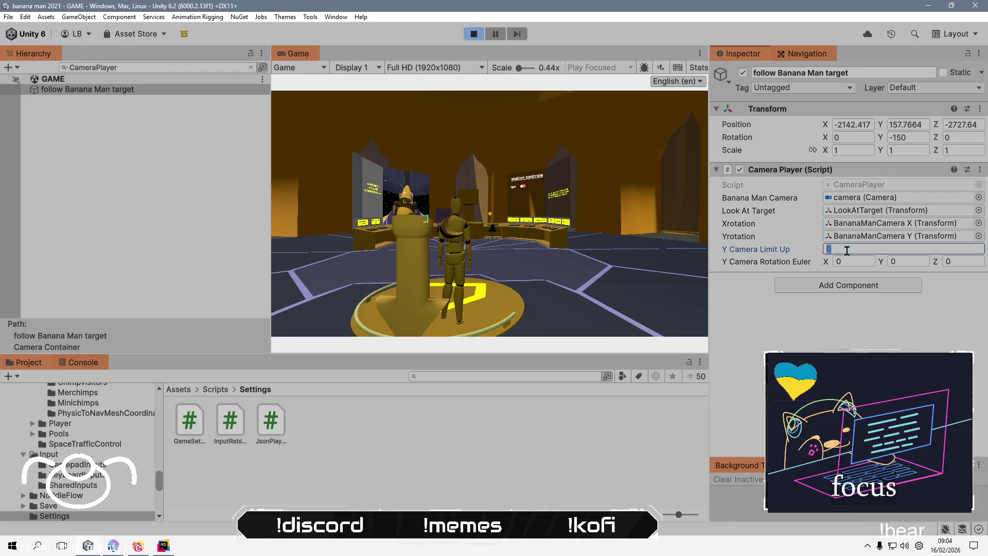
type("1")
key("Return")
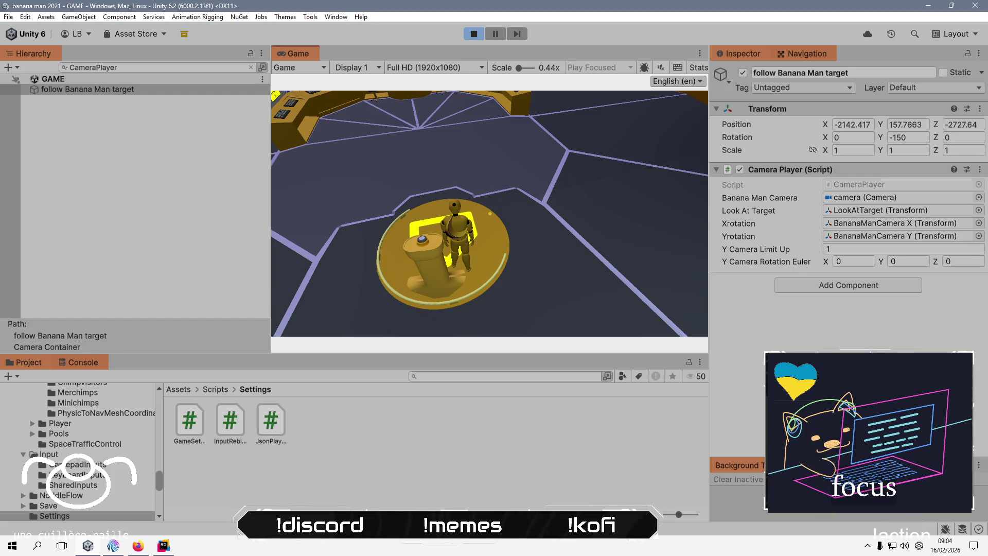
key("alt+Tab")
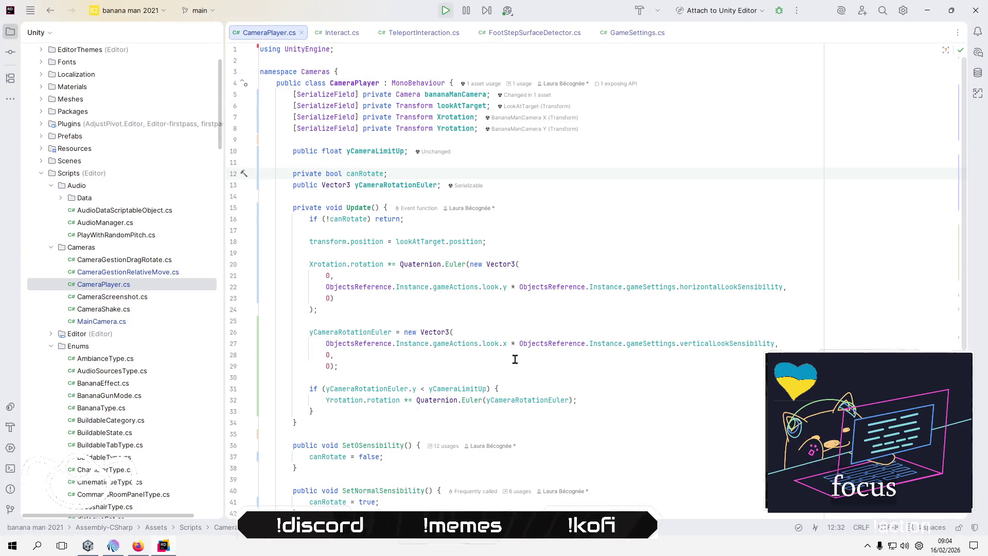
Look over the vertical rotation code from line 29 of CameraPlayer, then return to Unity.
left_click(443, 366)
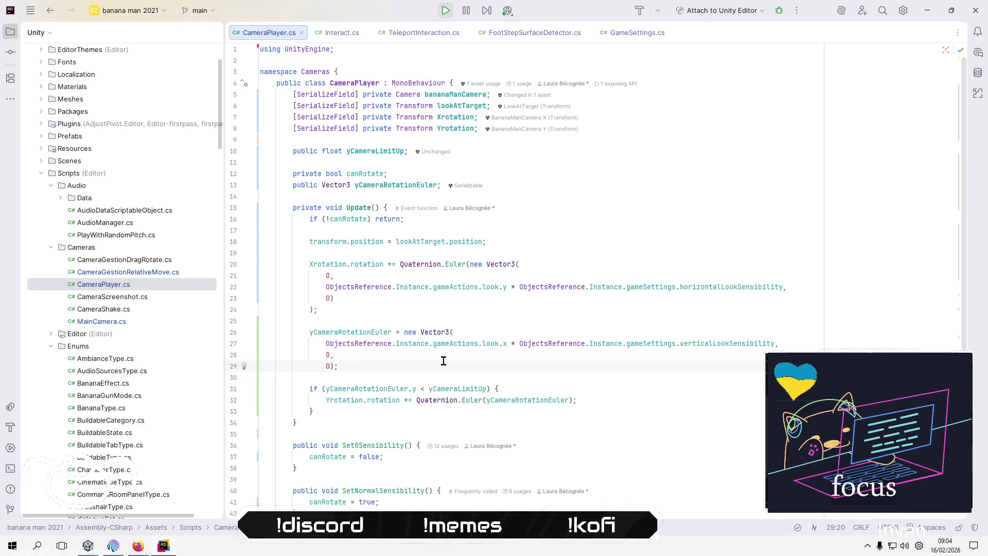
scroll(443, 361, "down", 1)
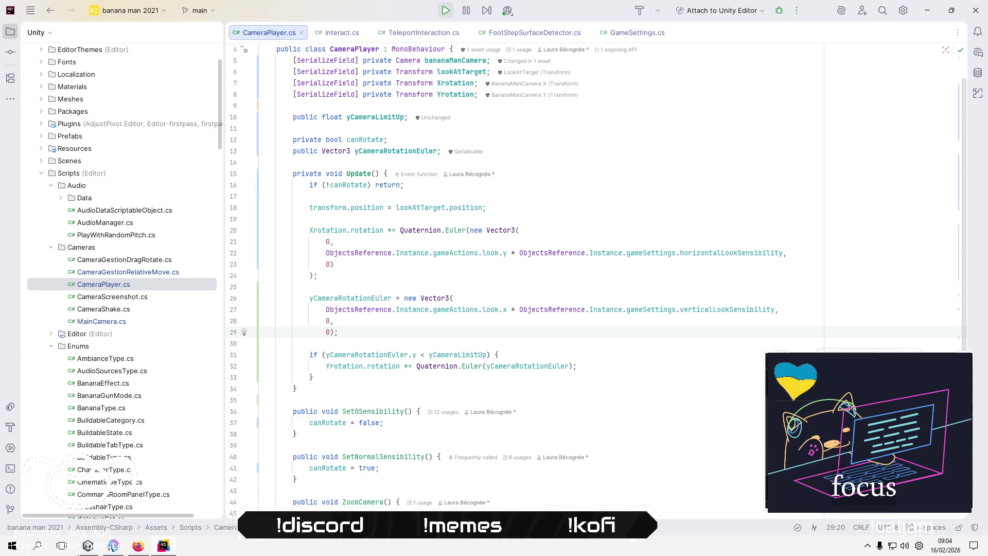
key("alt+Tab")
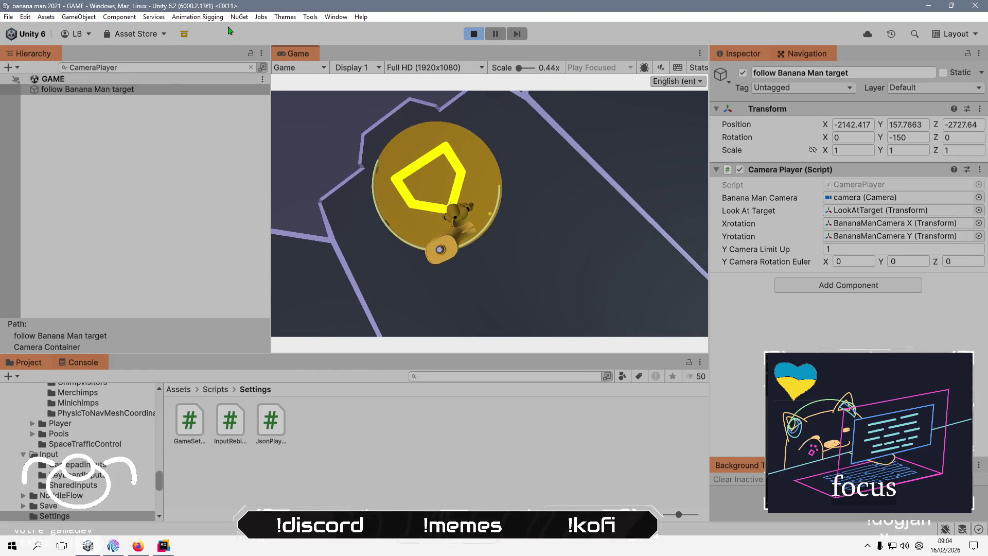
Add a Scene view tab and frame the follow Banana Man target in it.
right_click(302, 60)
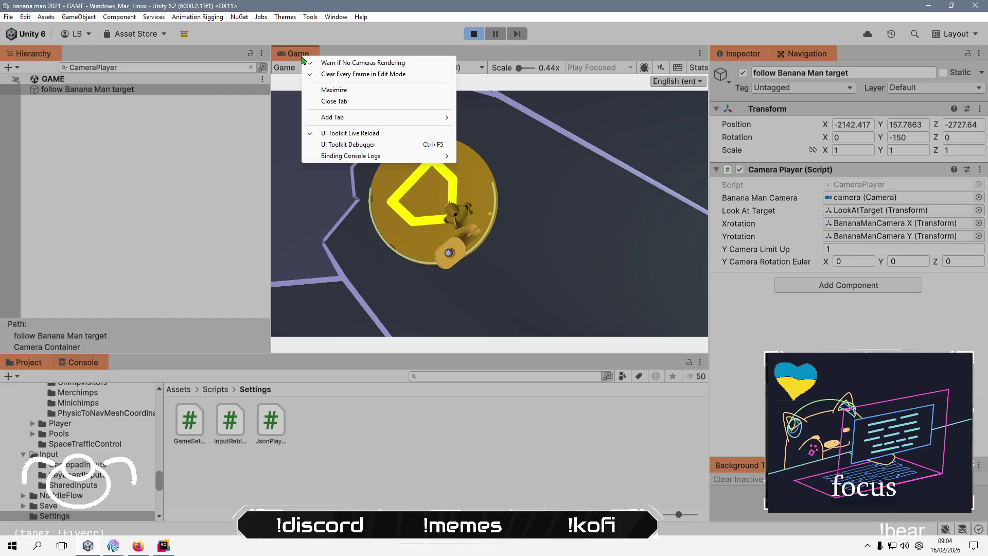
mouse_move(418, 117)
left_click(481, 117)
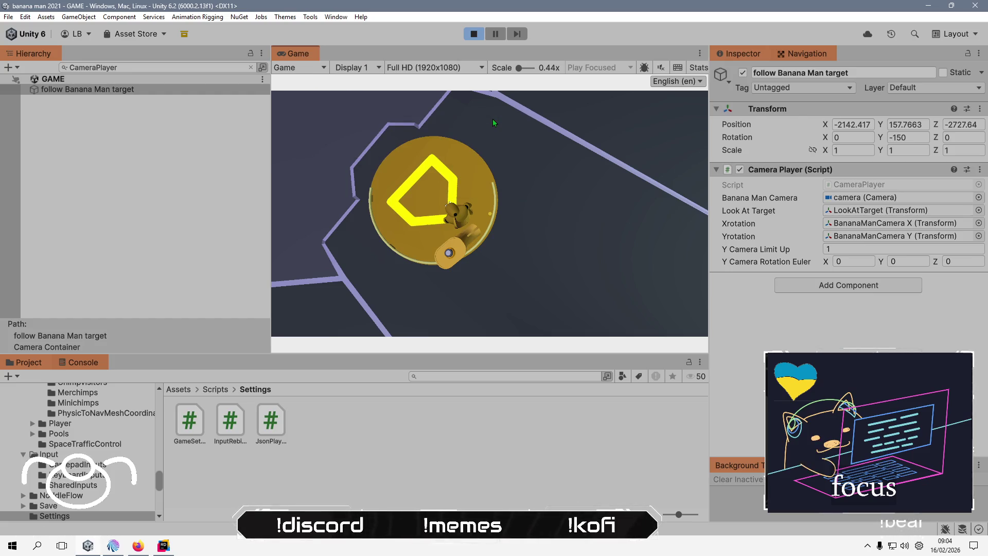
double_click(58, 91)
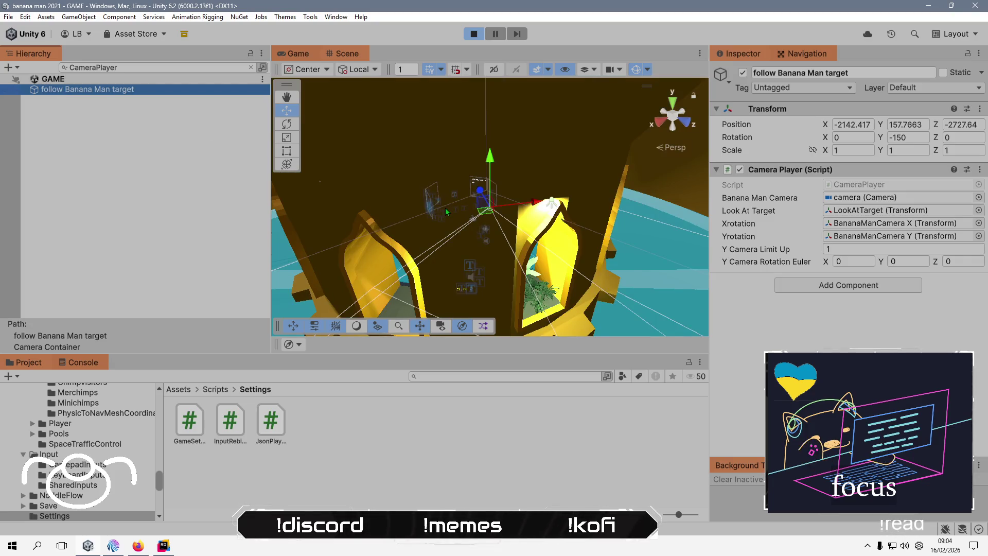
Orbit the Scene view and dock it to the right of the Game view.
right_click(354, 246)
left_click(548, 189)
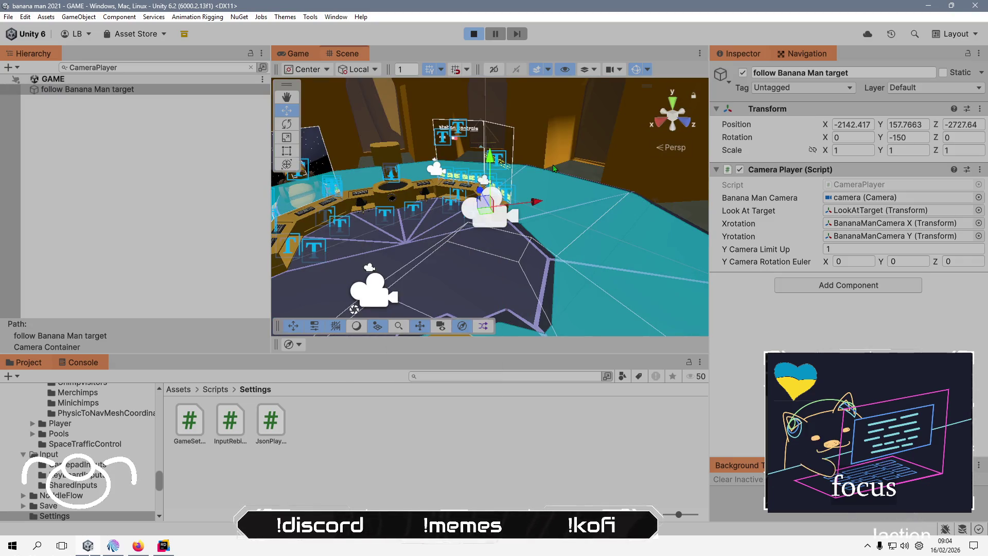
mouse_move(548, 189)
left_mouse_down()
mouse_move(463, 231)
mouse_move(478, 247)
mouse_move(461, 188)
left_mouse_up()
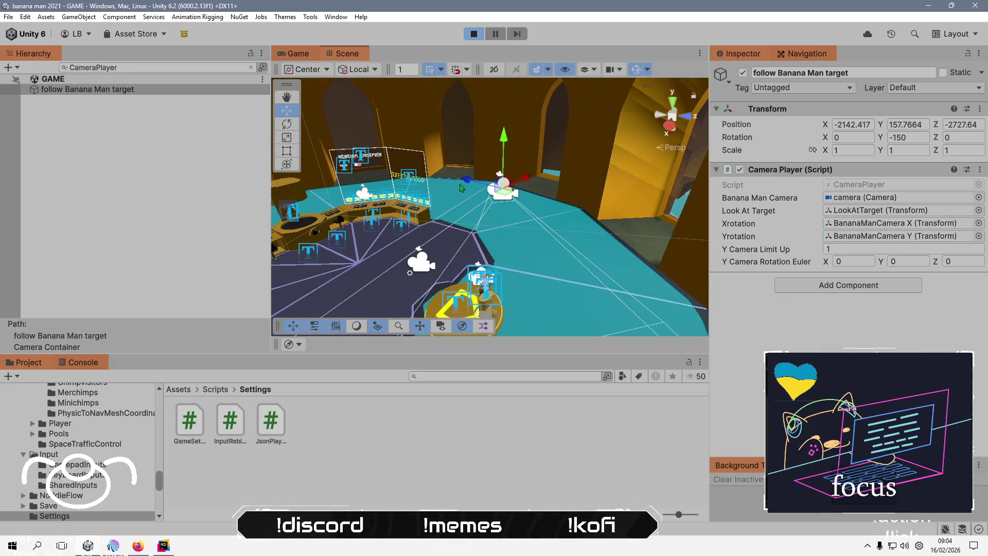
mouse_move(363, 55)
left_mouse_down()
mouse_move(607, 106)
mouse_move(639, 51)
mouse_move(615, 161)
left_mouse_up()
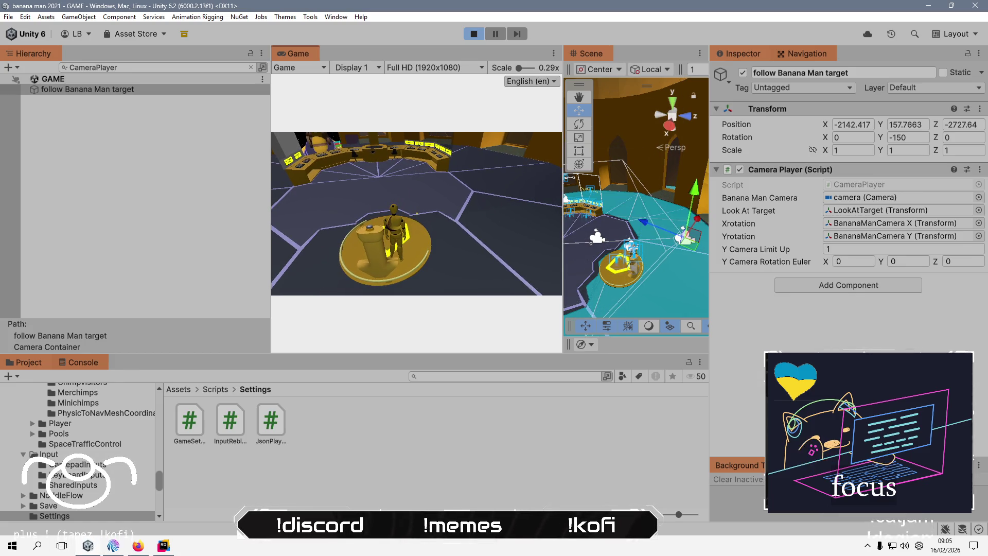
key("alt+Tab")
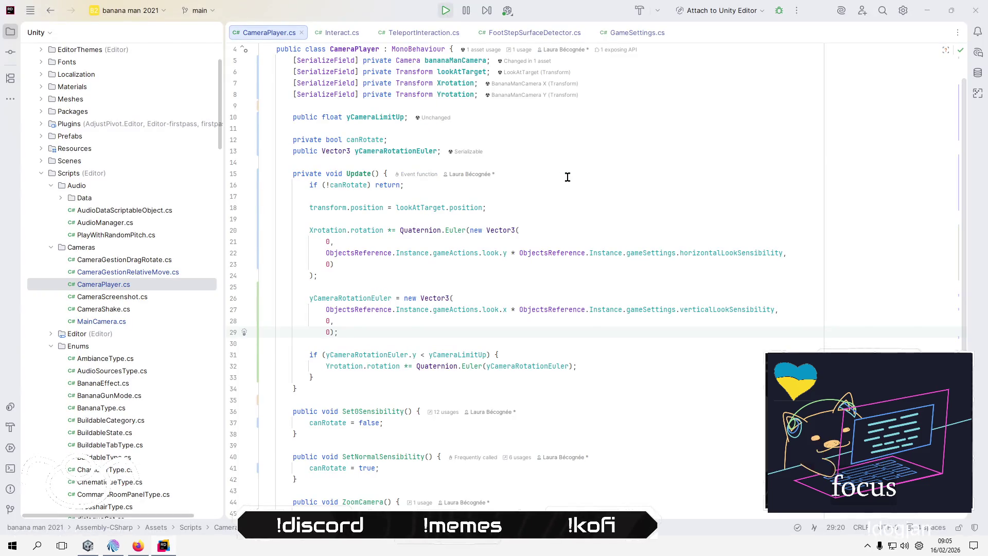
Move the new Vector3 expression into the Euler call in place of yCameraRotationEuler.
key("alt+Tab")
key("alt+Tab")
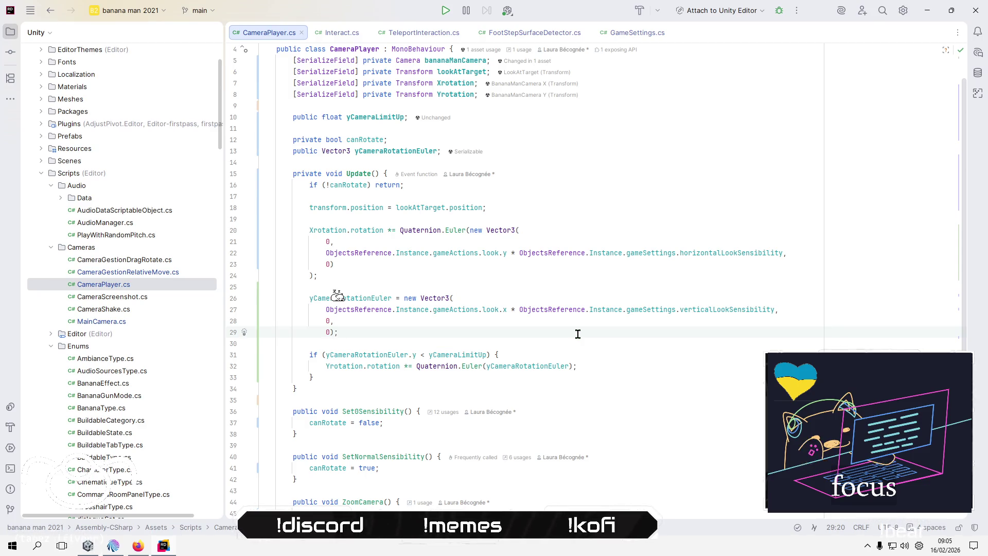
key("Up")
key("Up")
key("Up")
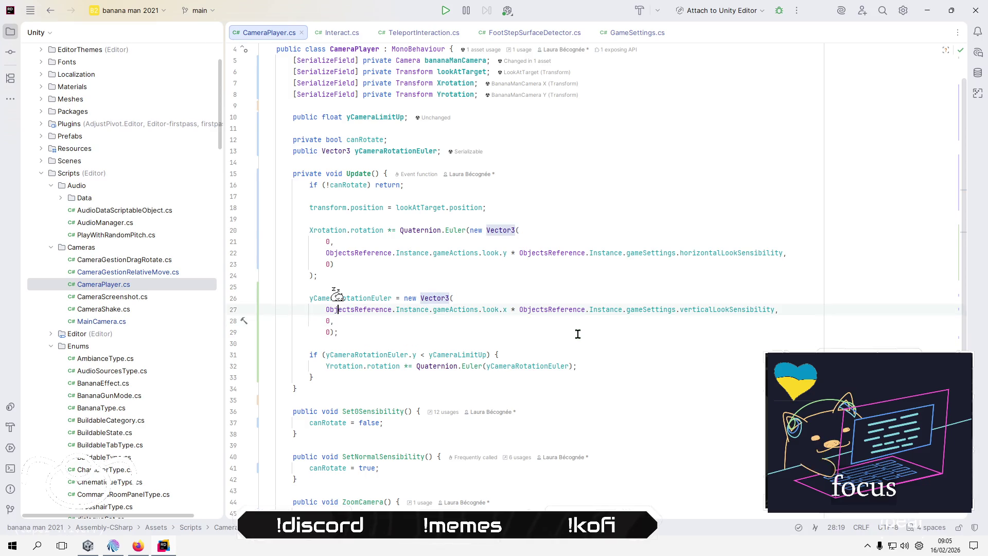
key("Right")
key("Right")
key("Right")
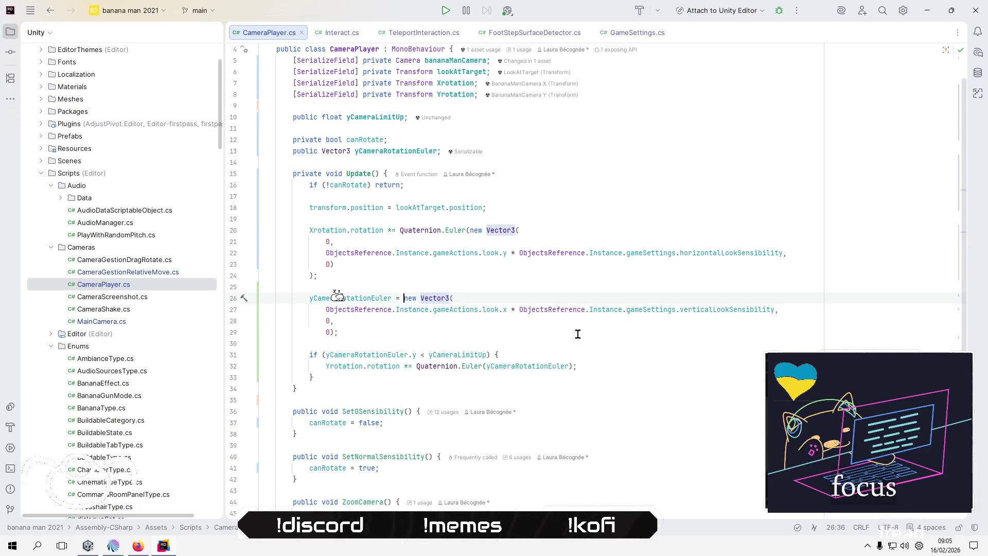
key("shift+Down")
key("shift+Down")
key("shift+Down")
key("Delete")
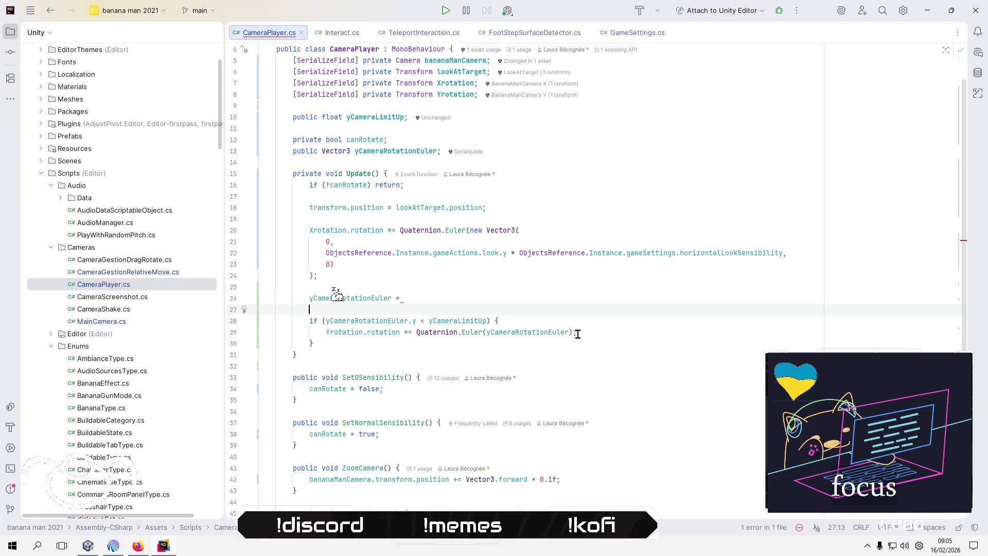
left_click(578, 333)
key("Left")
key("ctrl+shift+Left")
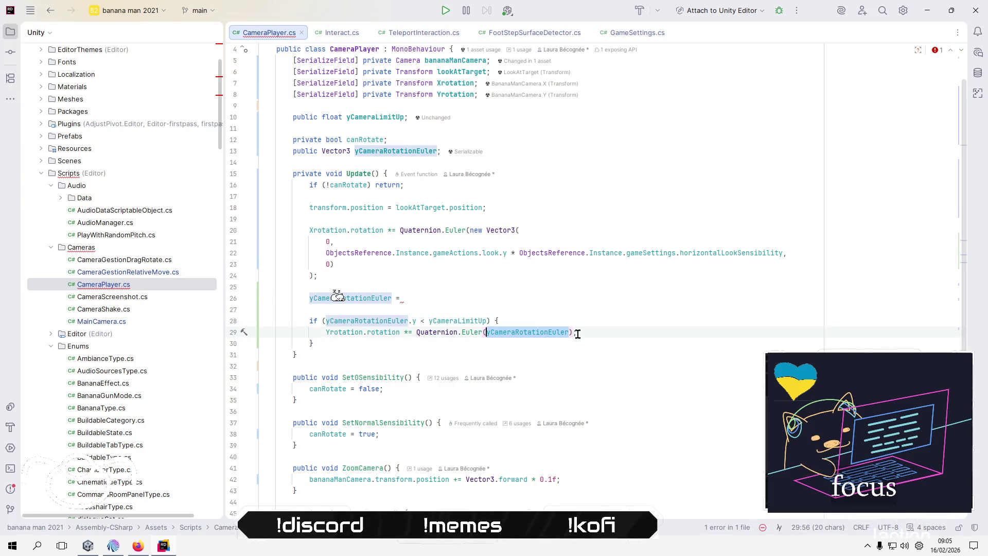
type("new Vector3(                 ObjectsReference.Instance.gameActions.look.x * ObjectsReference.Instance.gameSettings.verticalLookSensibility,                 0,                 0)")
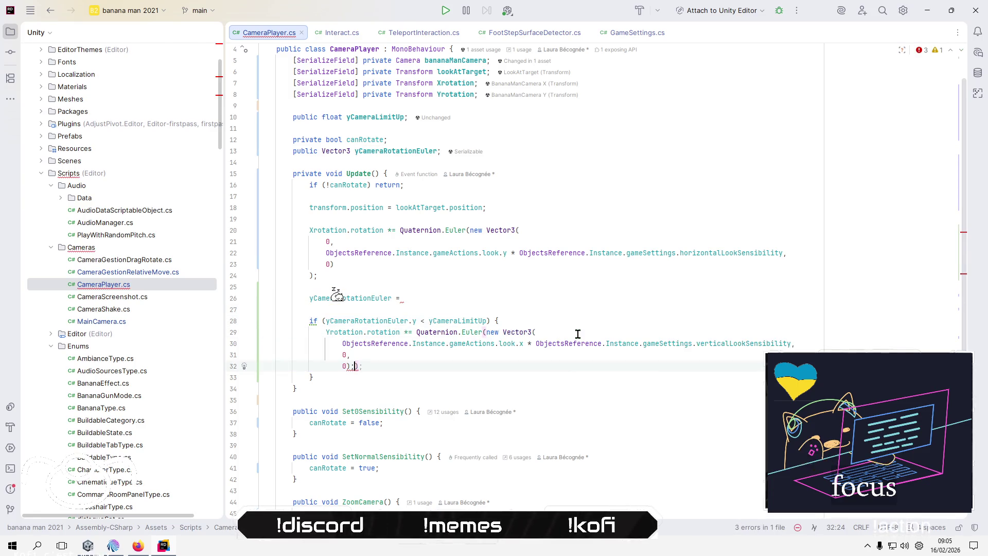
key("BackSpace")
key("BackSpace")
type(");")
key("Up")
Delete the leftover yCameraRotationEuler assignment line and its field declaration.
left_click(335, 292)
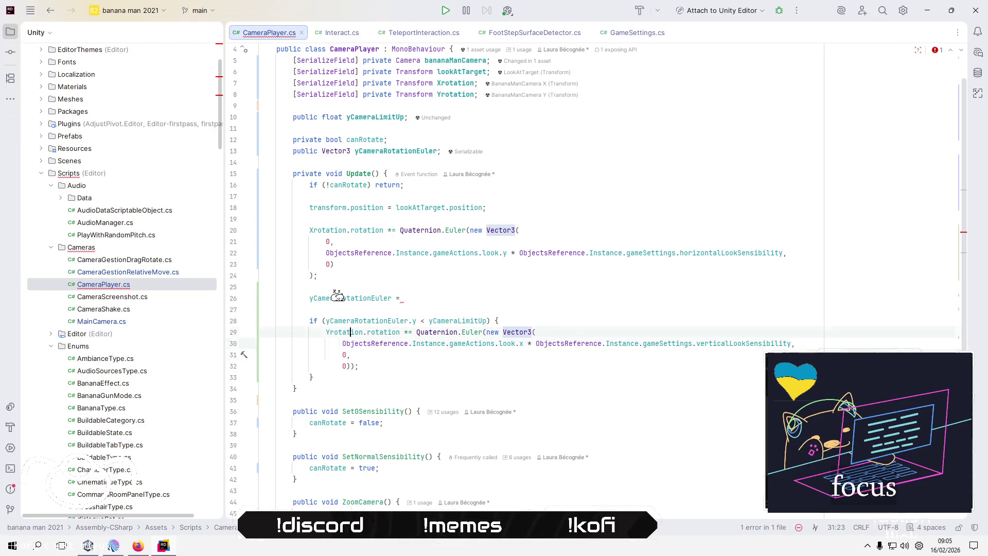
key("shift+Down")
key("shift+Down")
key("Delete")
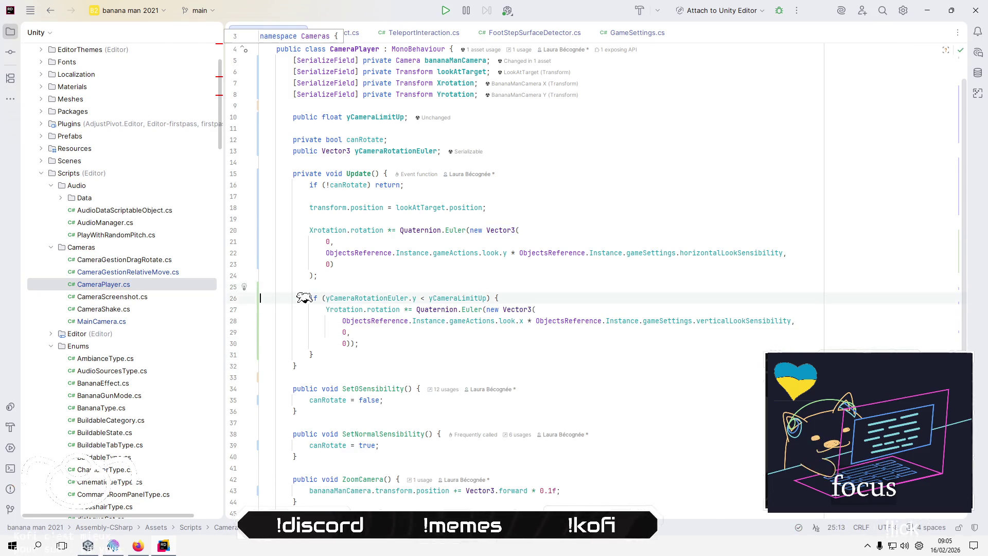
key("Up")
key("Up")
key("Up")
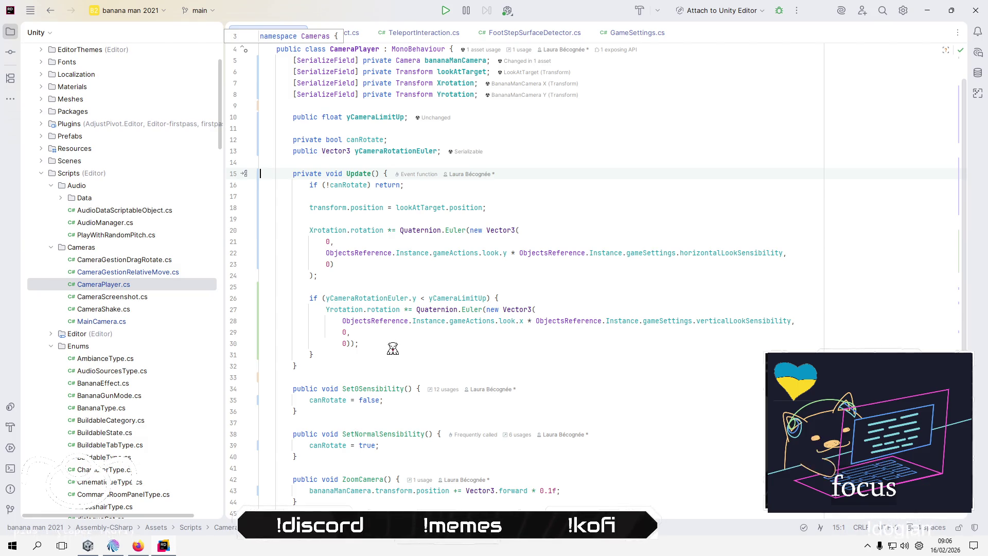
key("Up")
key("Up")
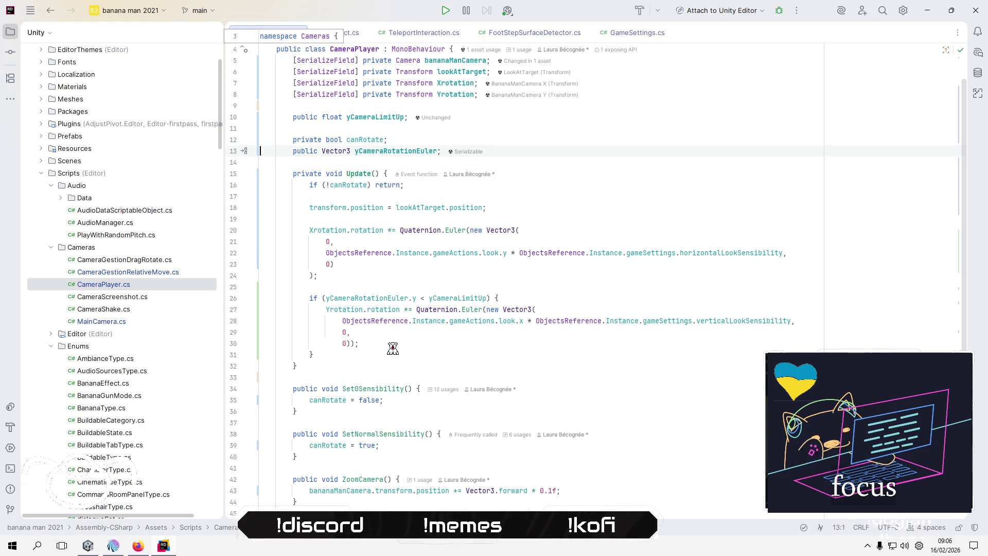
key("shift+Down")
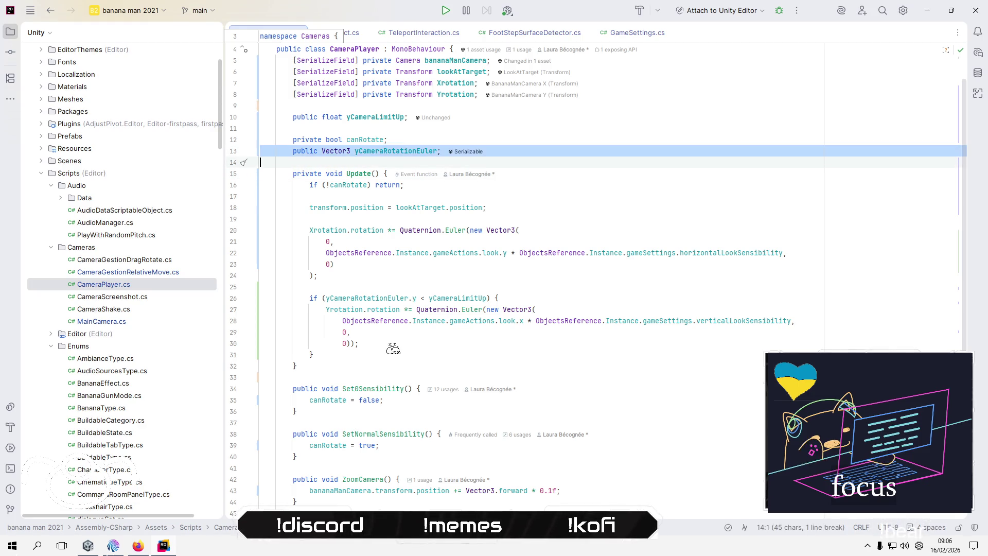
key("Delete")
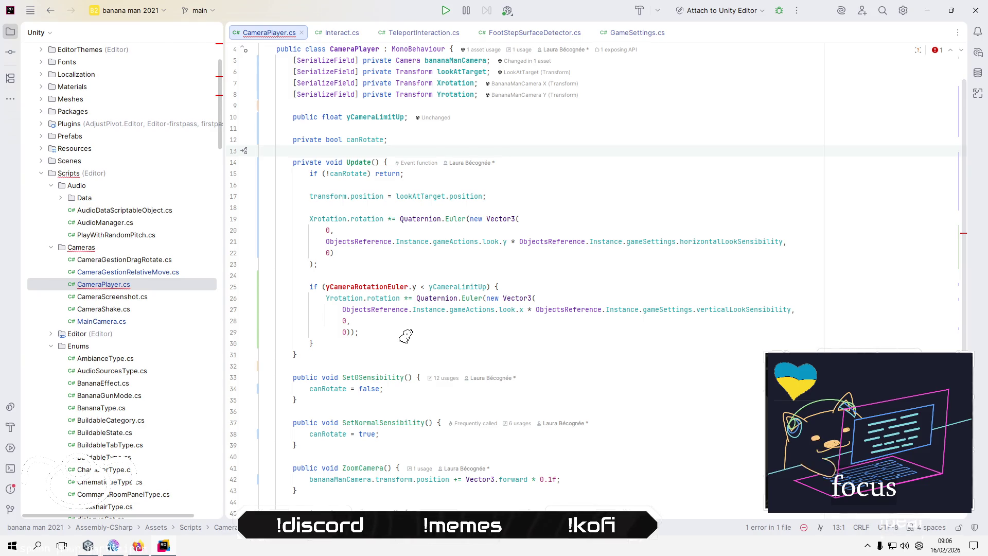
key("Down")
key("Down")
key("Down")
key("Down")
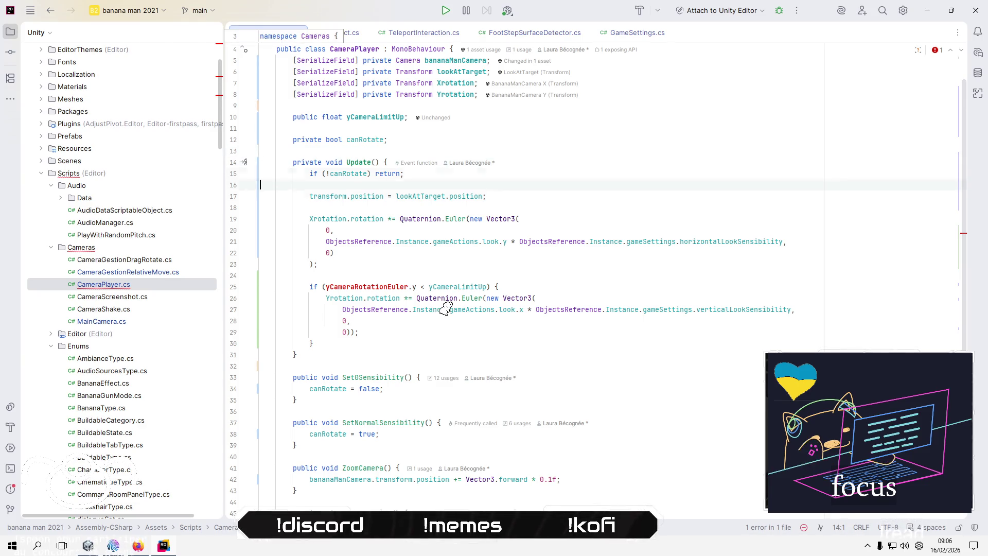
Replace yCameraRotationEuler in the if condition with transform.position.
key("Up")
key("ctrl+shift+Right")
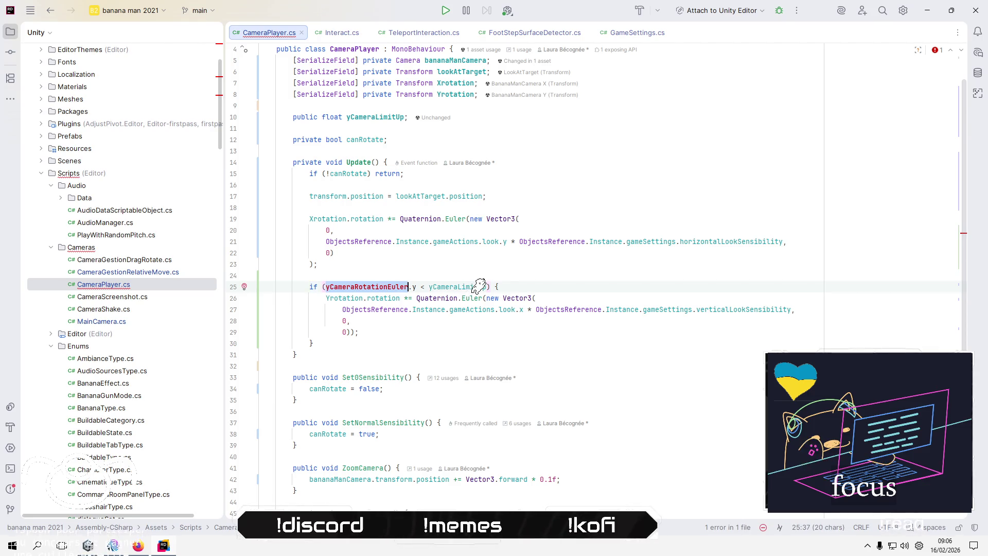
key("Delete")
key("ctrl+space")
key("Escape")
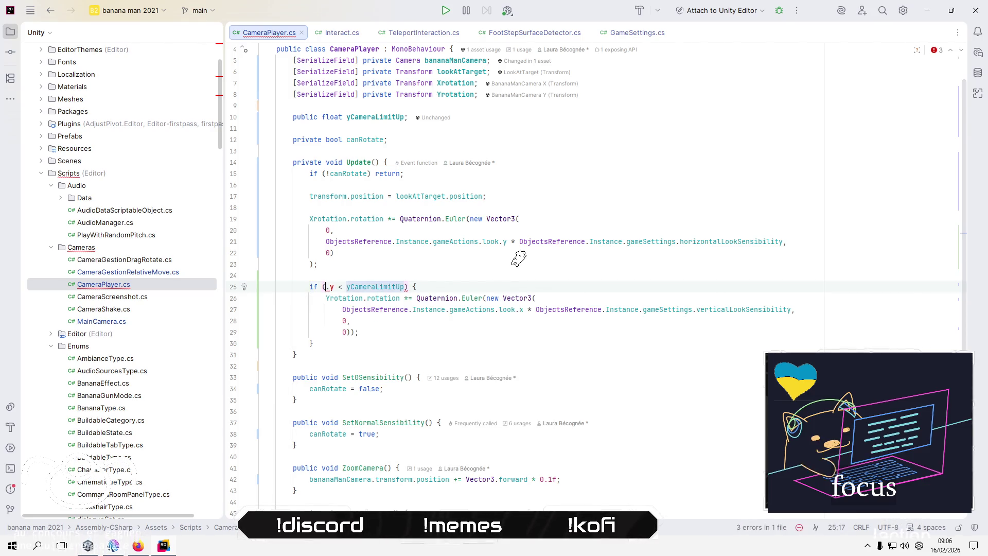
type("tr")
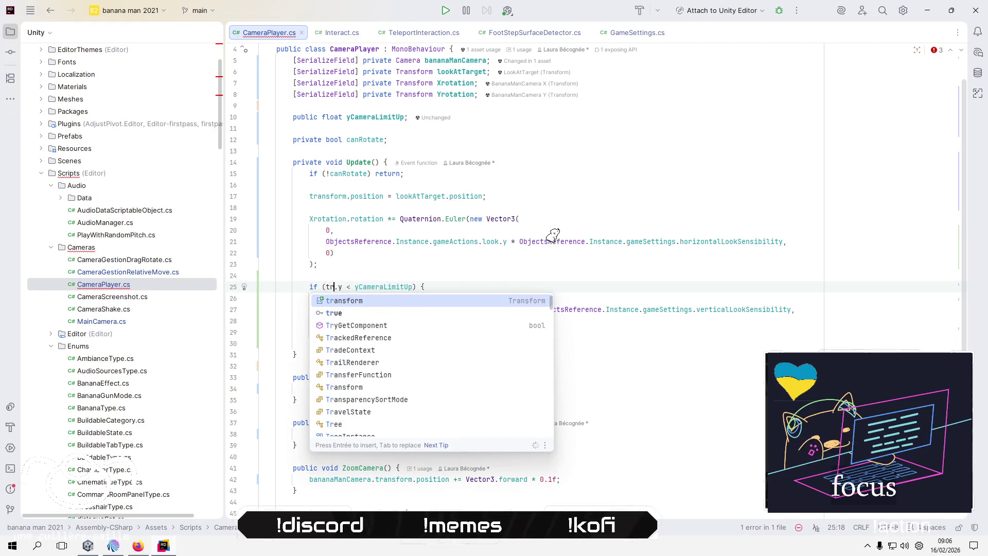
key("Return")
type(".")
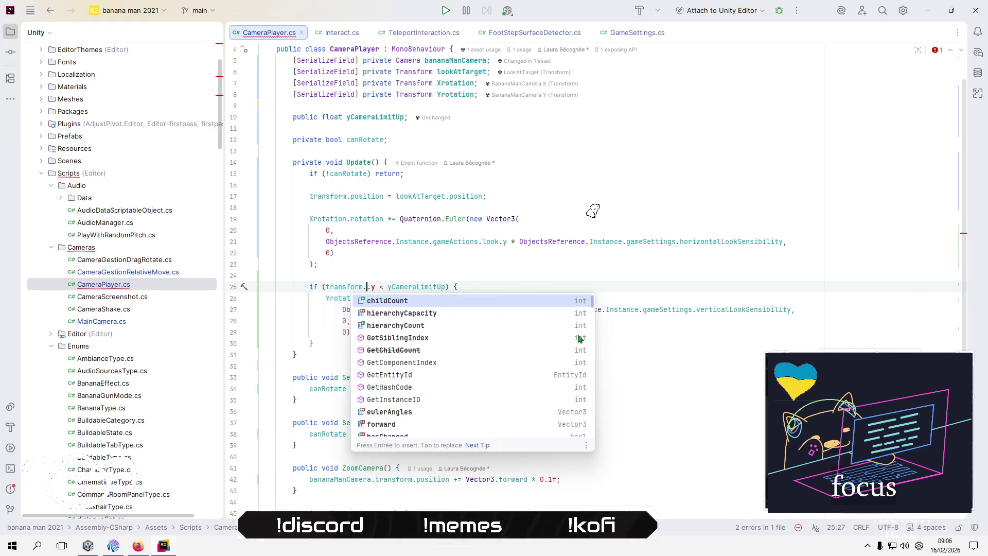
type("pos")
key("Return")
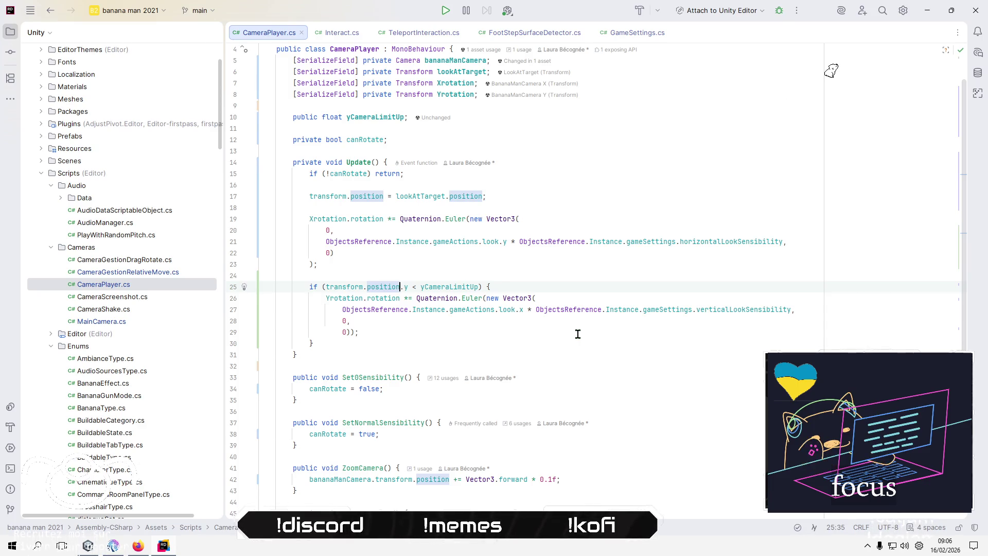
key("ctrl+Right")
key("ctrl+Right")
key("ctrl+Right")
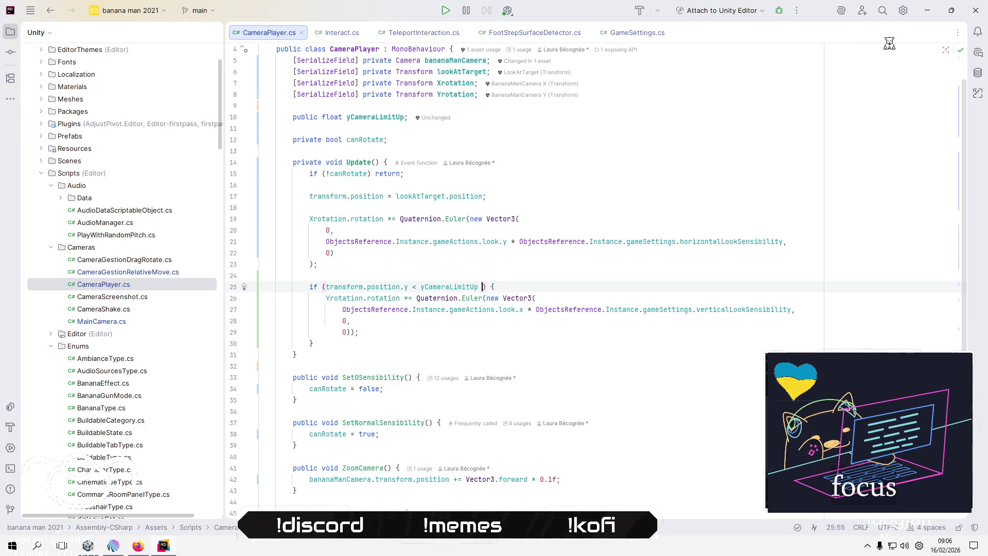
type("&&")
Copy the transform.position.y < yCameraLimitUp comparison and paste it after the && in the condition.
left_click(326, 286)
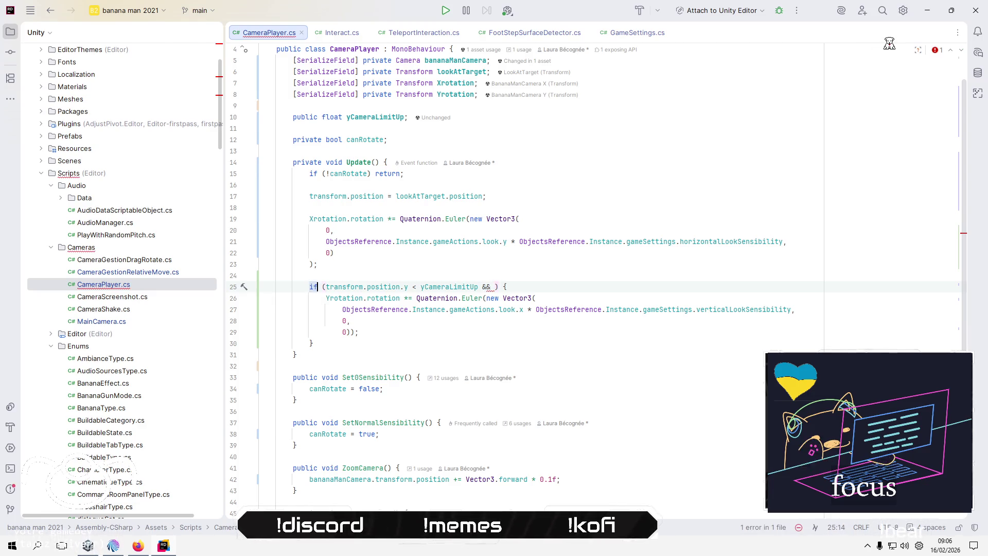
left_click(503, 287, "shift")
key("shift+Left")
key("shift+Left")
key("shift+Left")
key("ctrl+c")
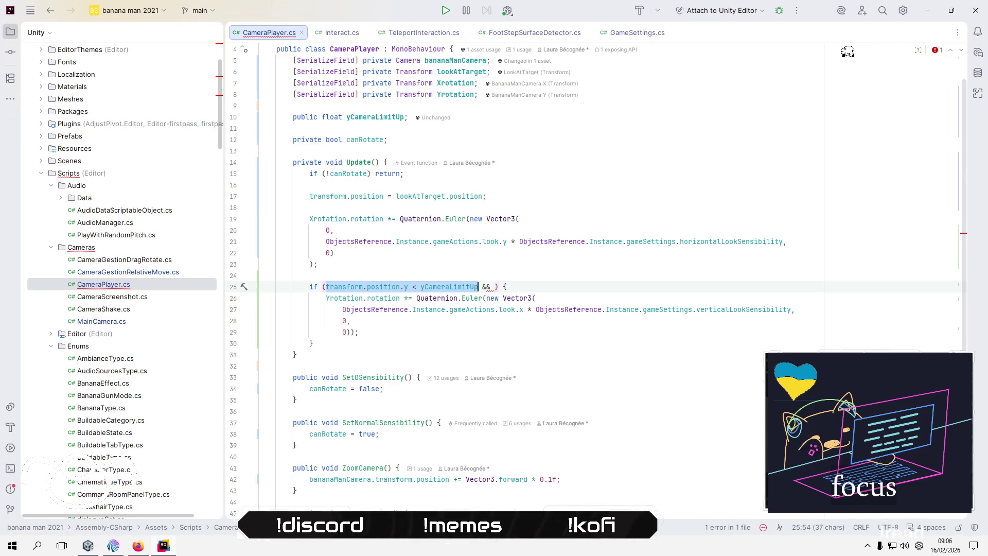
key("Right")
key("Right")
key("Right")
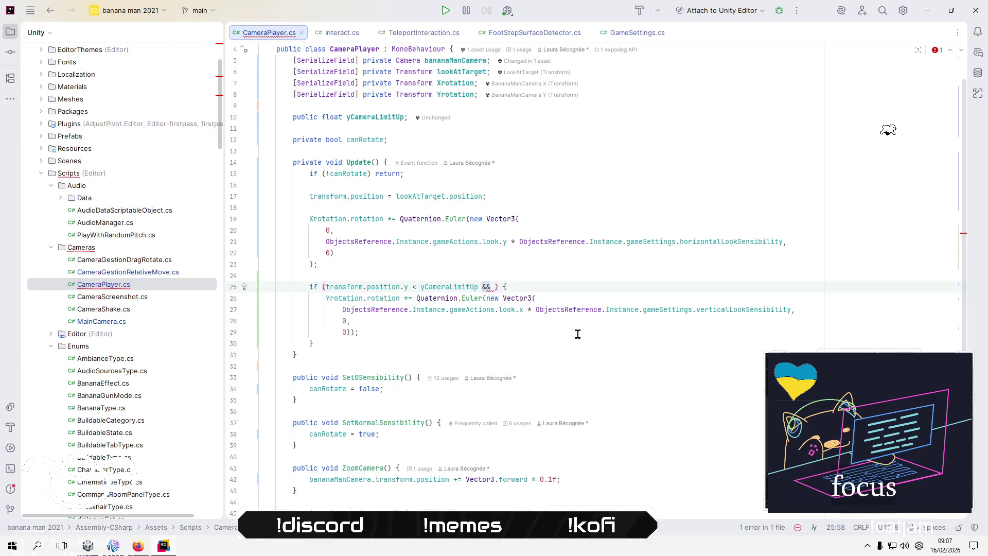
key("ctrl+v")
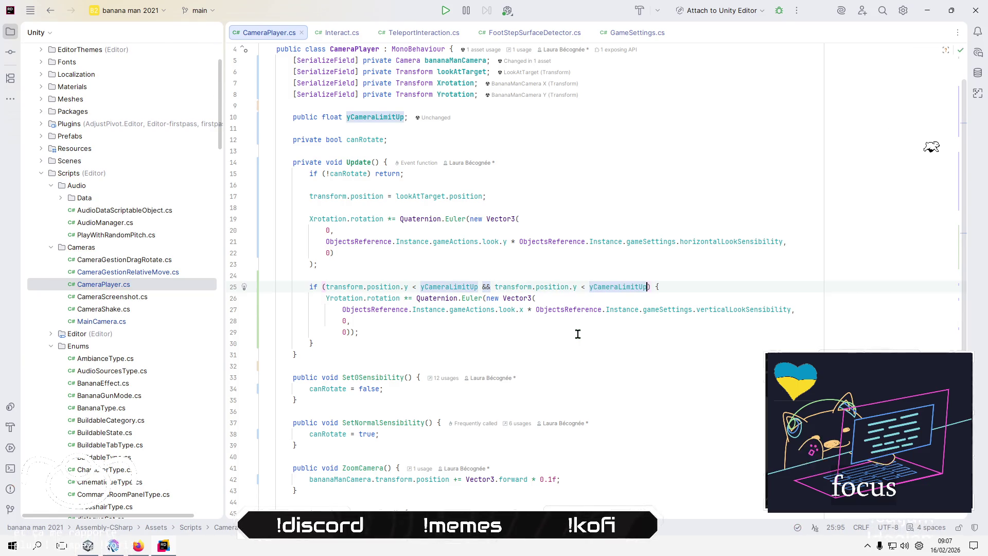
left_click(492, 118)
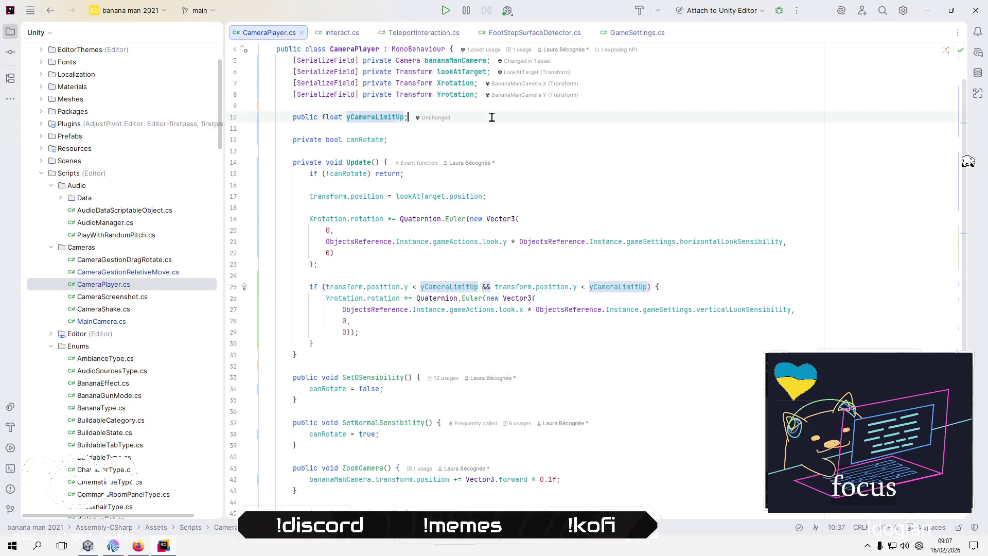
Duplicate the yCameraLimitUp field line and rename the copy yCameraLimitbottom.
triple_click(491, 117)
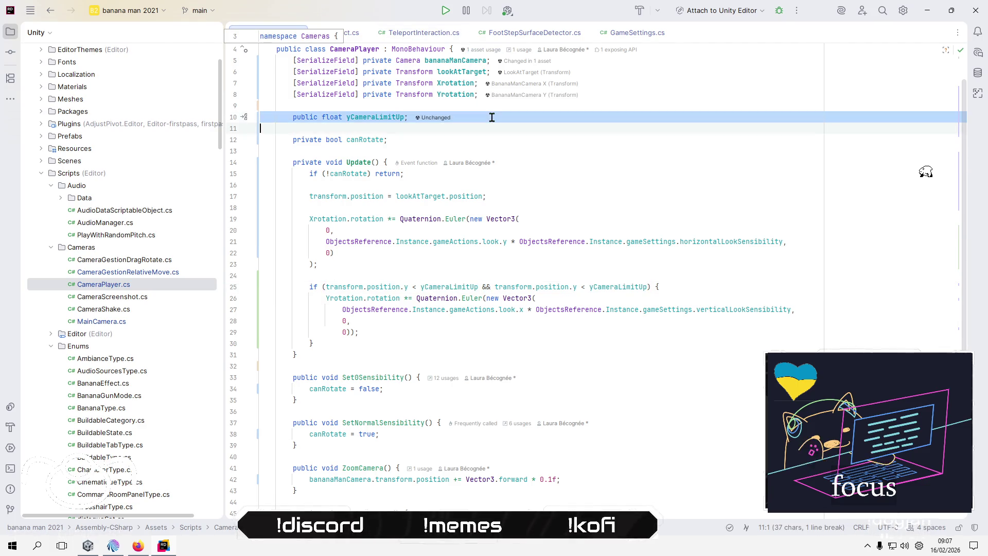
key("ctrl+d")
key("Up")
key("ctrl+Right")
key("ctrl+Right")
key("ctrl+Right")
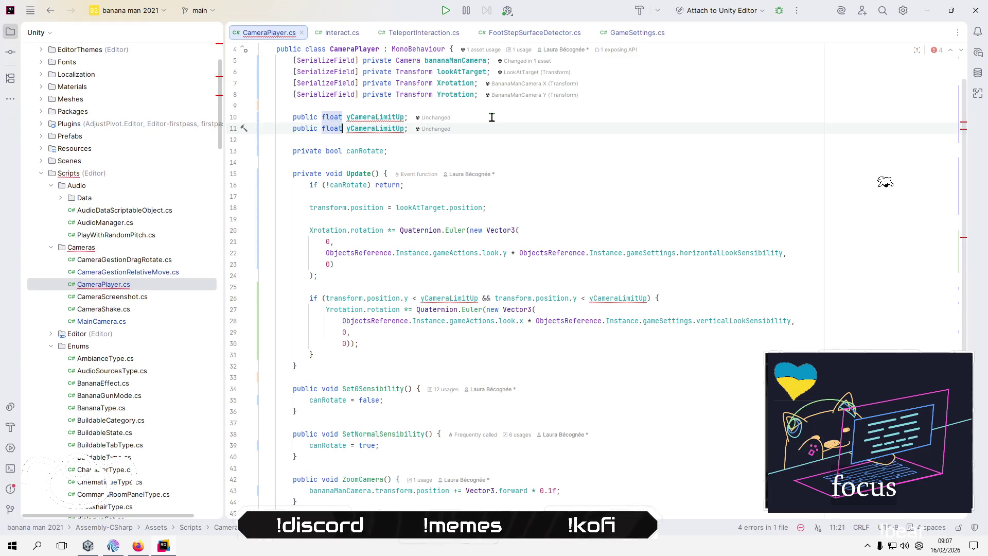
key("ctrl+shift+Right")
type("yCameraLimitDown")
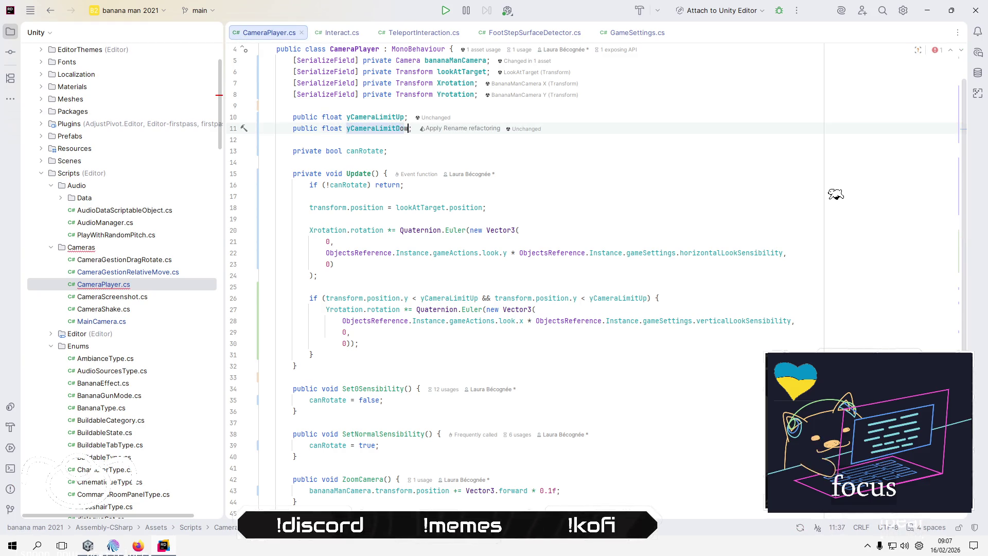
key("BackSpace")
key("BackSpace")
key("BackSpace")
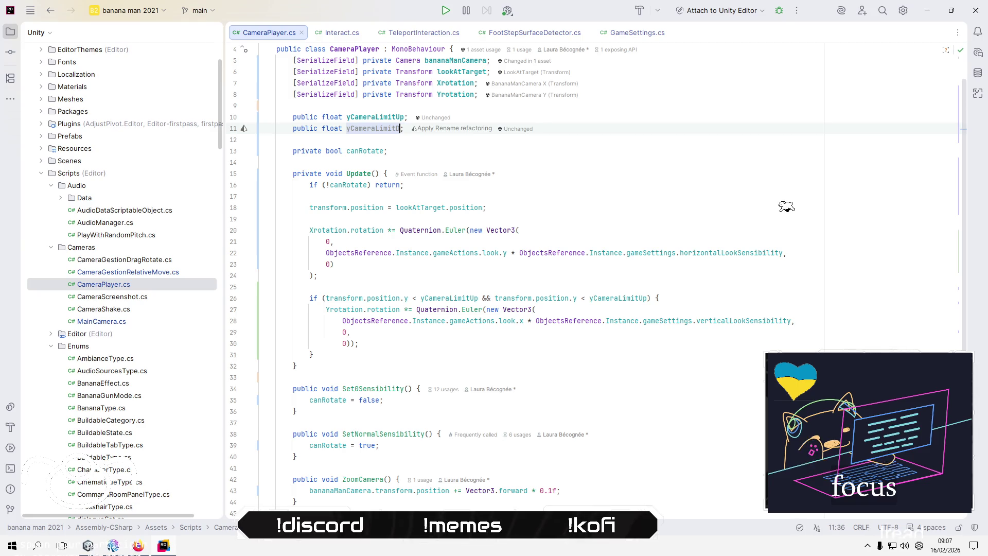
key("BackSpace")
type("bott")
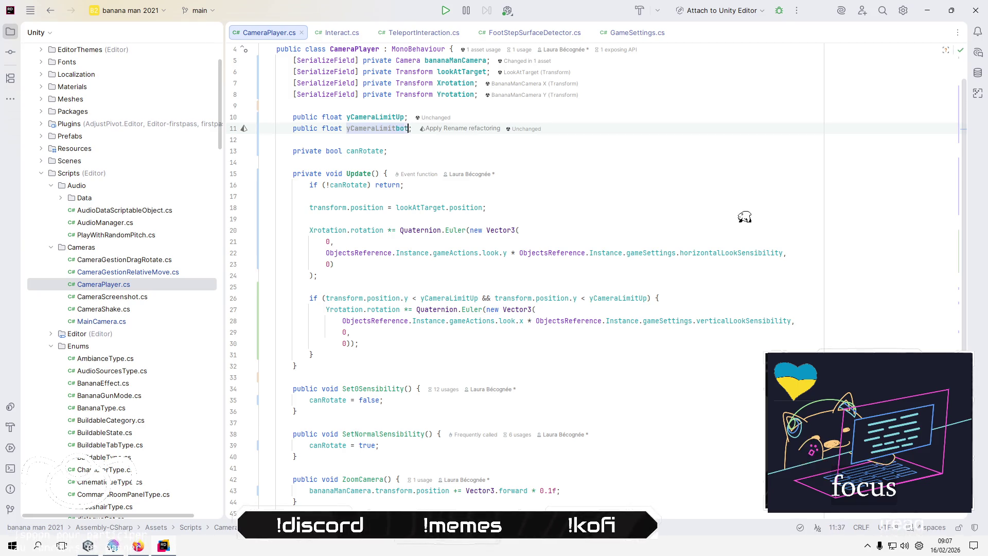
type("om")
key("Down")
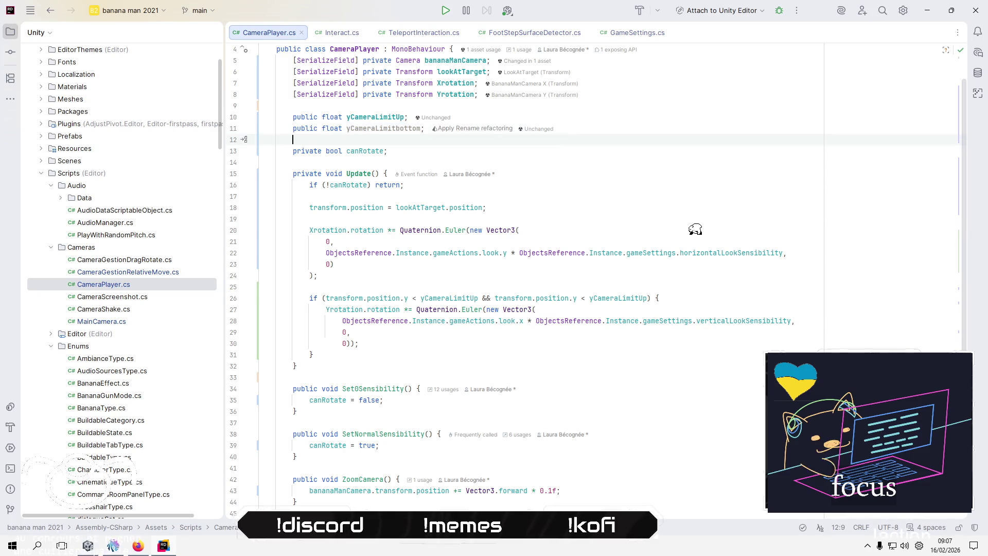
Change the second comparison to transform.position.y > yCameraLimitbottom.
left_click(687, 240)
key("Down")
key("Down")
key("Down")
key("Down")
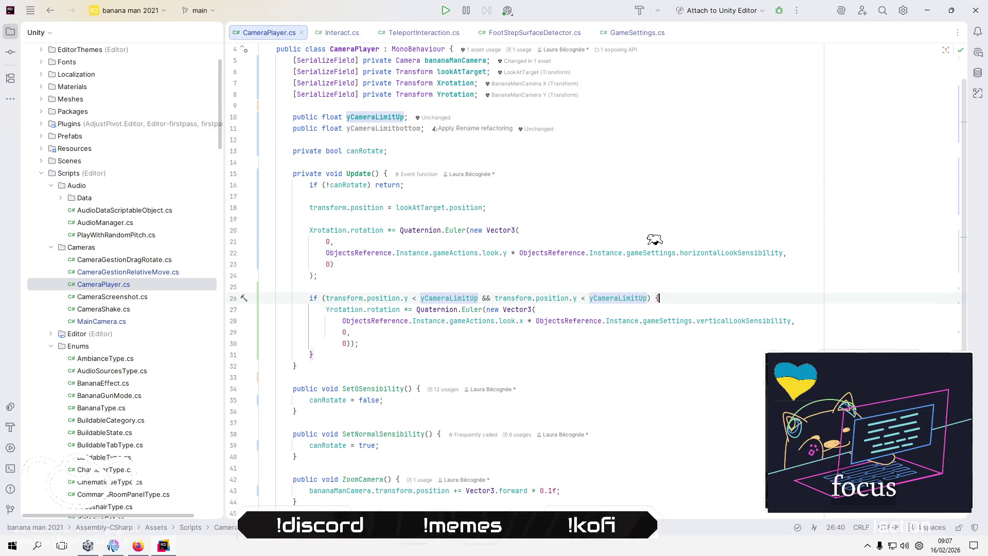
key("End")
key("Left")
key("Left")
key("Left")
key("BackSpace")
key("BackSpace")
type("B")
key("Return")
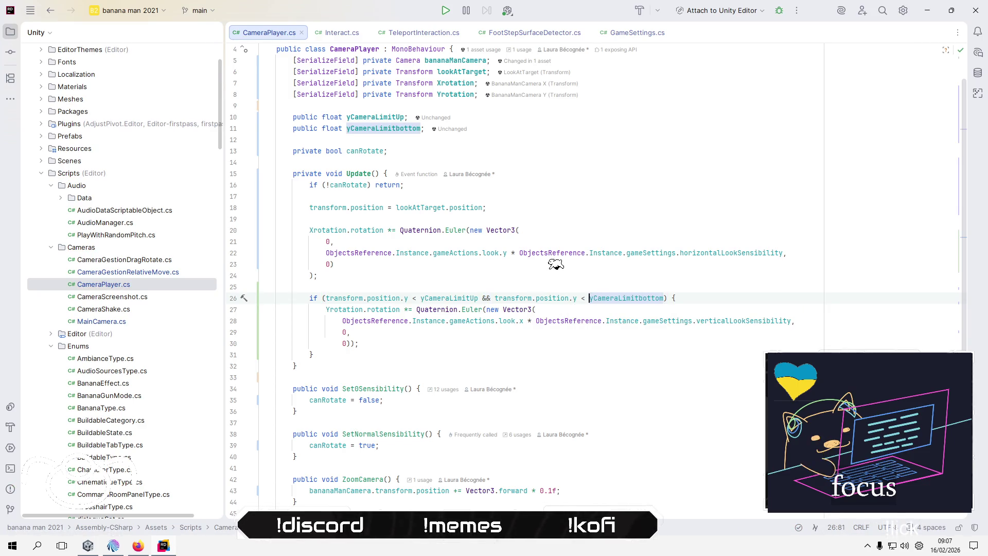
key("Left")
key("Left")
key("BackSpace")
type("W")
key("BackSpace")
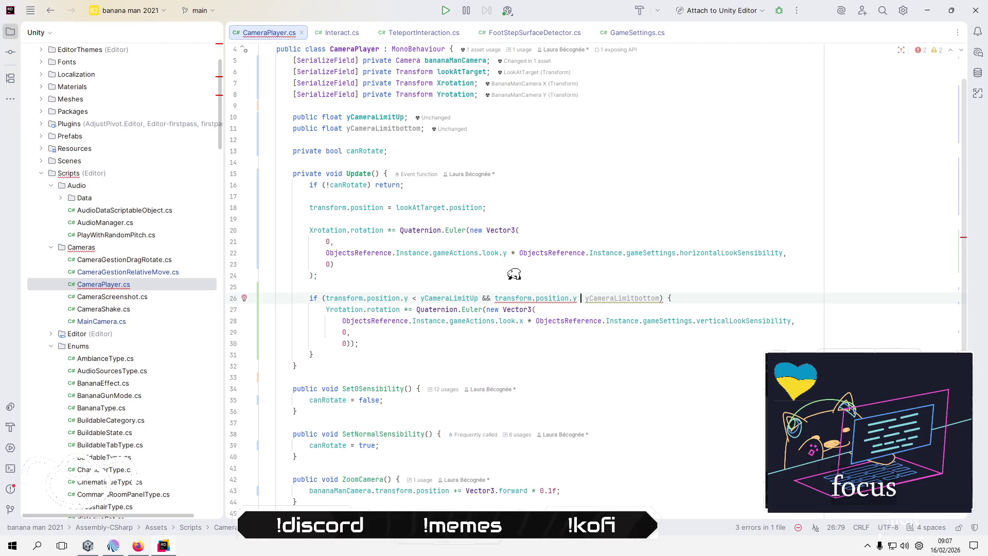
type(">")
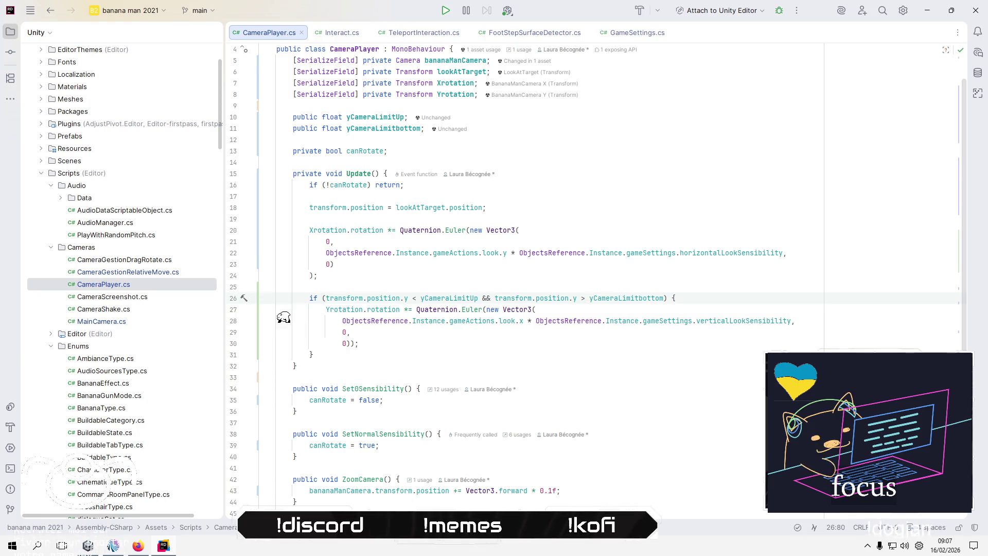
Refresh the Unity project so CameraPlayer recompiles, then return to CameraPlayer.cs in Rider.
key("alt+Tab")
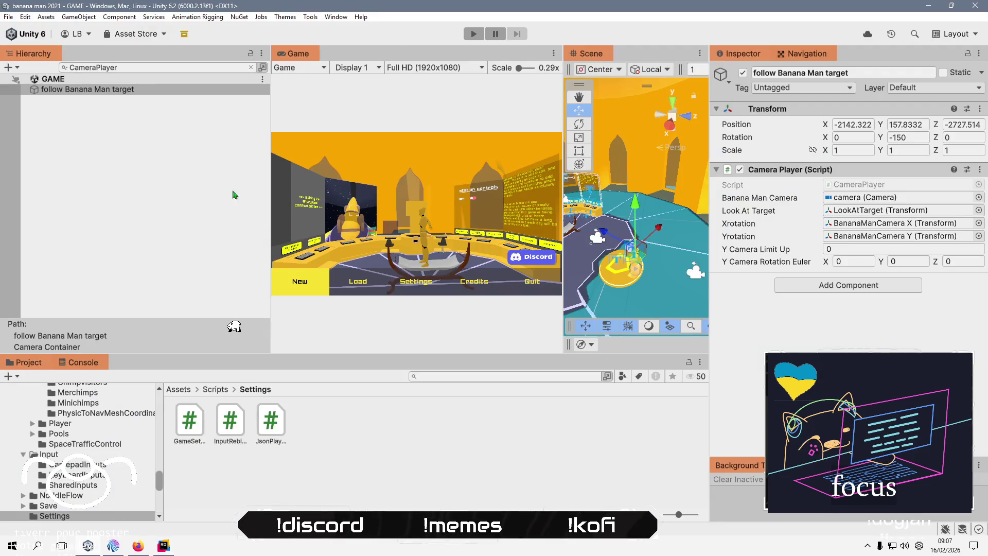
right_click(340, 413)
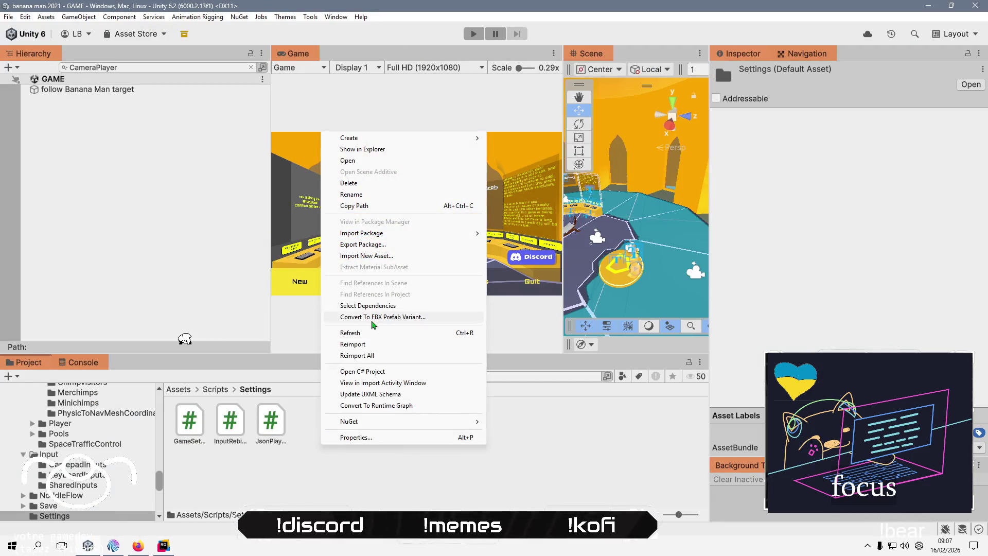
left_click(372, 337)
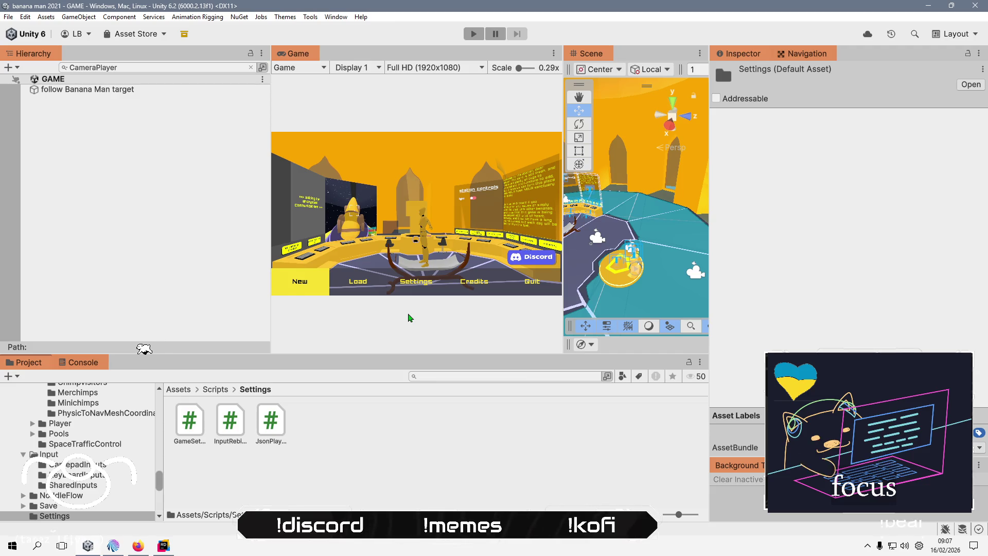
left_click(164, 548)
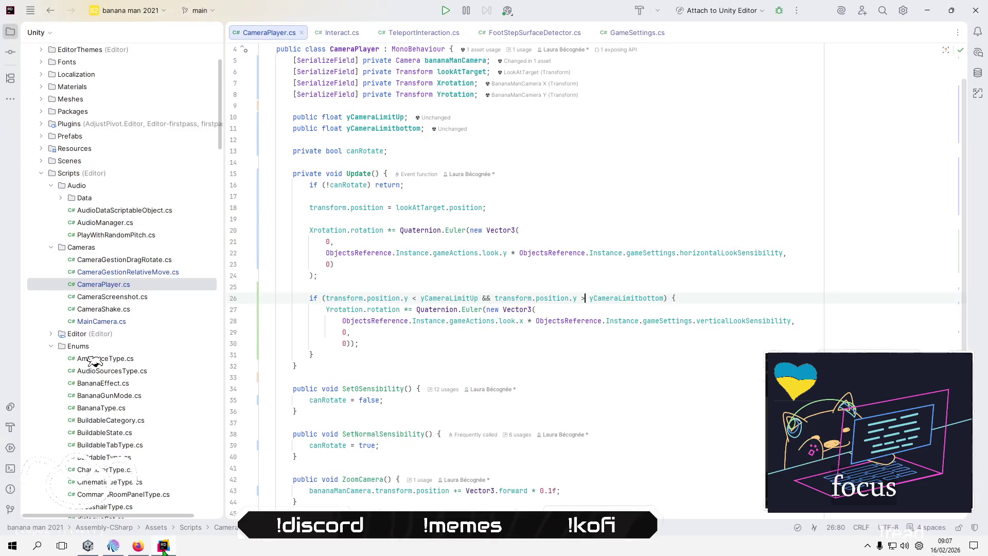
left_click(163, 548)
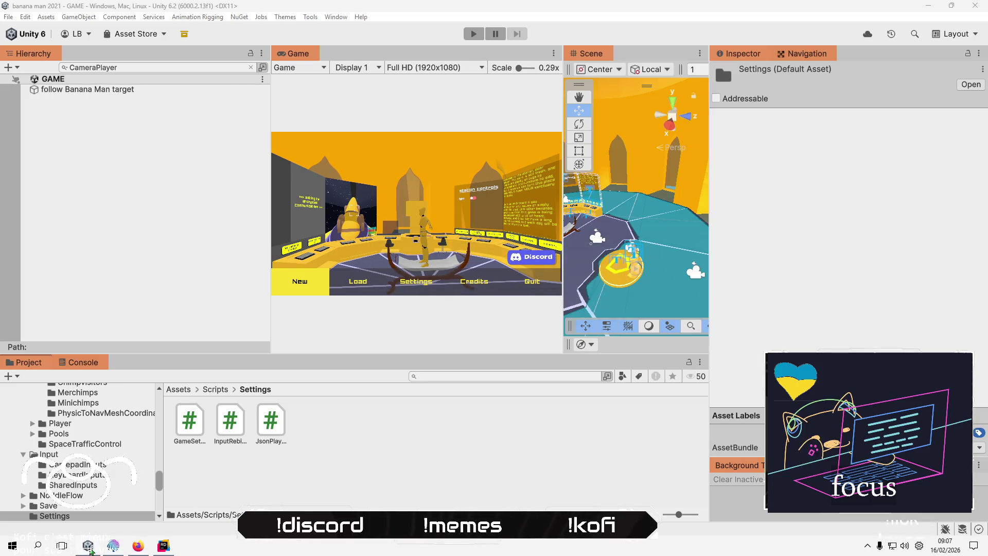
left_click(141, 549)
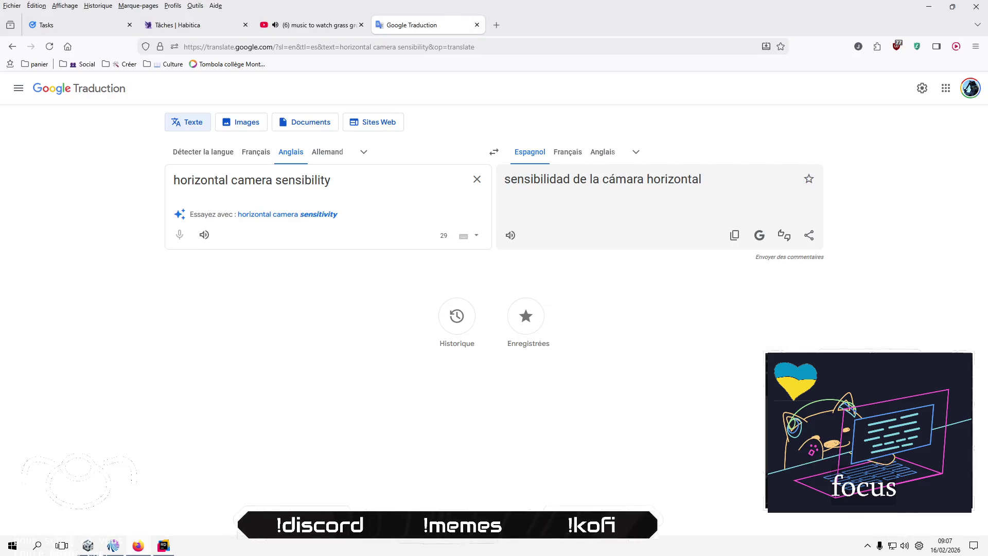
left_click(163, 545)
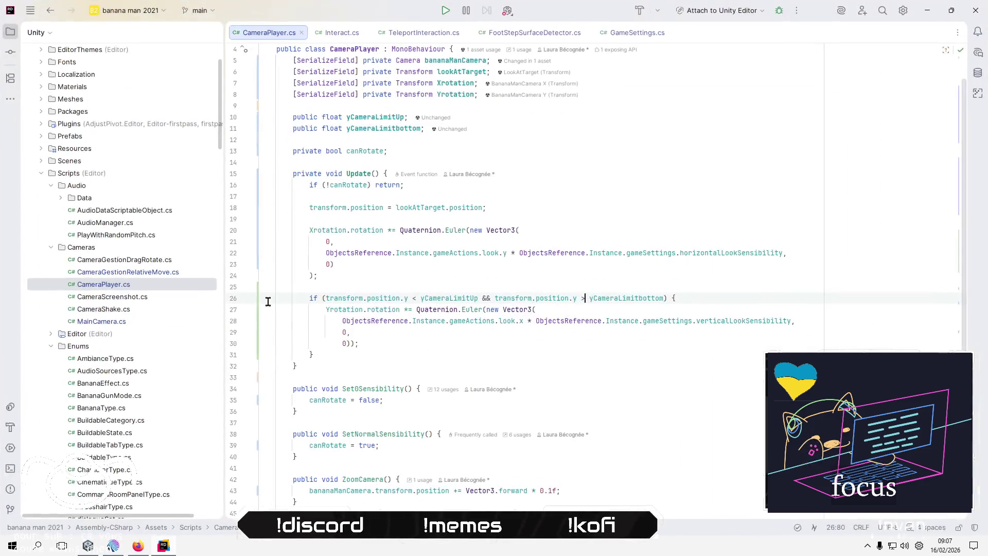
Add an empty else block right after the limit-check if block.
left_click(373, 359)
key("Return")
key("Return")
type("else ")
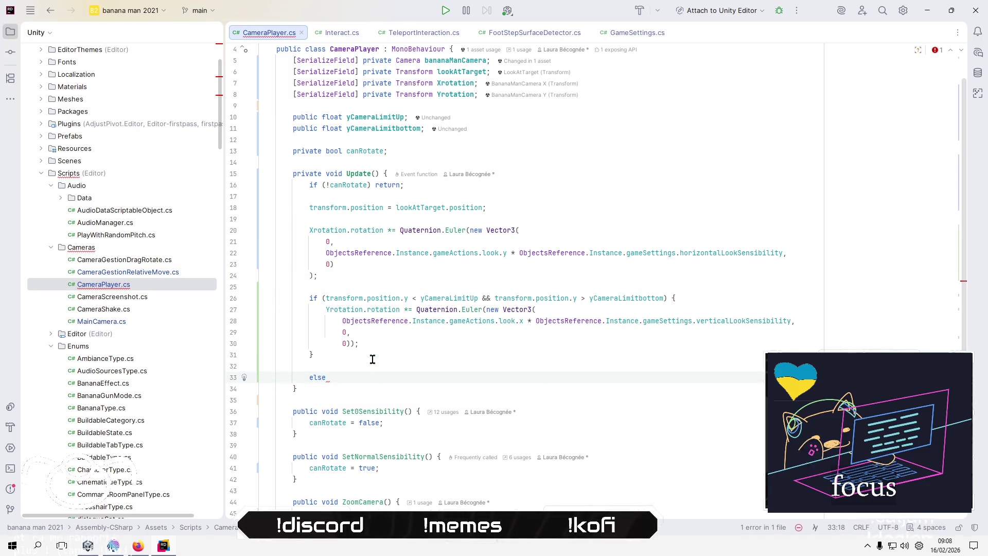
type("{")
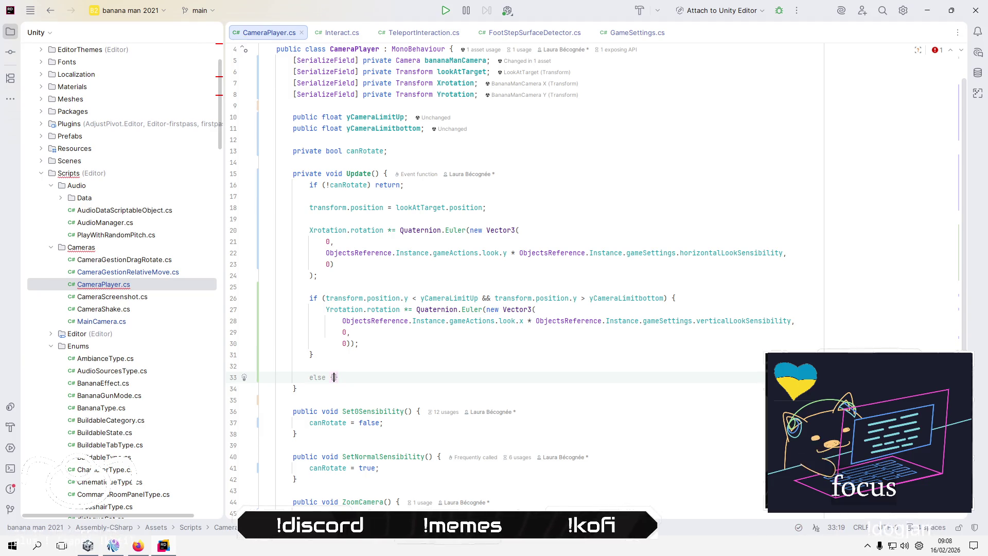
key("Return")
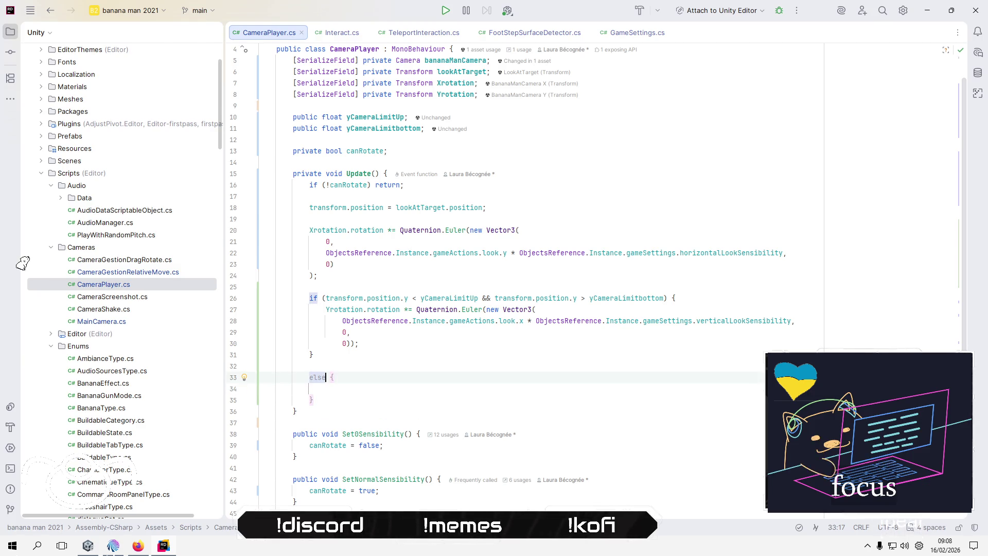
Copy the Yrotation Quaternion.Euler statement into the else block, negating the vertical look input.
key("Up")
key("Up")
key("Up")
key("Down")
key("Down")
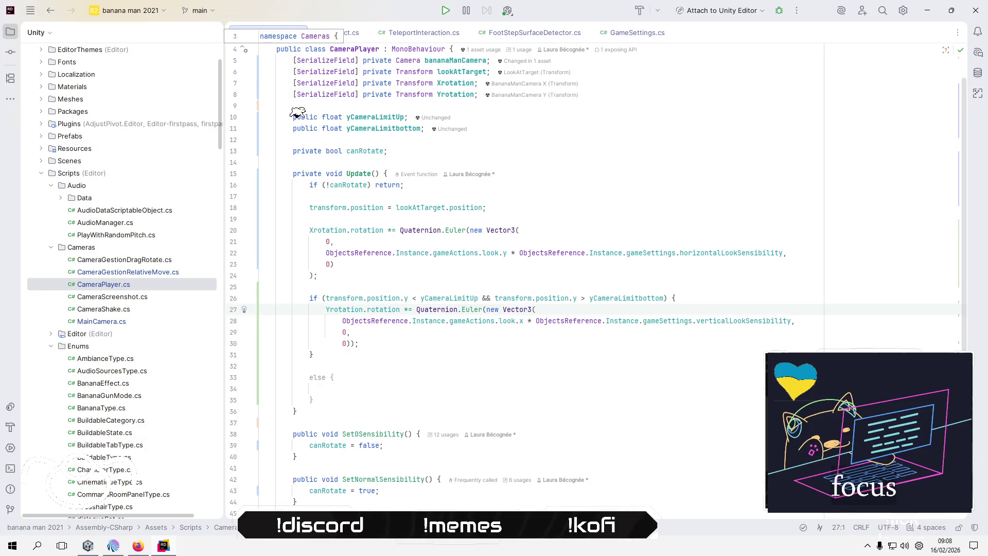
key("shift+Down")
key("shift+Down")
key("shift+Down")
key("ctrl+c")
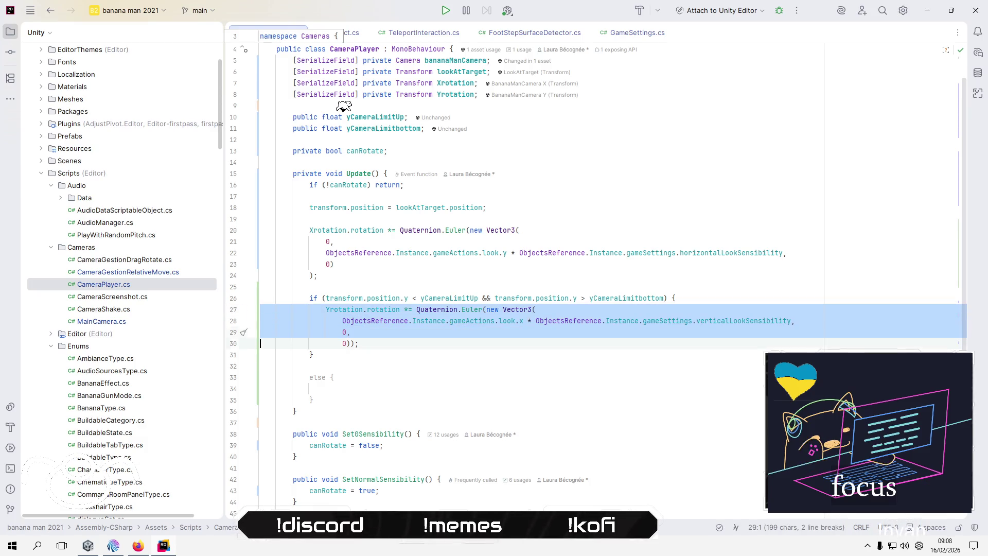
key("Down")
key("Down")
key("Down")
key("ctrl+v")
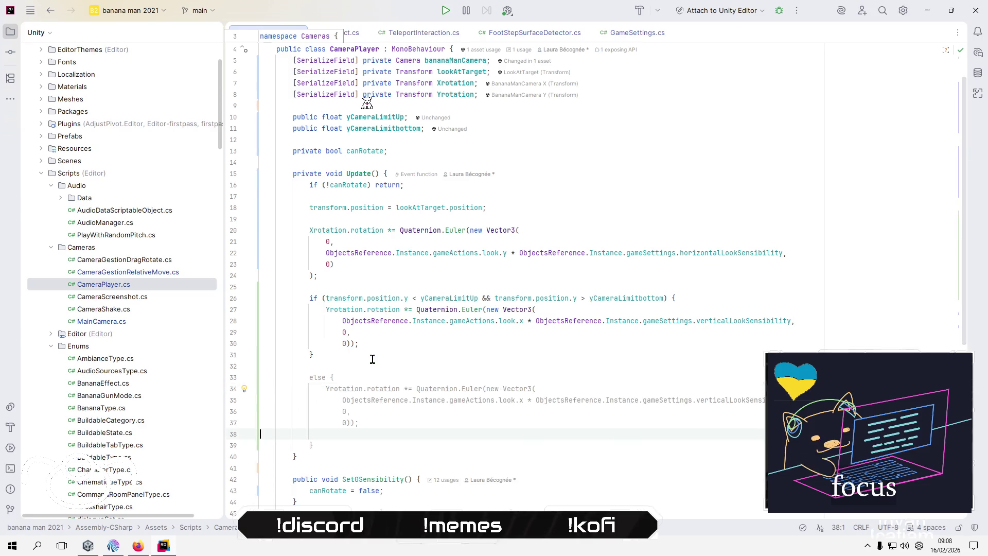
key("Up")
key("Up")
key("Up")
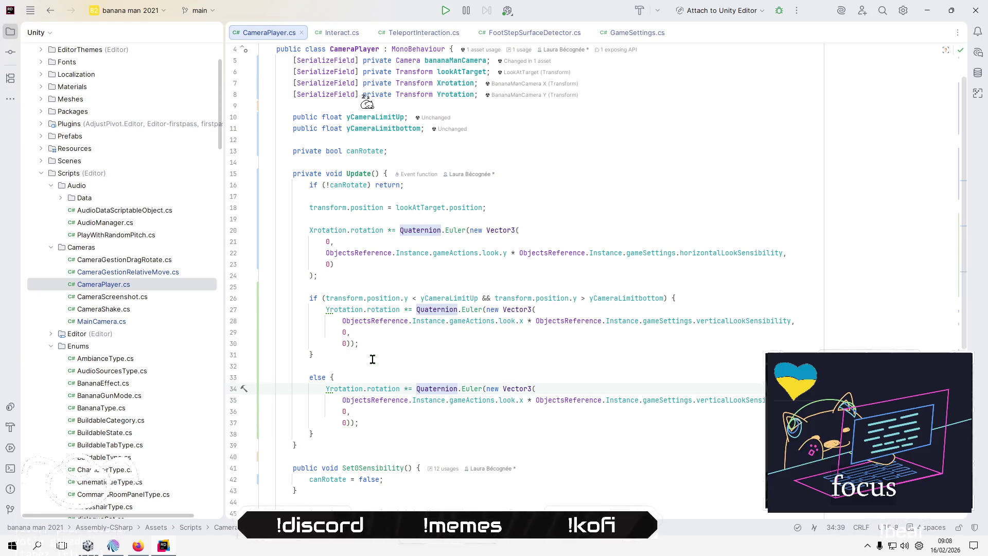
type("-")
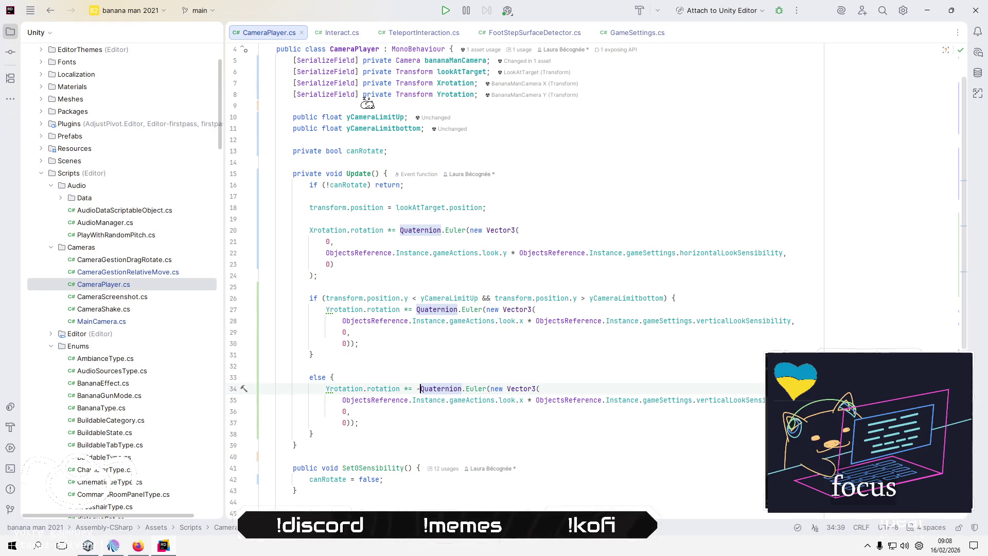
key("BackSpace")
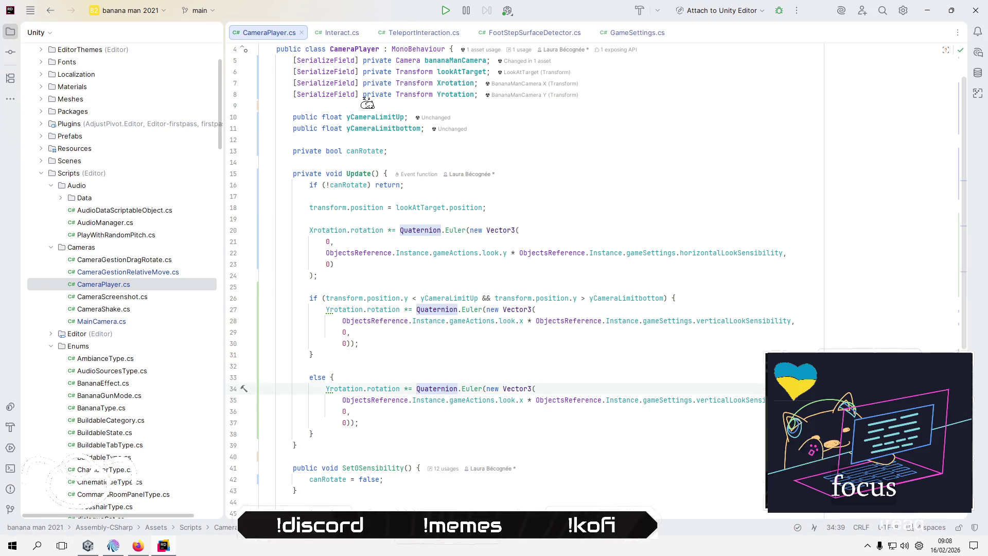
key("Down")
key("Home")
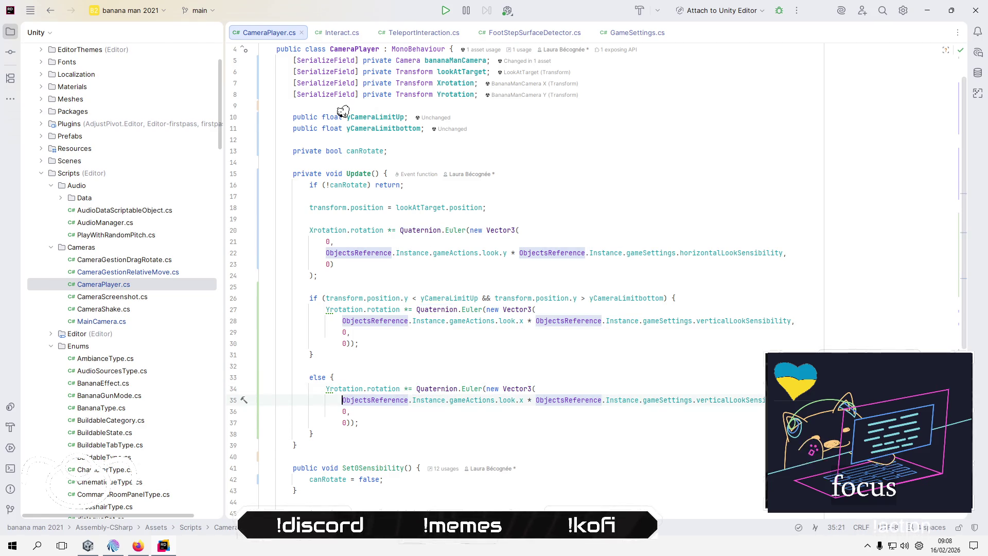
type("-")
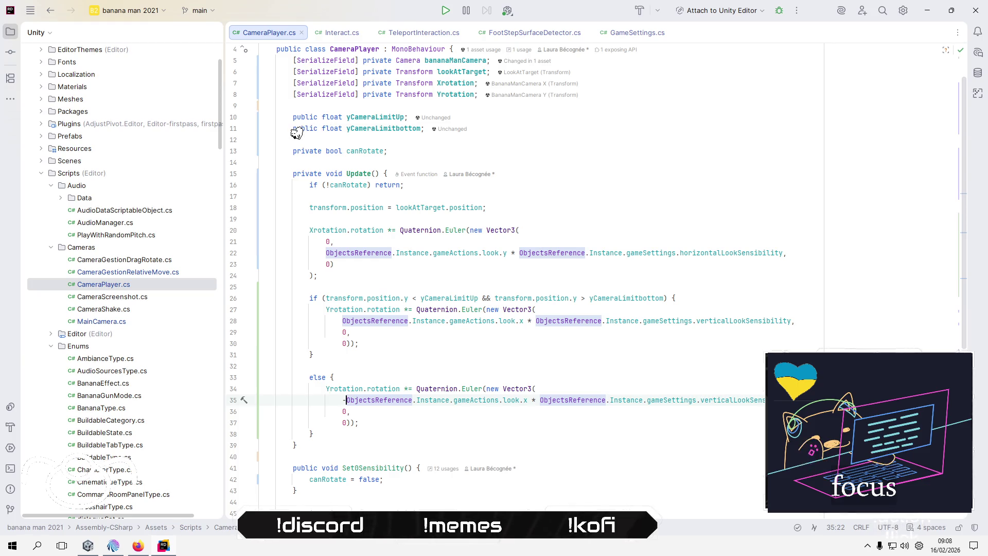
key("Down")
key("Down")
key("Down")
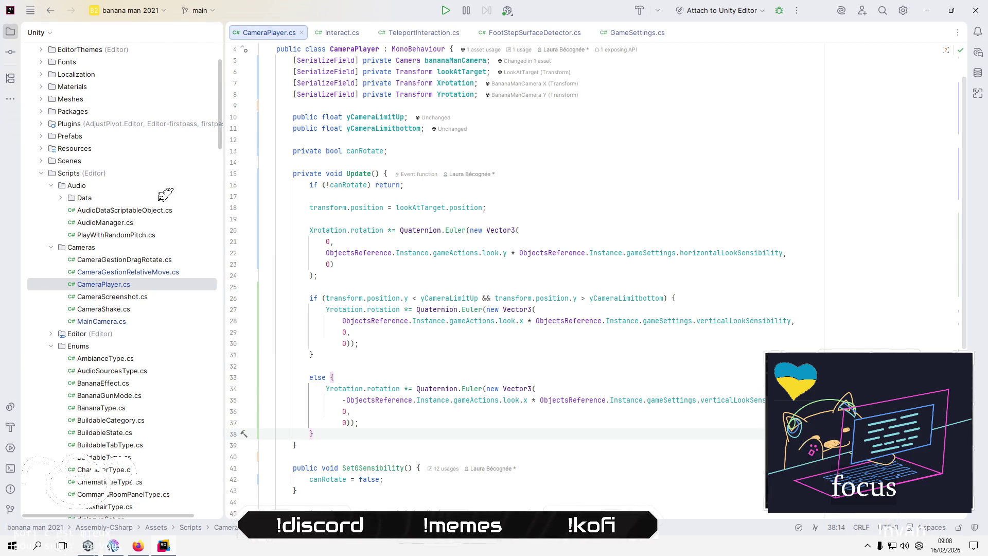
Initialize yCameraLimitUp to 2 in CameraPlayer.cs.
key("alt+Tab")
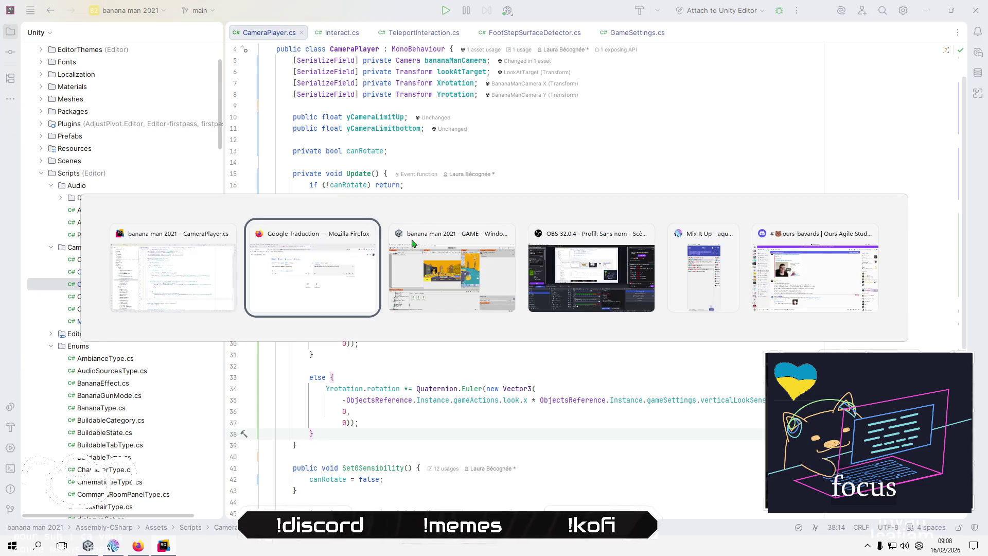
key("alt+shift+Tab")
left_click(406, 117)
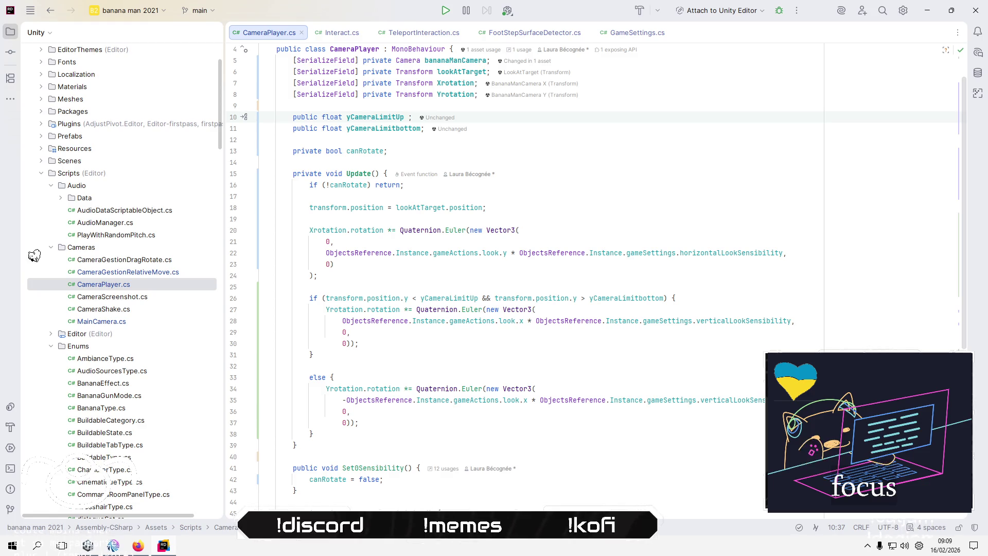
type("= 2")
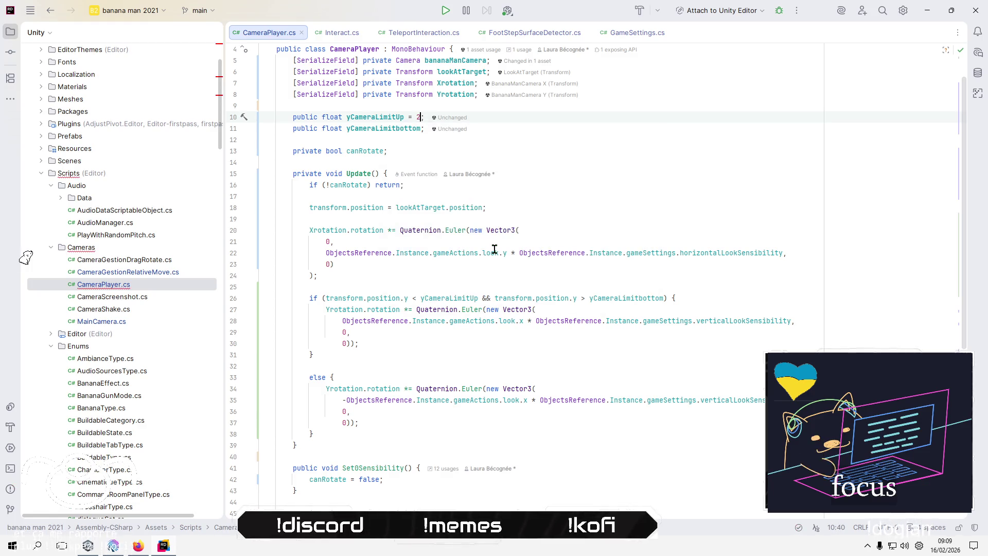
key("Down")
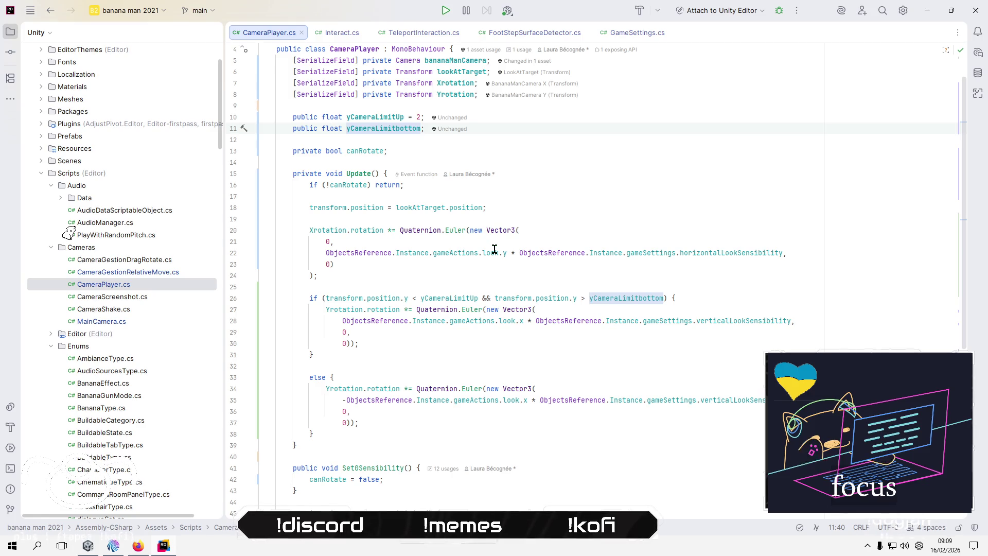
key("Down")
key("alt+Tab")
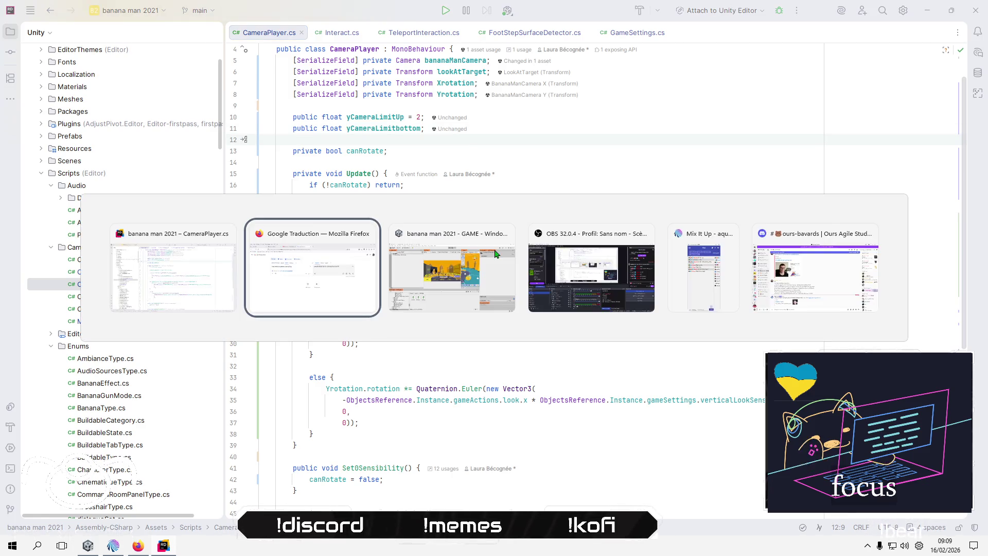
left_click(496, 253)
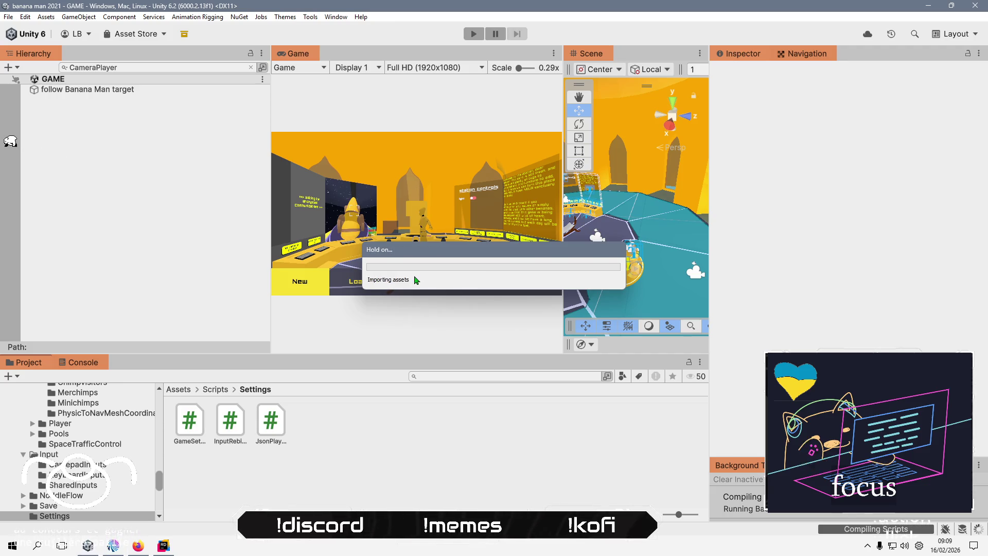
key("alt+Tab")
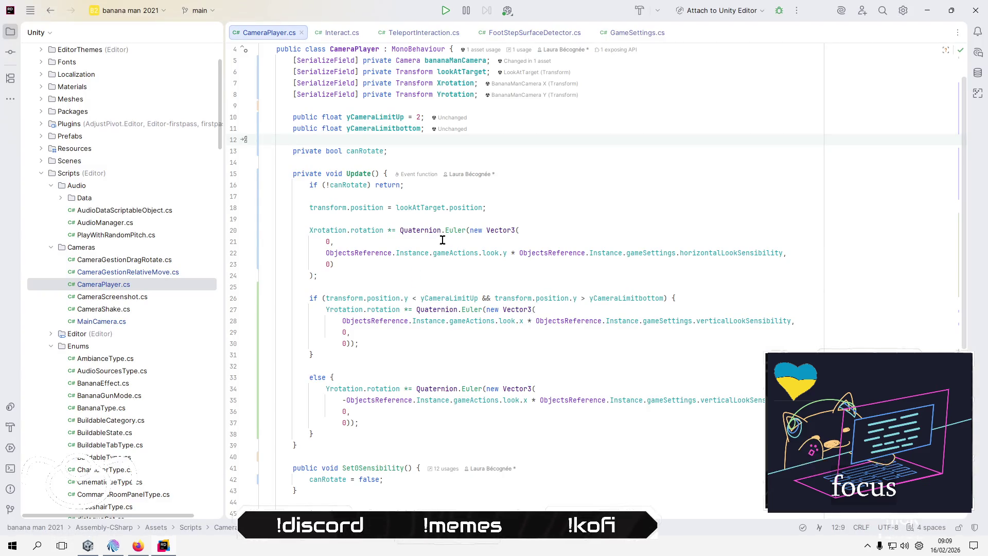
Change both limit comparisons from transform.position.y to transform.localPosition.y.
scroll(451, 222, "down", 3)
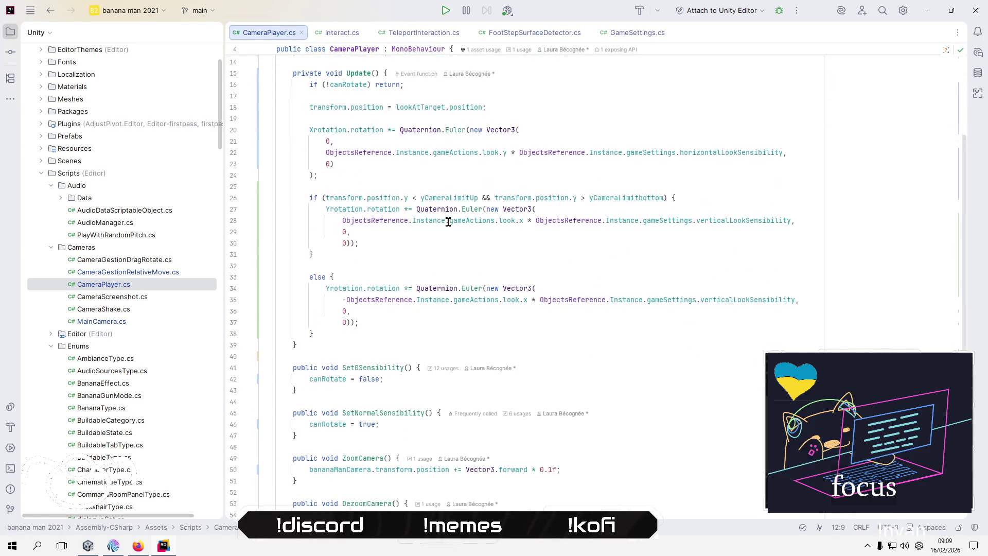
scroll(448, 220, "up", 3)
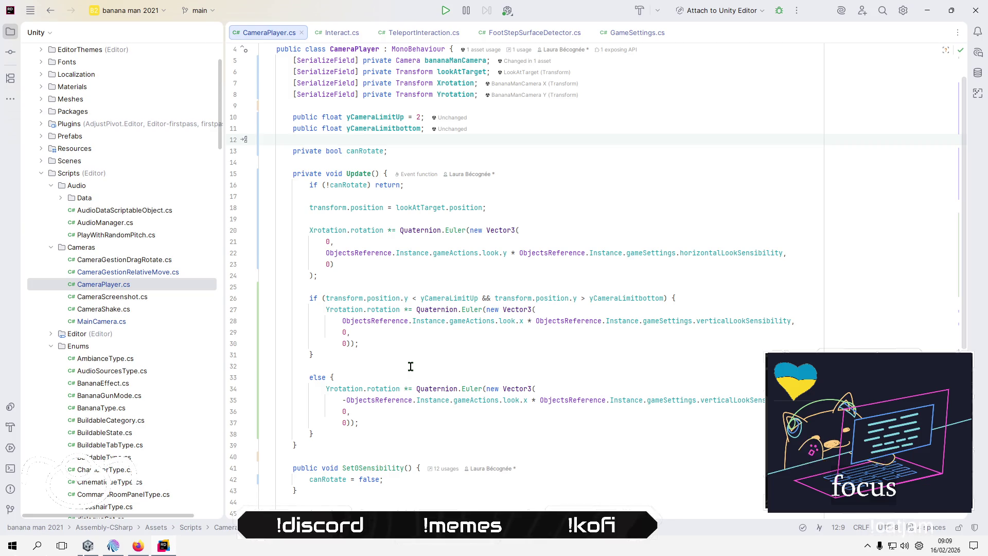
mouse_move(379, 297)
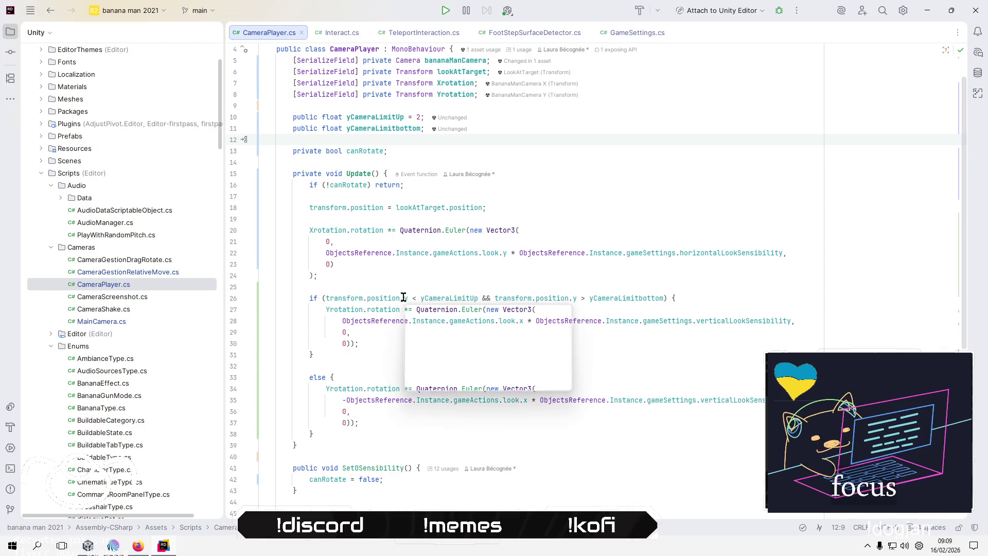
double_click(384, 298)
type("loc")
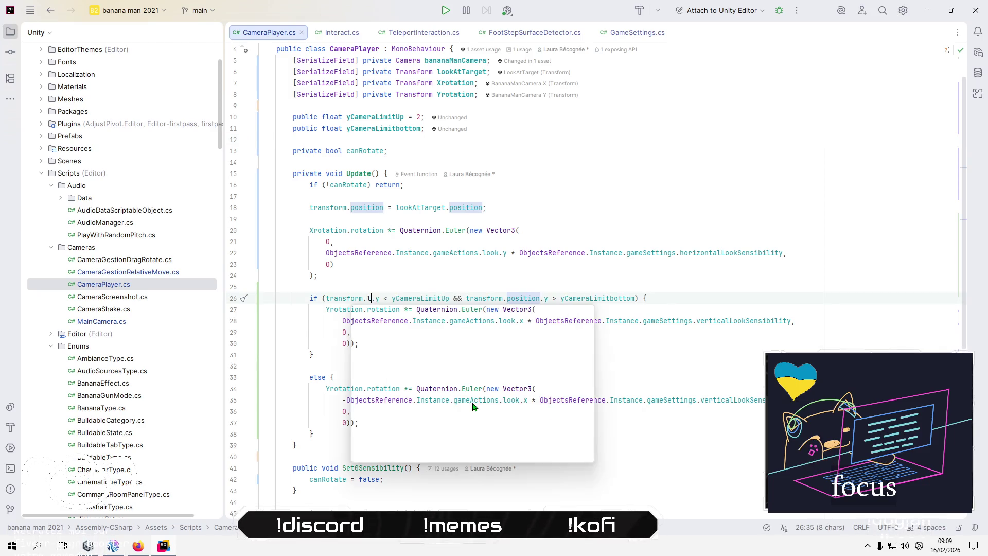
key("Down")
key("Return")
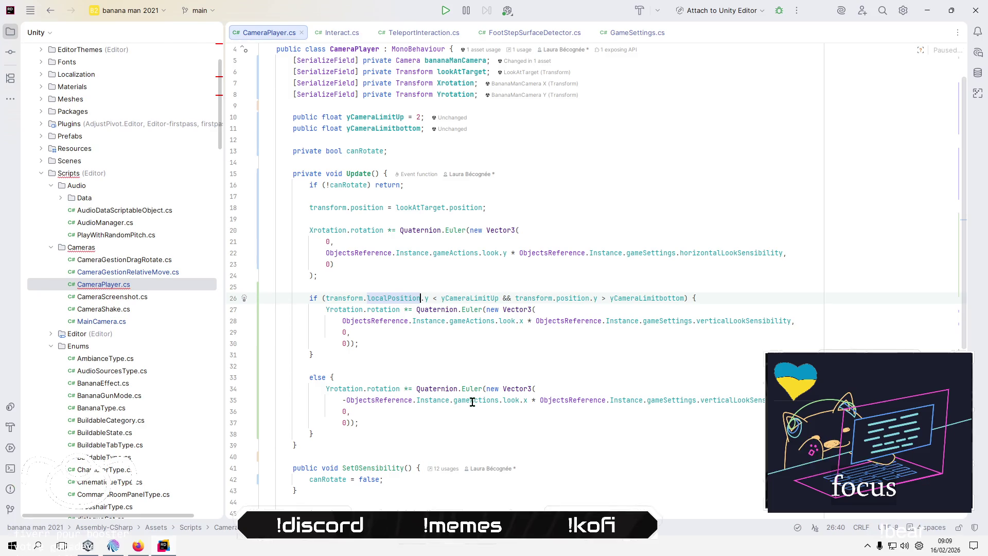
double_click(582, 294)
type("loc")
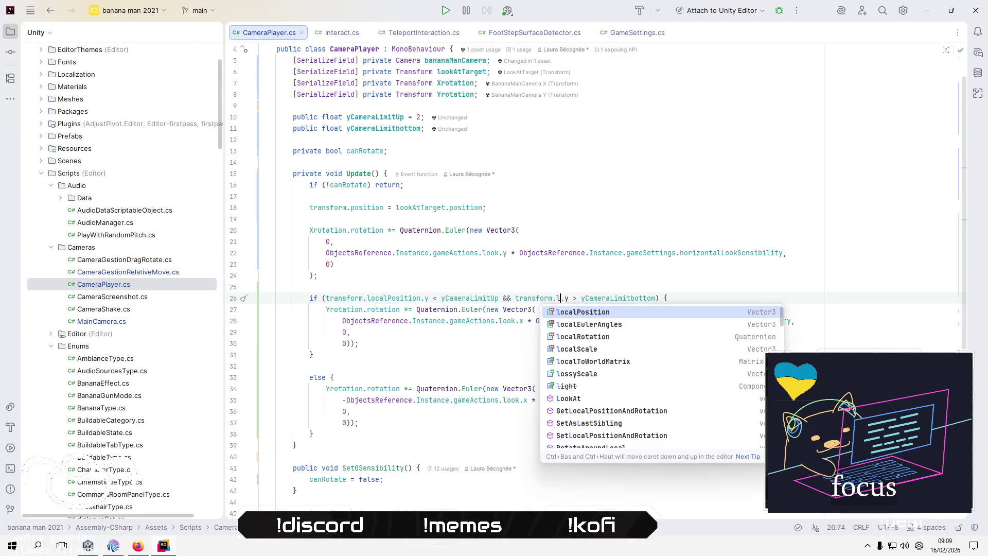
key("Return")
left_click(528, 339)
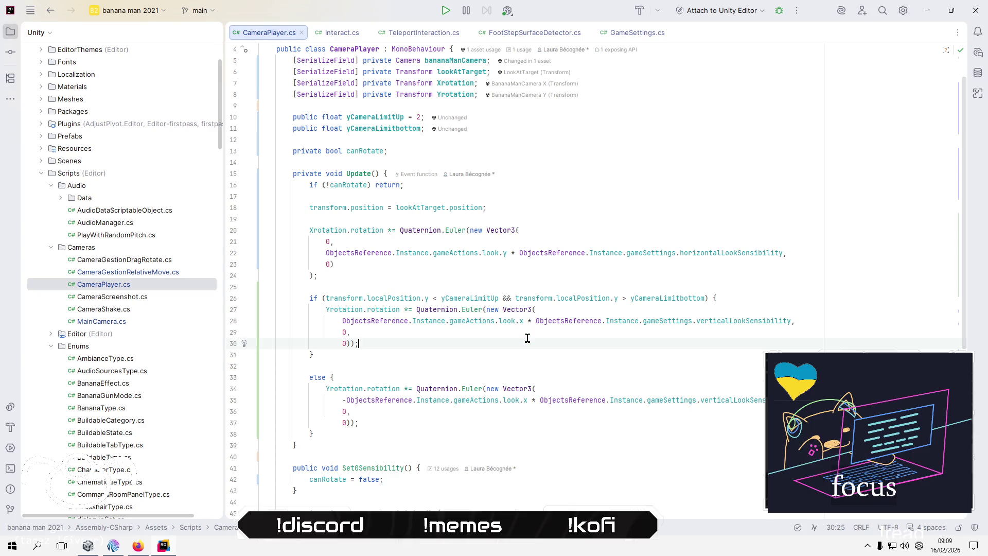
key("alt+Tab")
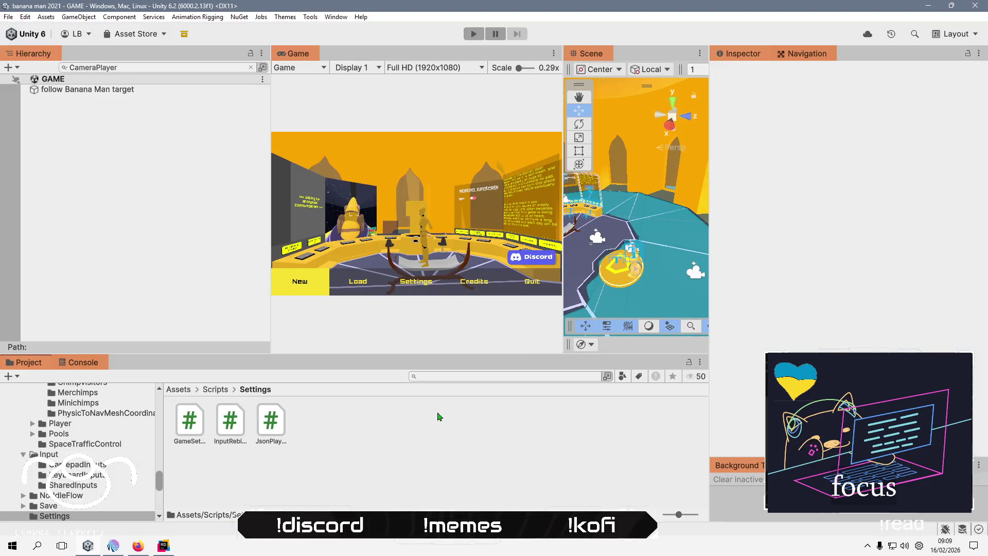
Refresh assets and set follow Banana Man target's Y Camera Limit Up to 2.
right_click(439, 417)
mouse_move(497, 204)
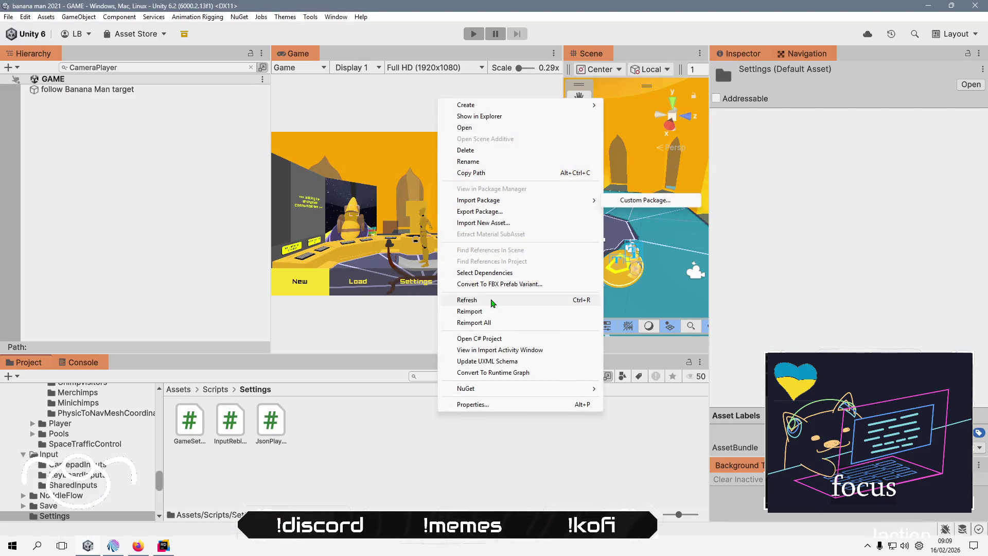
left_click(491, 301)
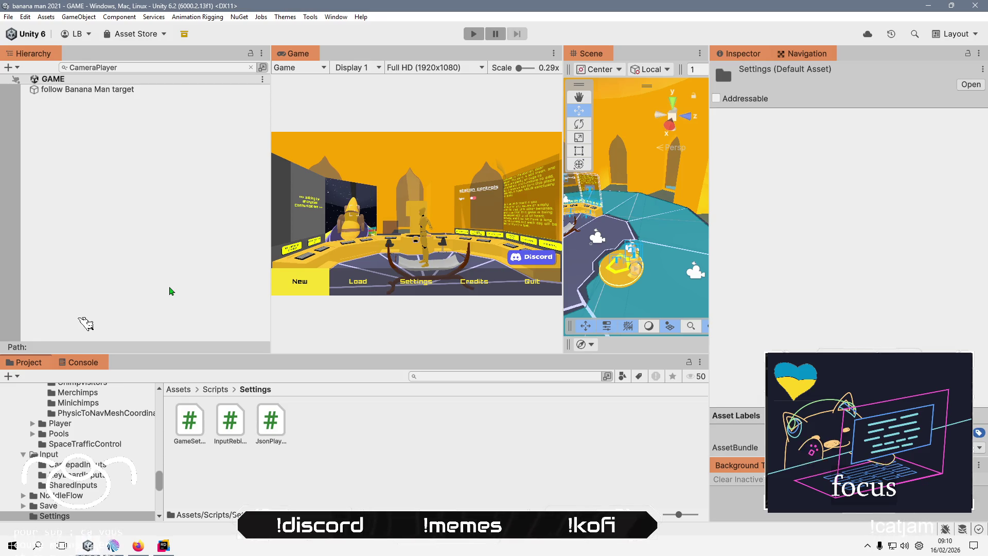
left_click(164, 89)
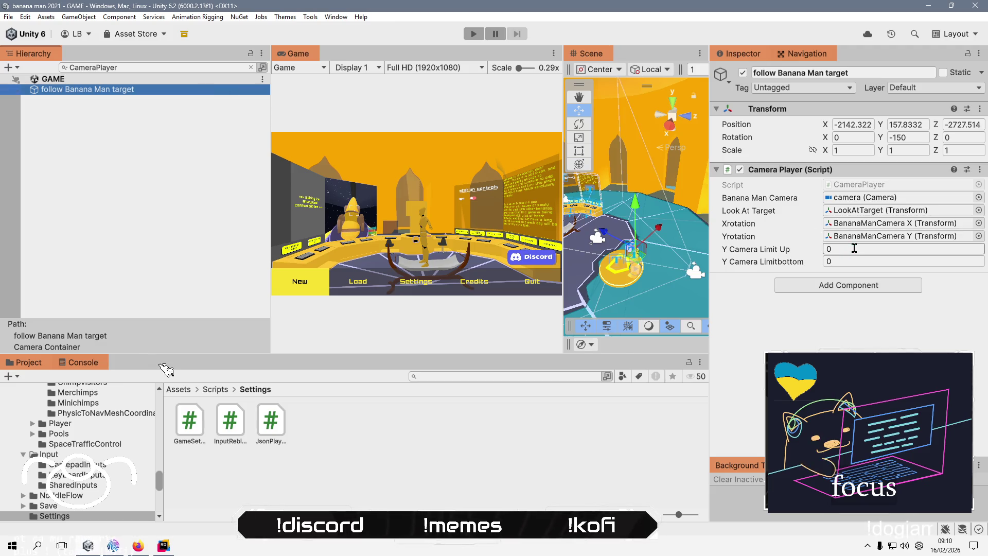
left_click(855, 248)
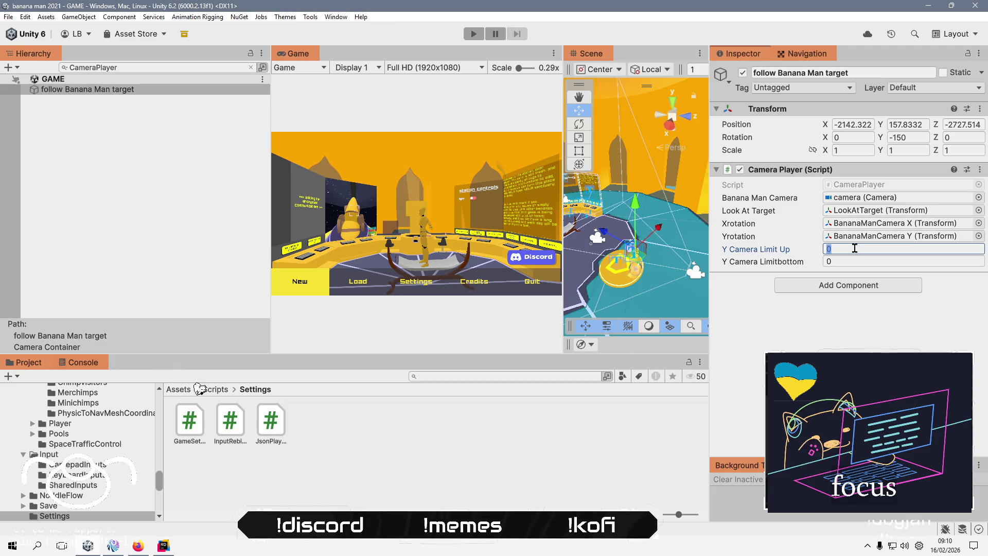
type("2")
key("Return")
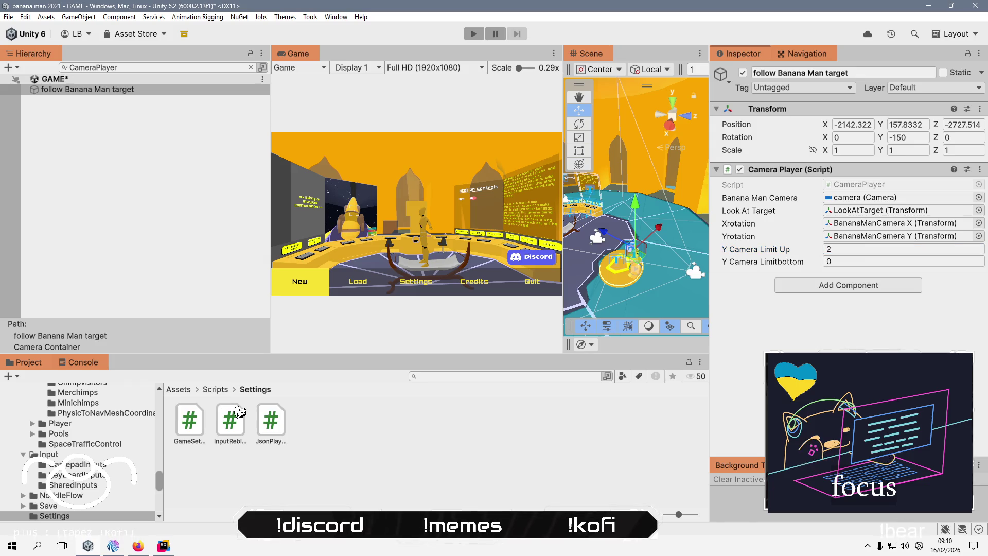
Clear the hierarchy search and save the scene from the File menu.
left_click(196, 98)
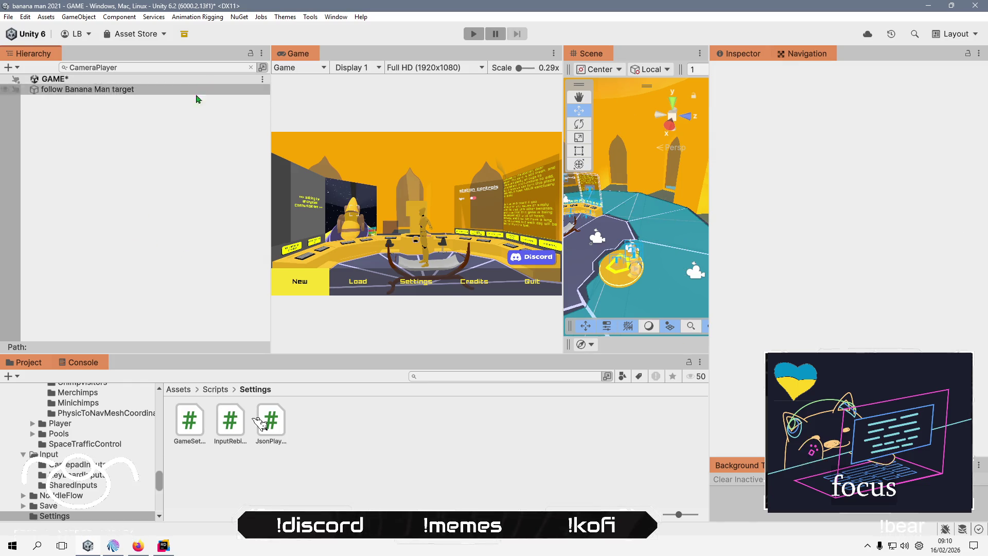
left_click(251, 67)
left_click(9, 17)
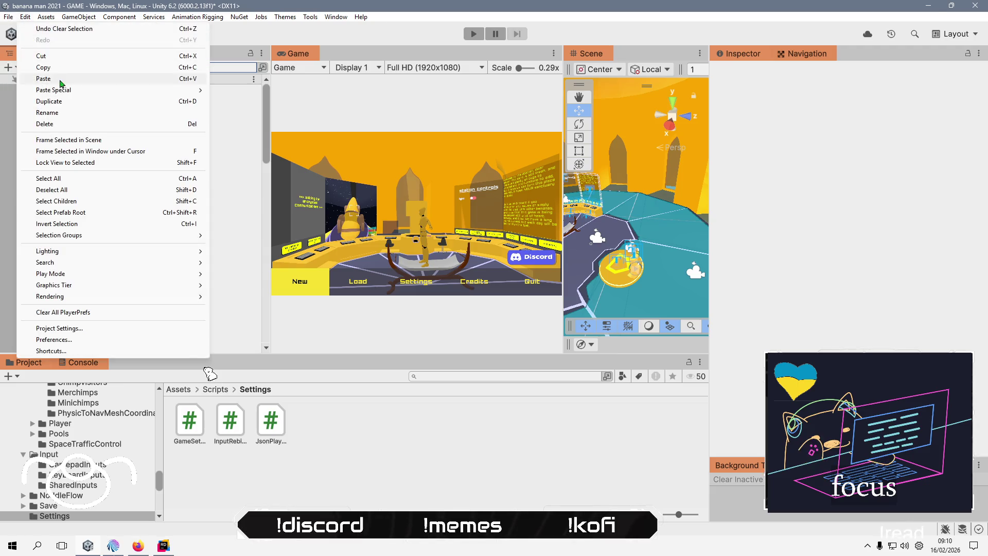
left_click(53, 67)
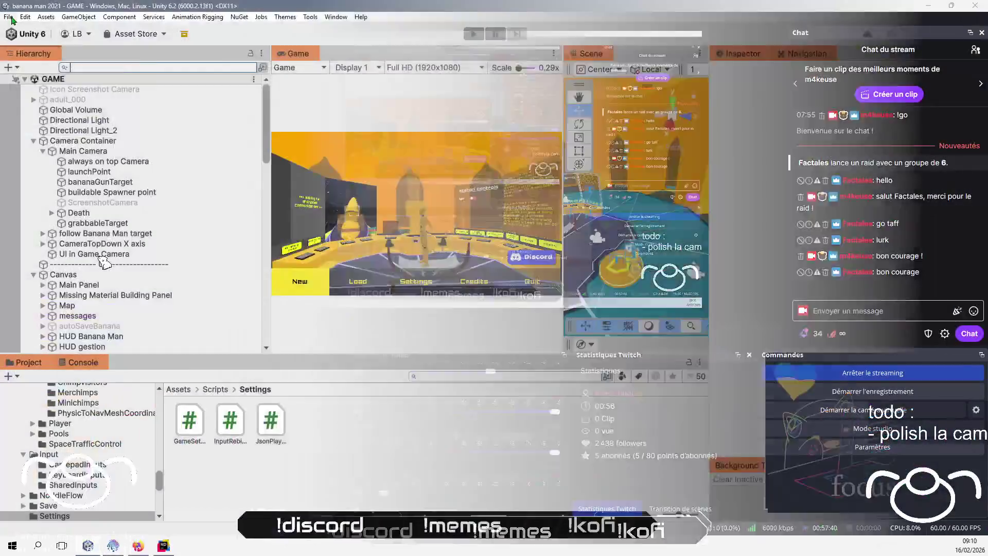
left_click(9, 17)
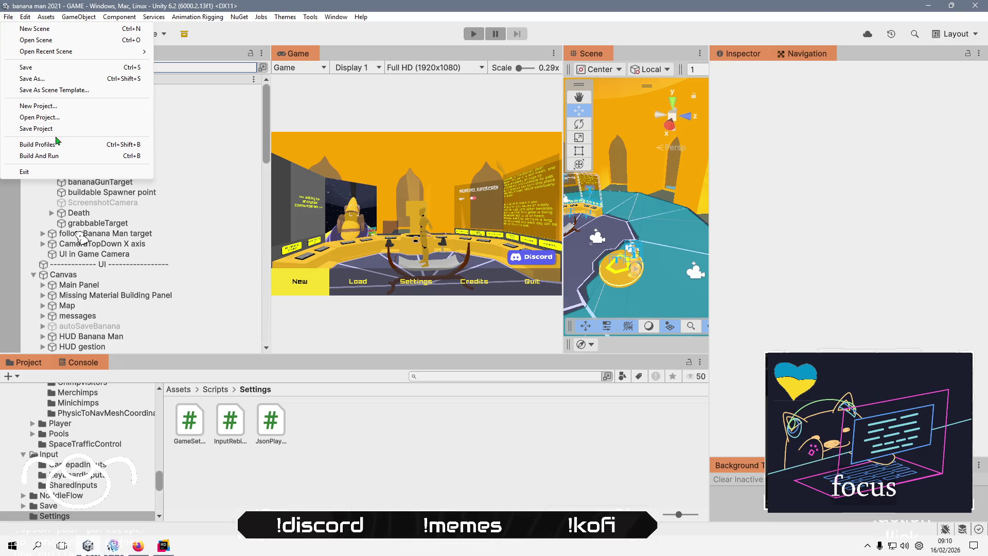
Save the project, enter Play mode, start a New game and skip the starfield intro.
left_click(98, 129)
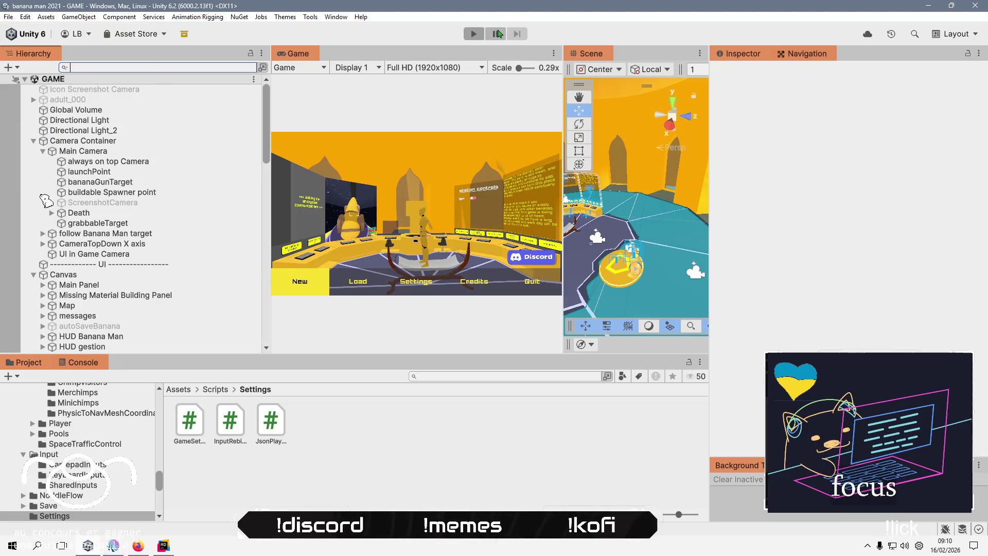
left_click(473, 34)
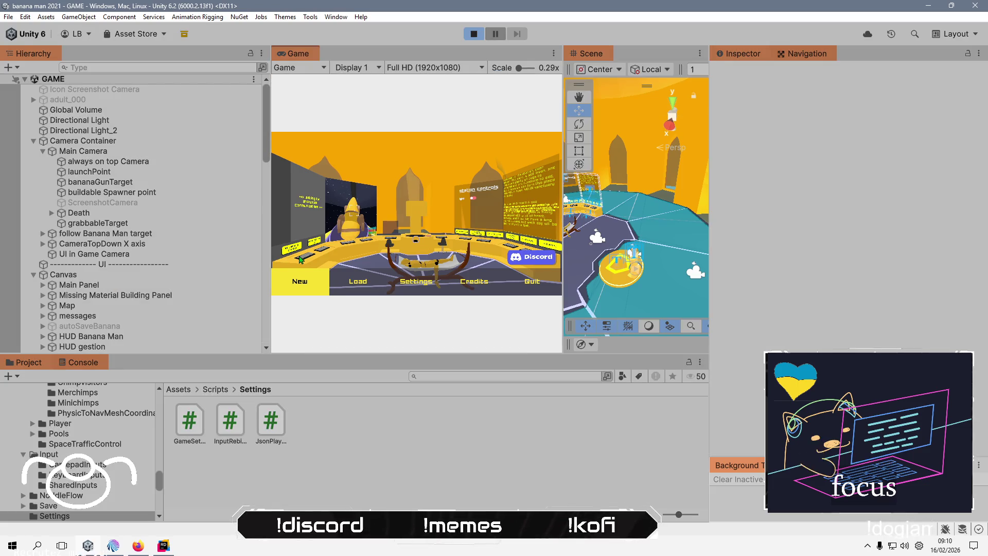
left_click(311, 282)
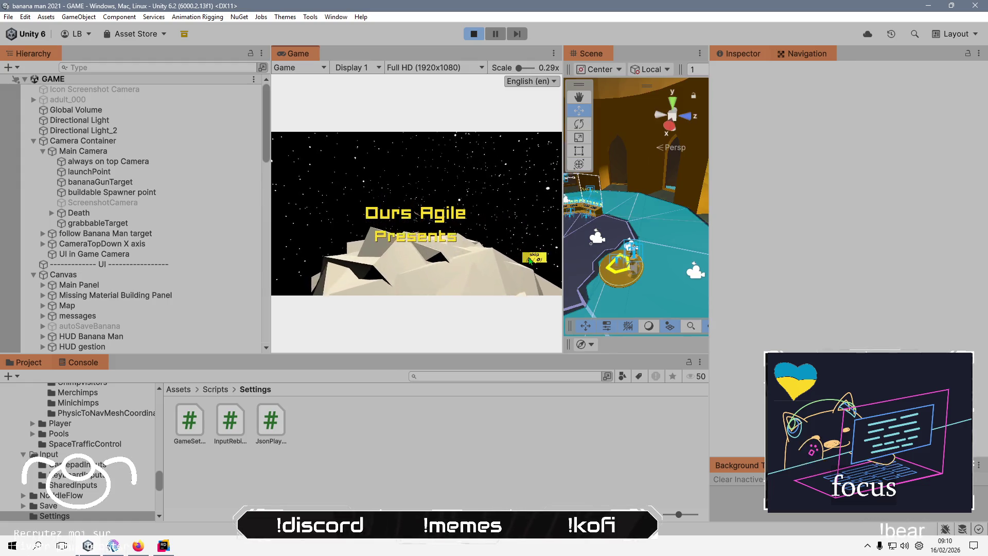
left_click(530, 259)
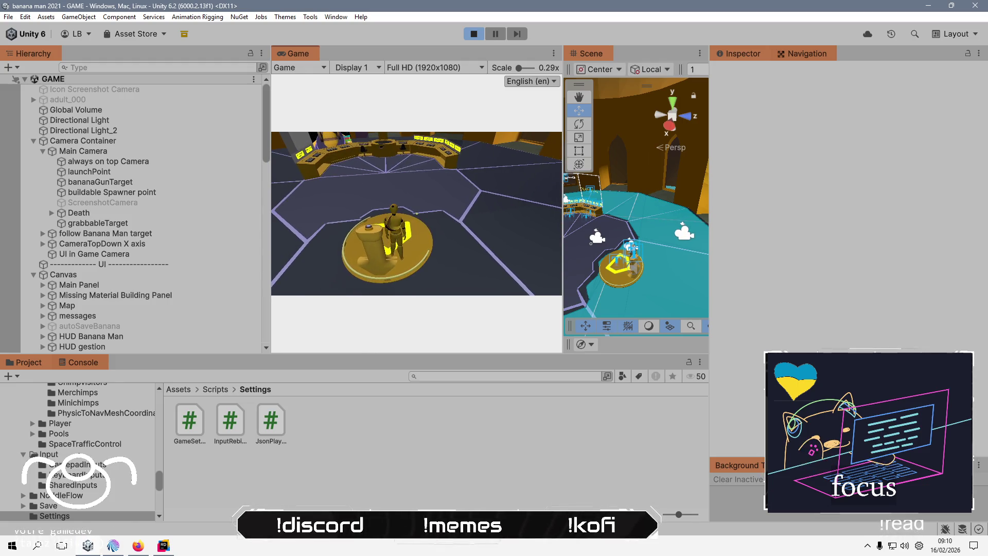
key("alt+Tab")
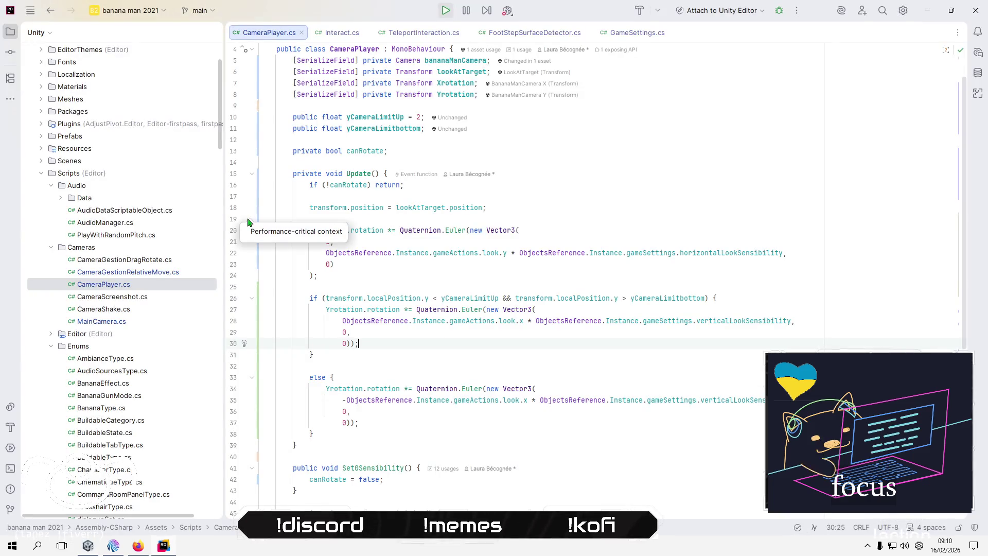
Expand follow Banana Man target, select Main Camera to view its components, and expand BananaManCamera X.
key("alt+Tab")
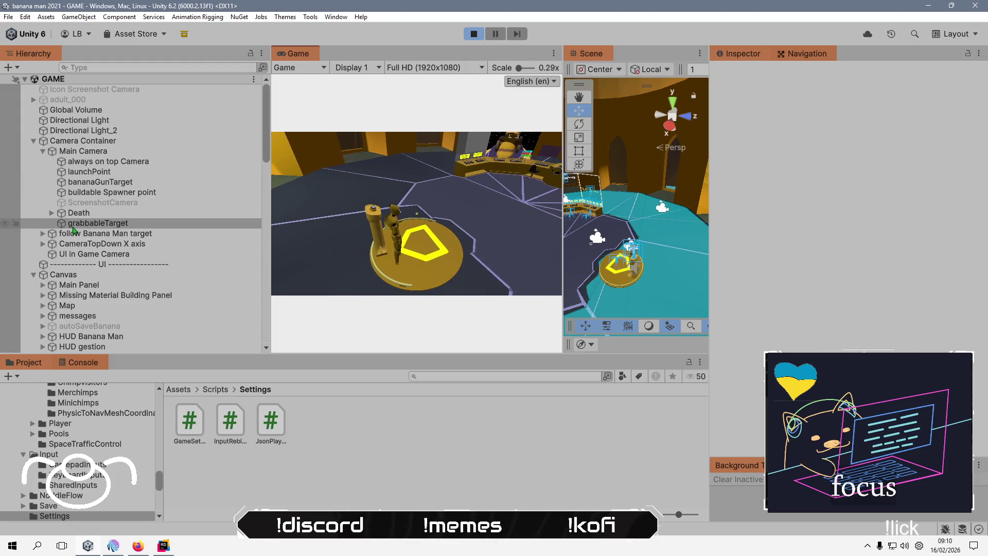
left_click(42, 234)
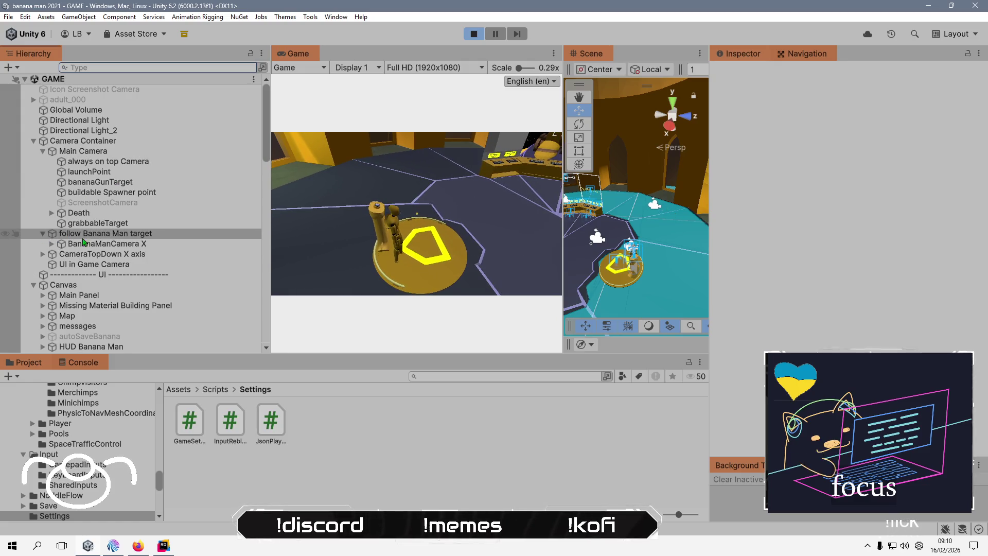
left_click(143, 235)
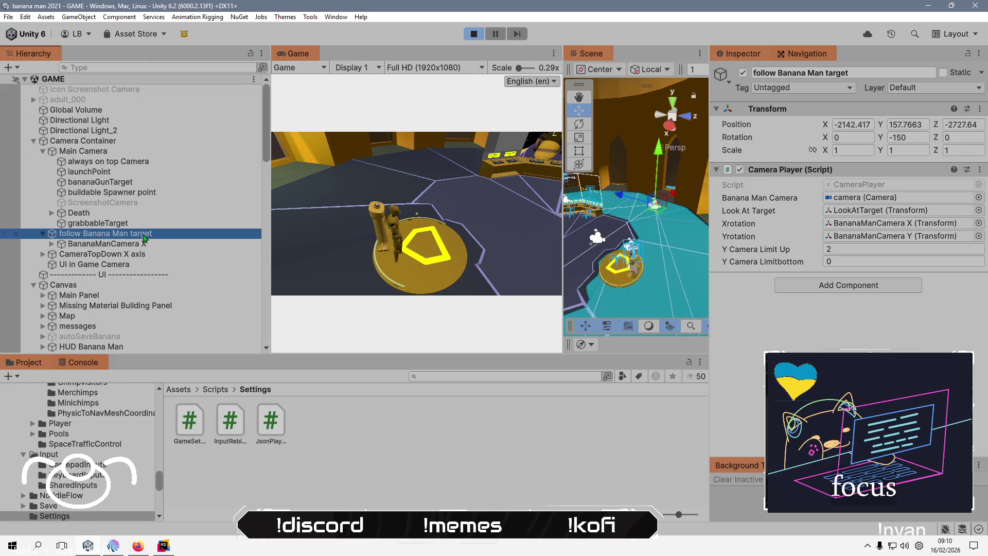
left_click(429, 222)
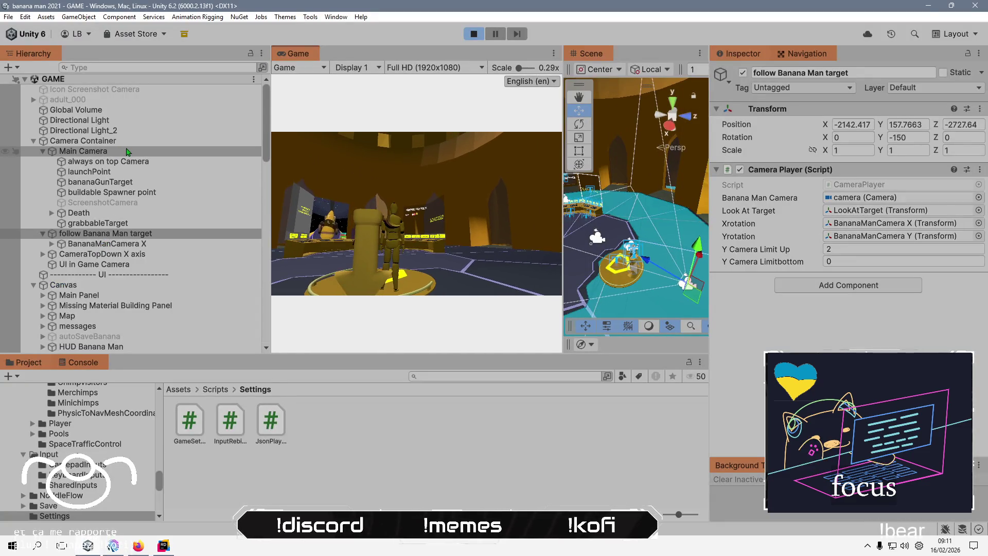
left_click(127, 152)
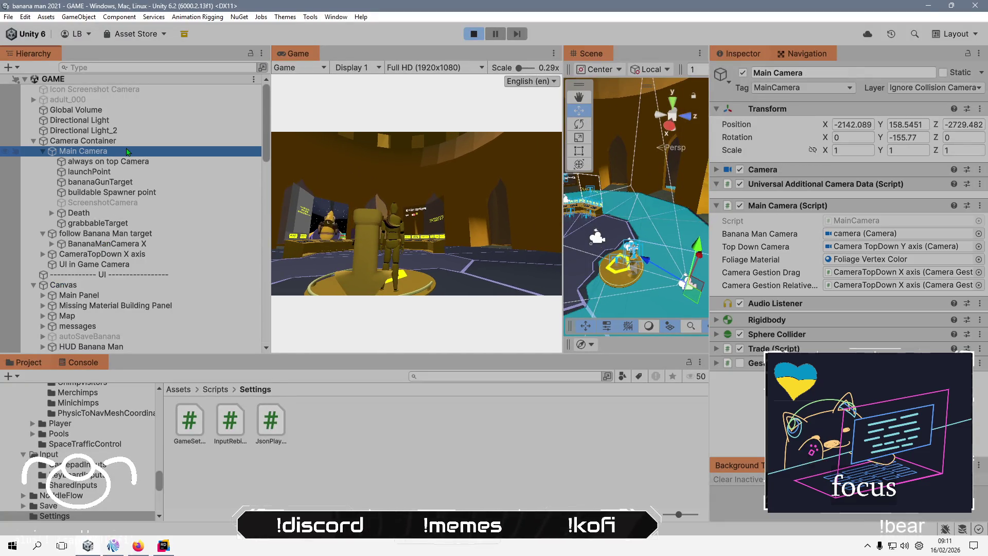
left_click(426, 212)
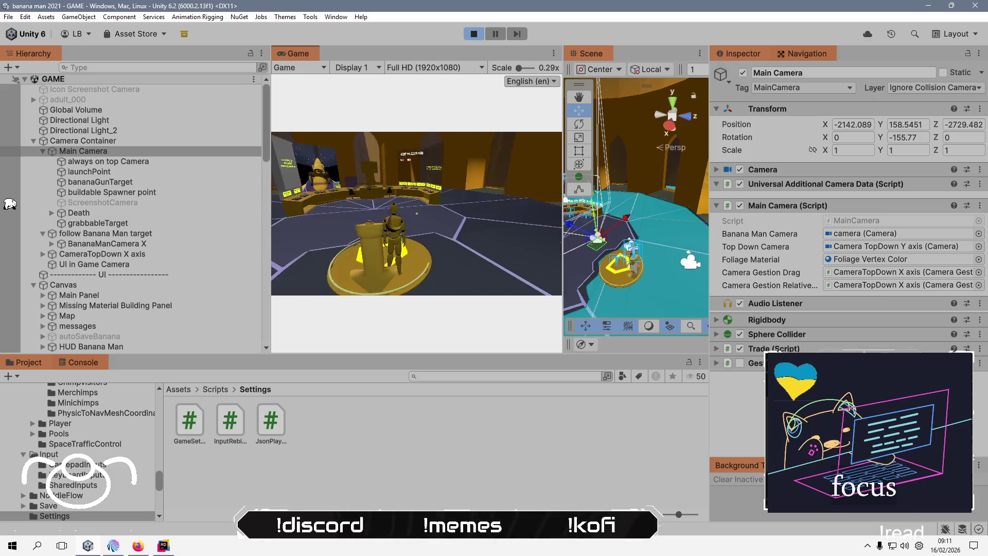
key("alt+Tab")
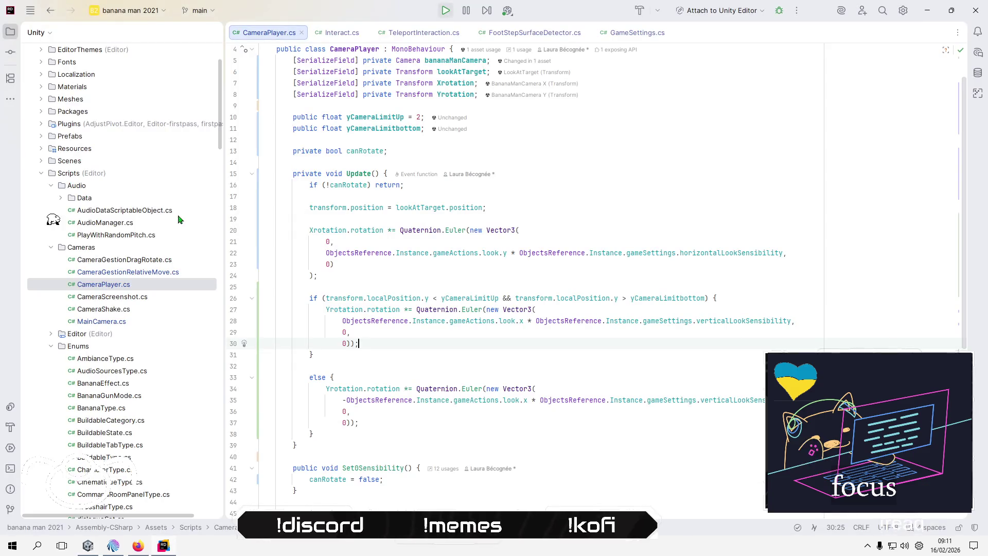
key("alt+Tab")
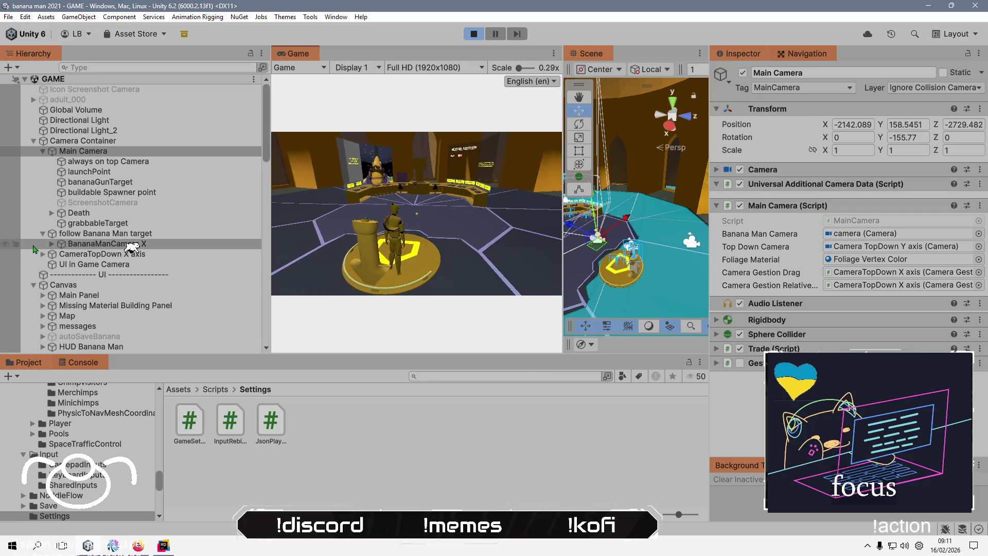
left_click(51, 243)
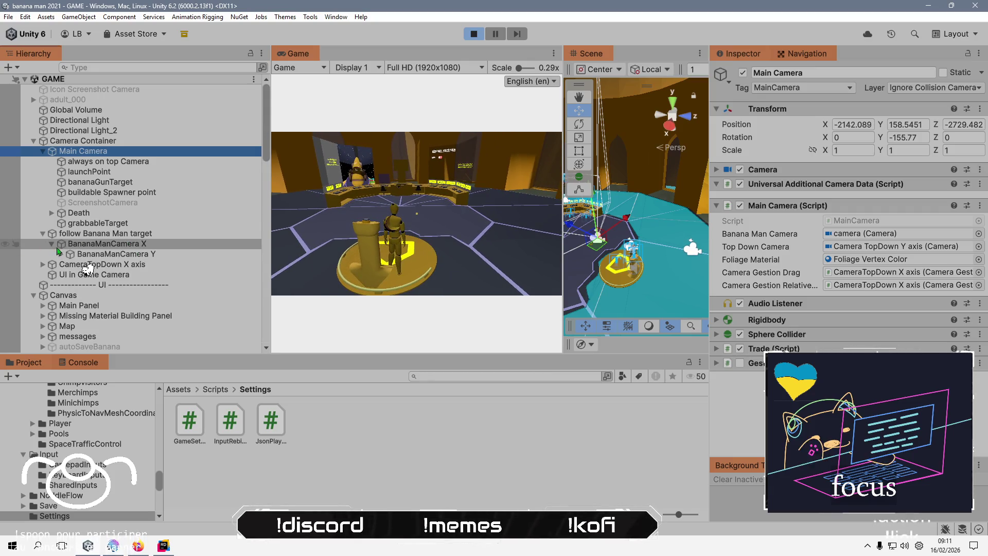
Tilt the camera vertically while watching BananaManCamera Y's Rotation X (18.089), then select BananaManCamera X.
left_click(61, 254)
left_click(98, 264)
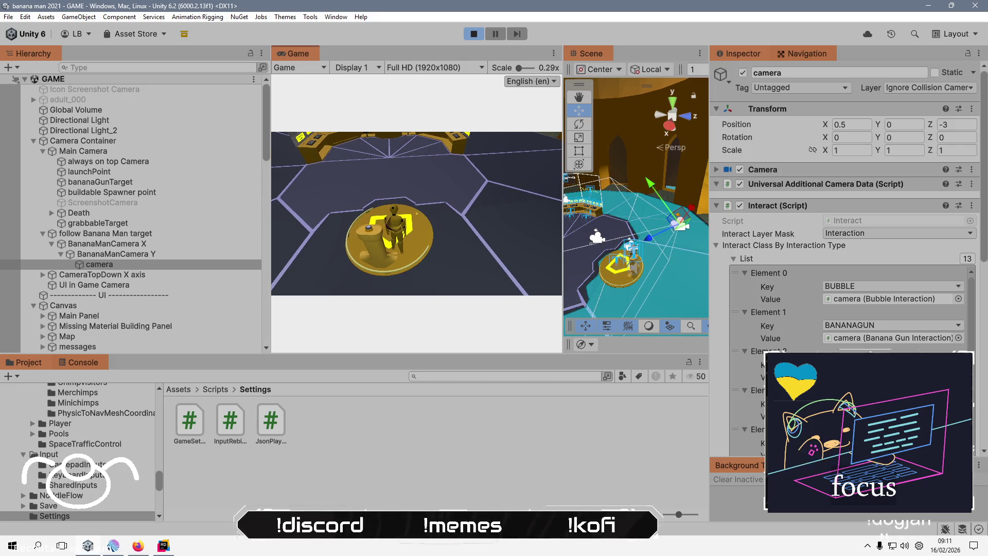
key("alt+Tab")
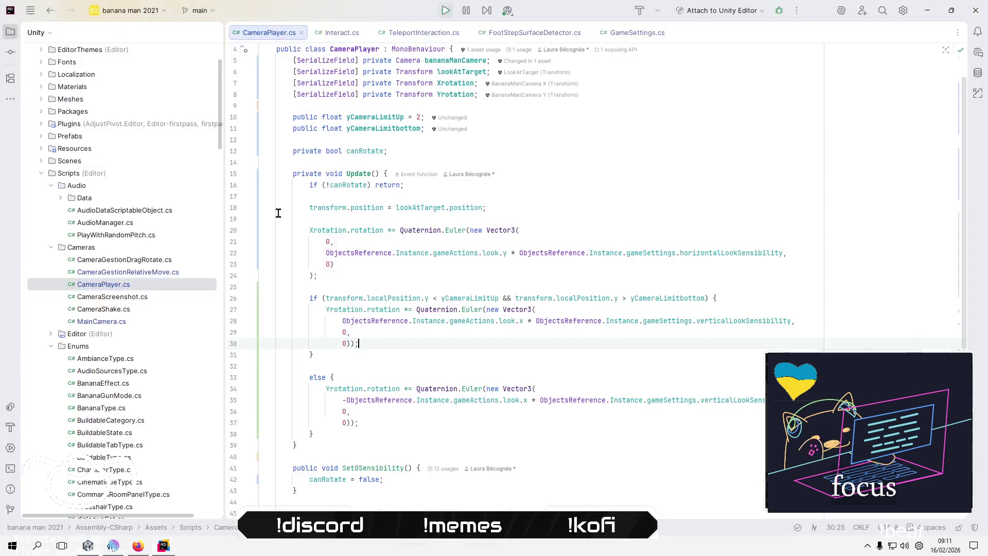
key("alt+Tab")
left_click(184, 256)
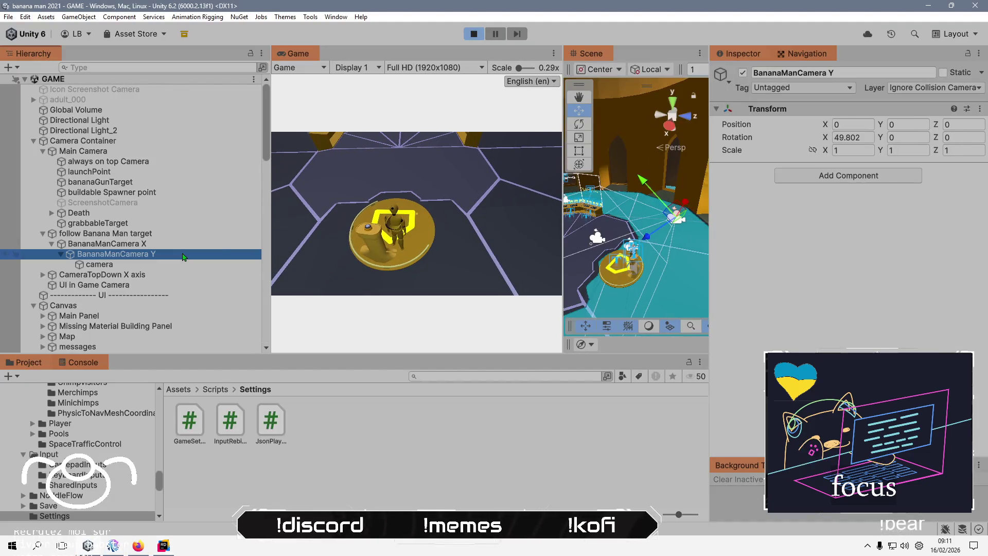
left_click(492, 176)
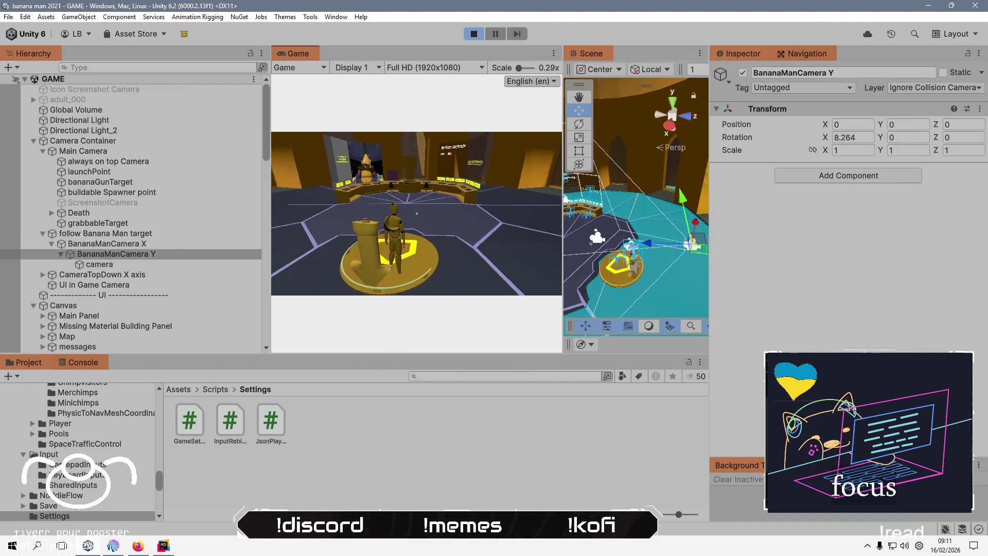
key("alt+Tab")
key("alt+Tab")
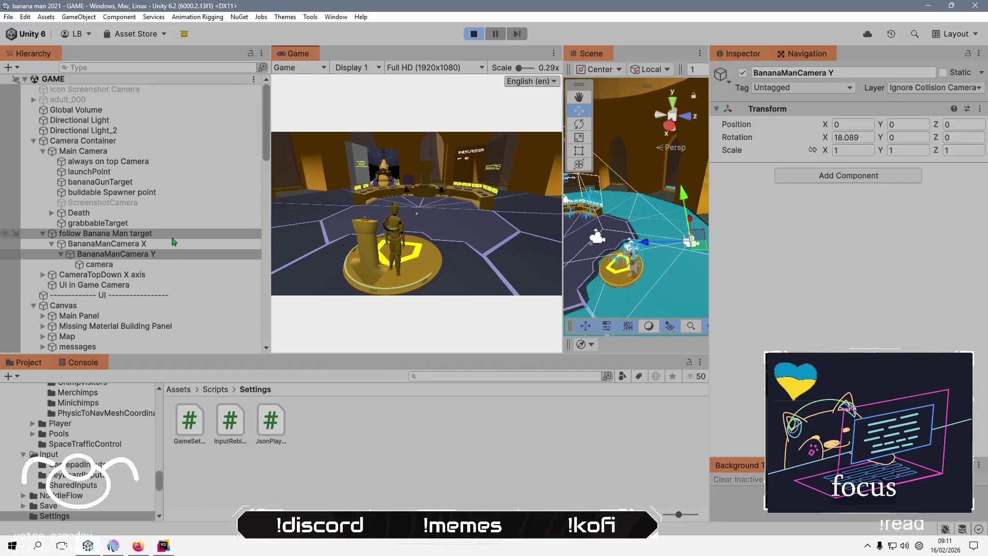
left_click(173, 244)
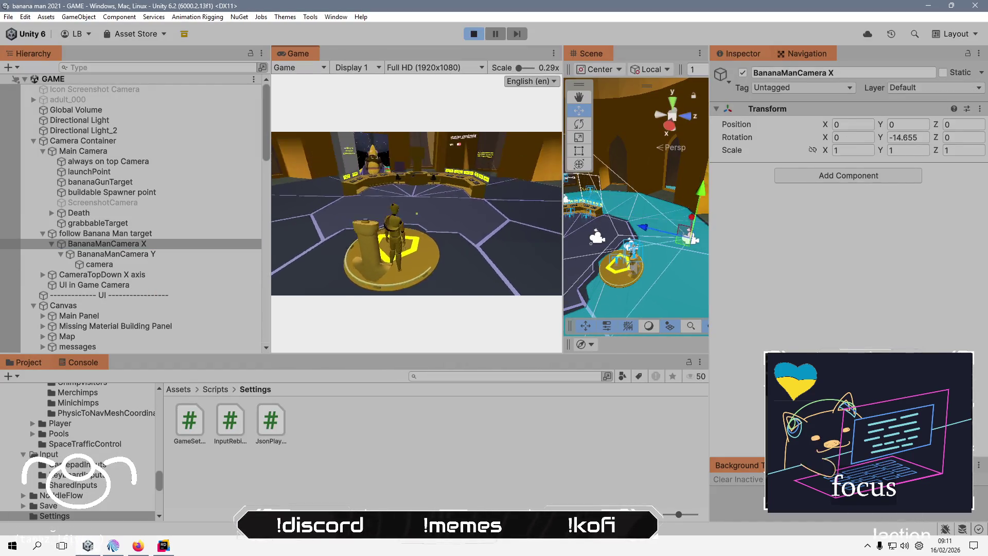
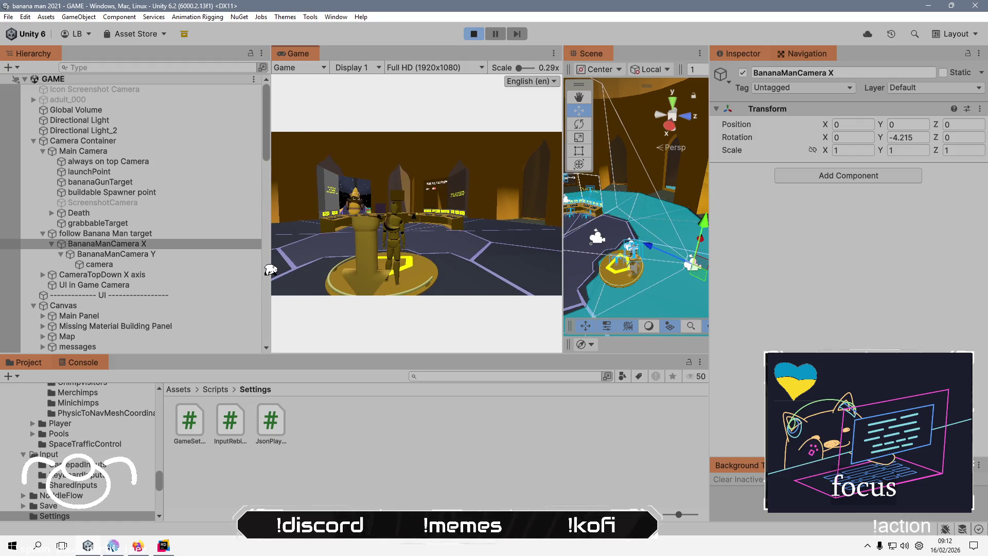
Select follow Banana Man target and commit Y Camera Limit Up at 2 in its Camera Player component.
key("alt+Tab")
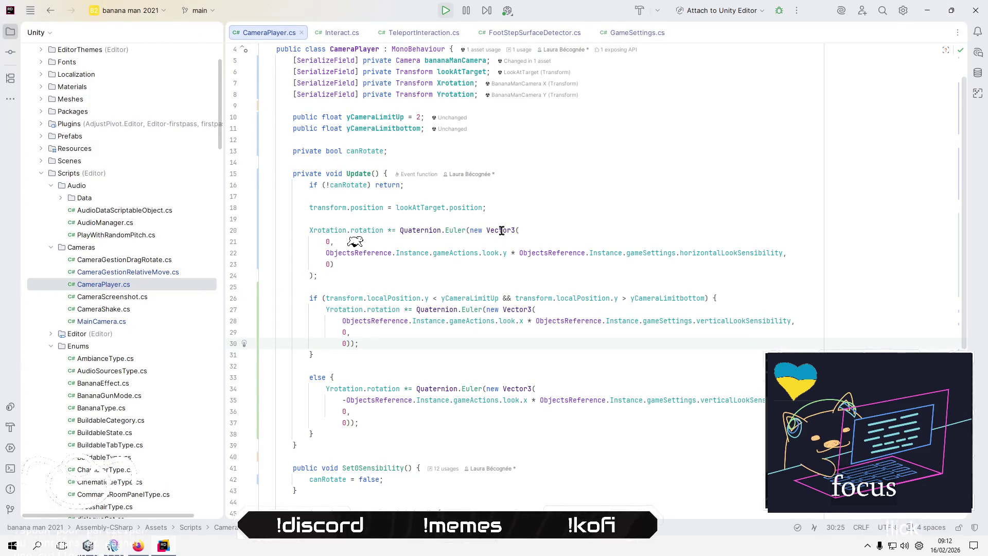
key("alt+Tab")
left_click(218, 235)
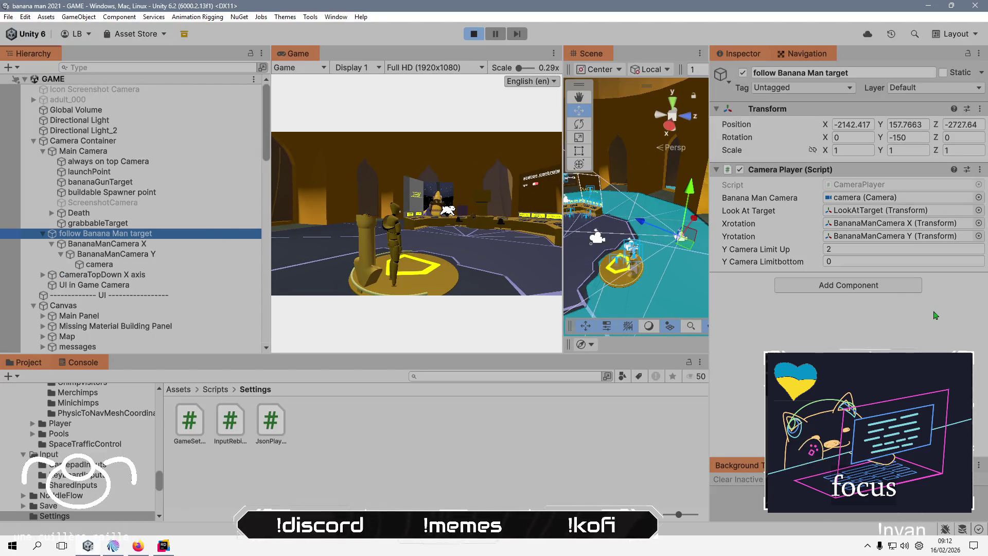
left_click(872, 250)
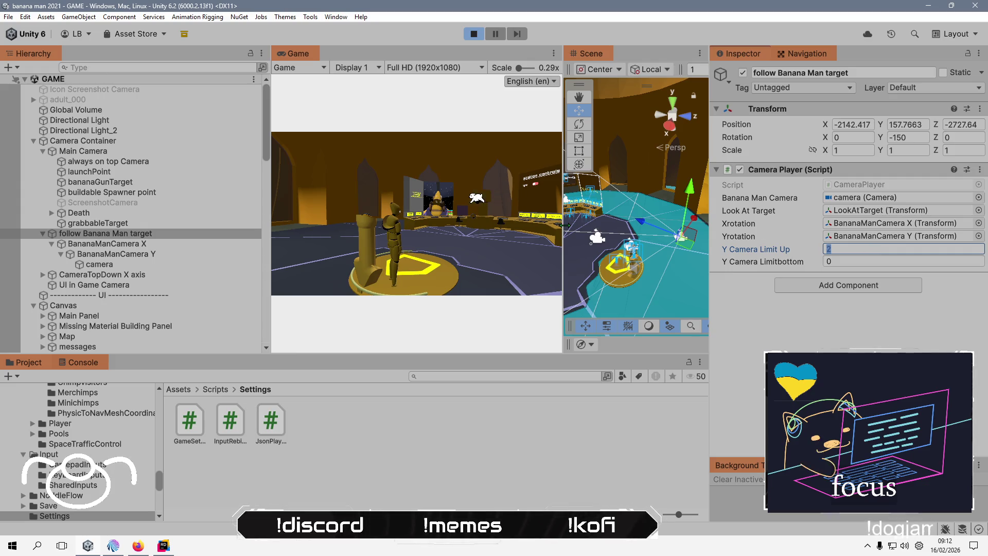
key("Return")
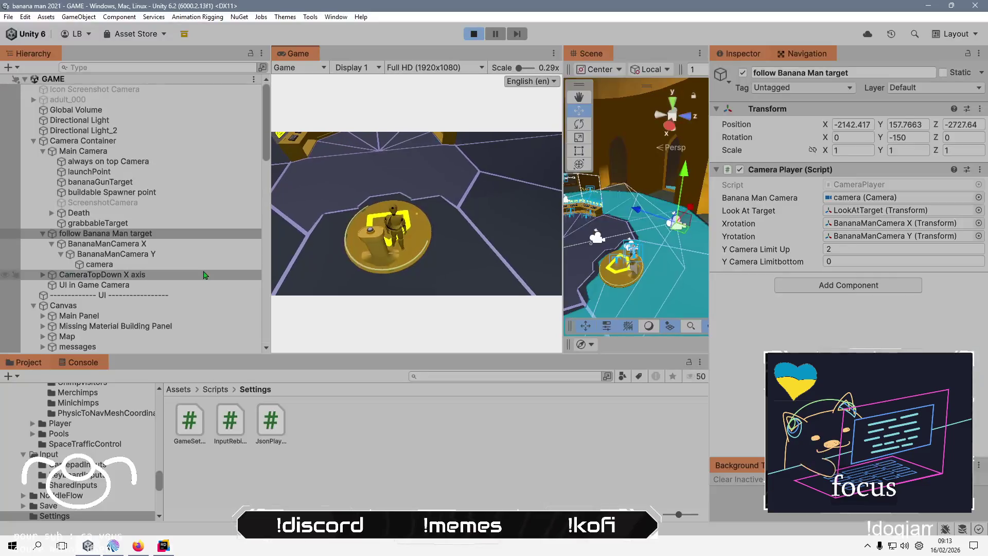
left_click(205, 255)
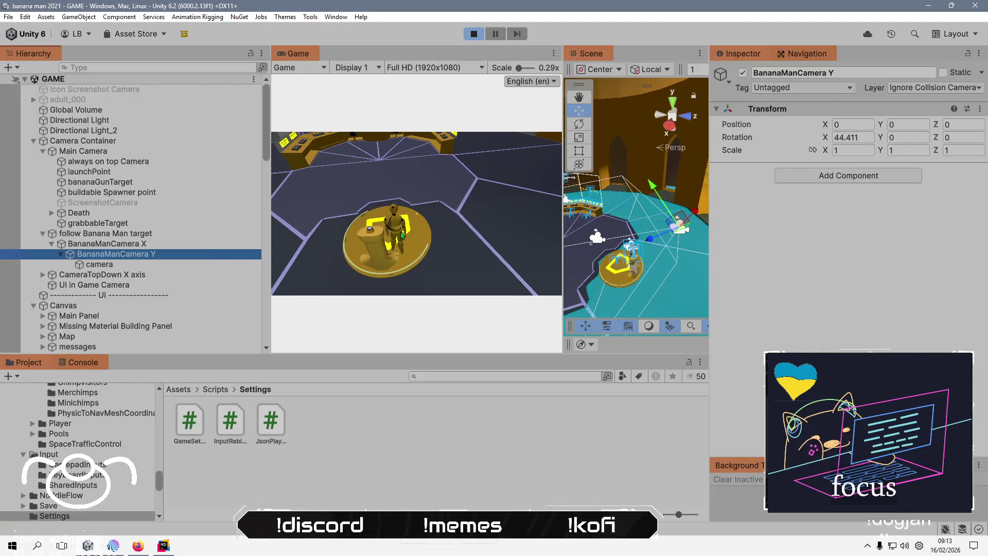
Look around in the Game view while watching the BananaManCamera Y and X rotations.
left_click(419, 225)
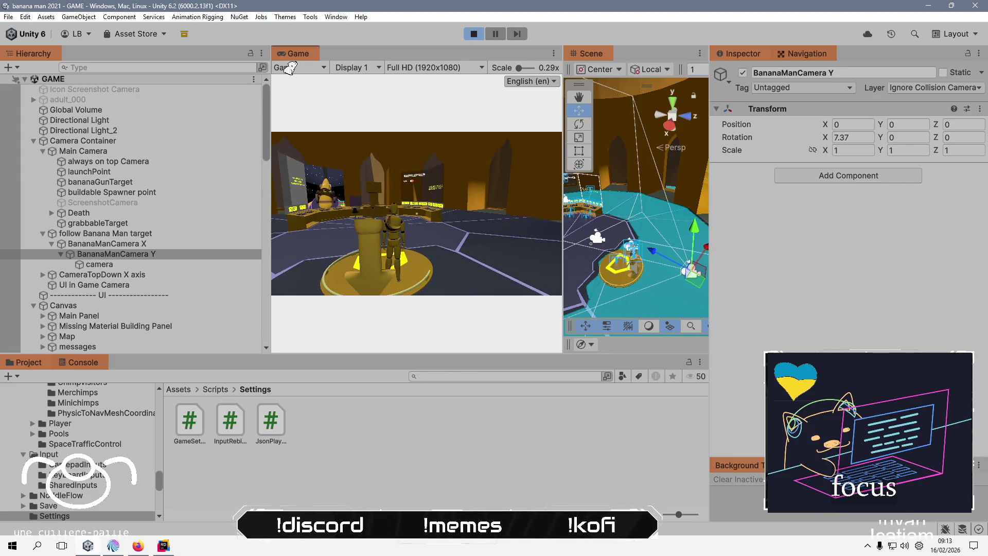
key("alt+Tab")
key("alt+Tab")
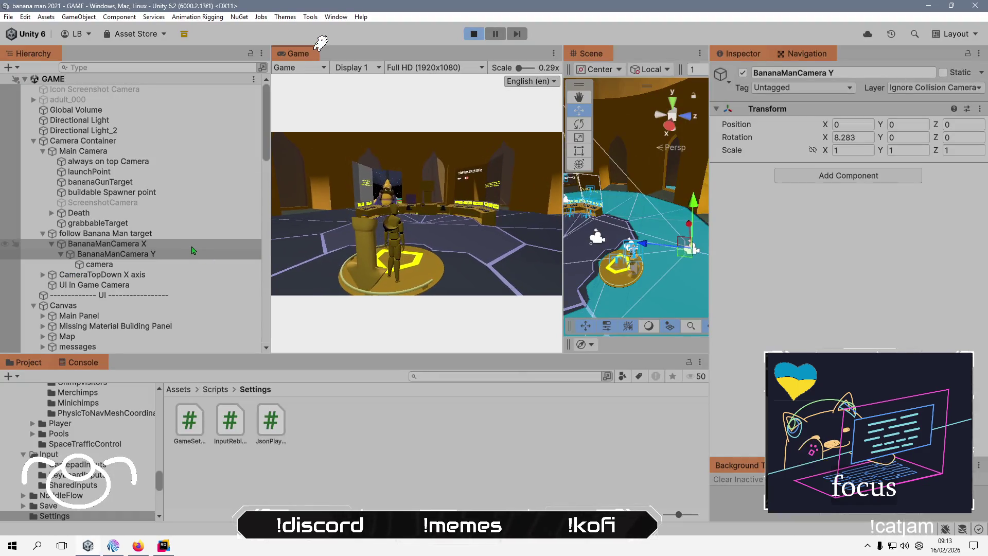
left_click(193, 247)
left_click(406, 223)
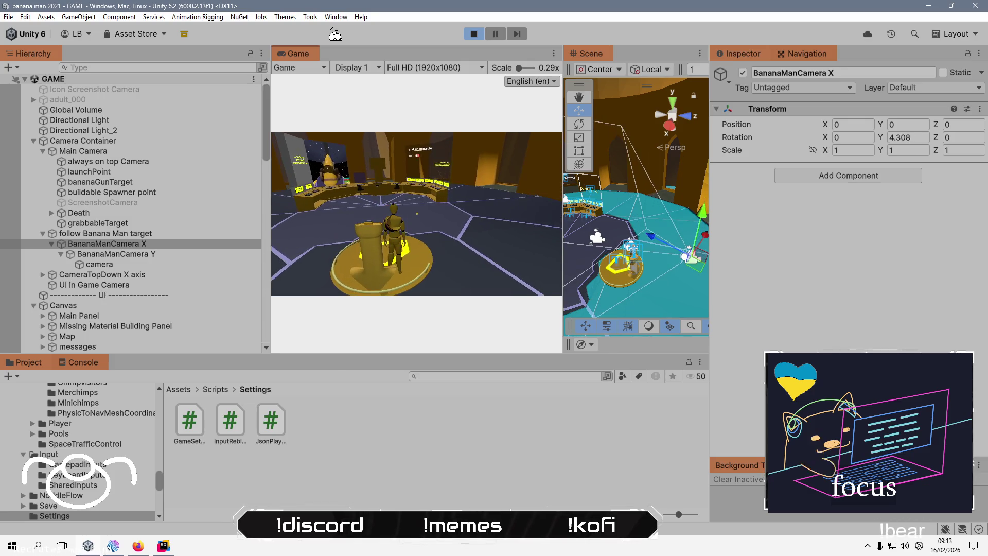
key("alt+Tab")
key("alt+Tab")
Tilt the camera up and down while inspecting BananaManCamera Y, then stop play mode.
left_click(113, 253)
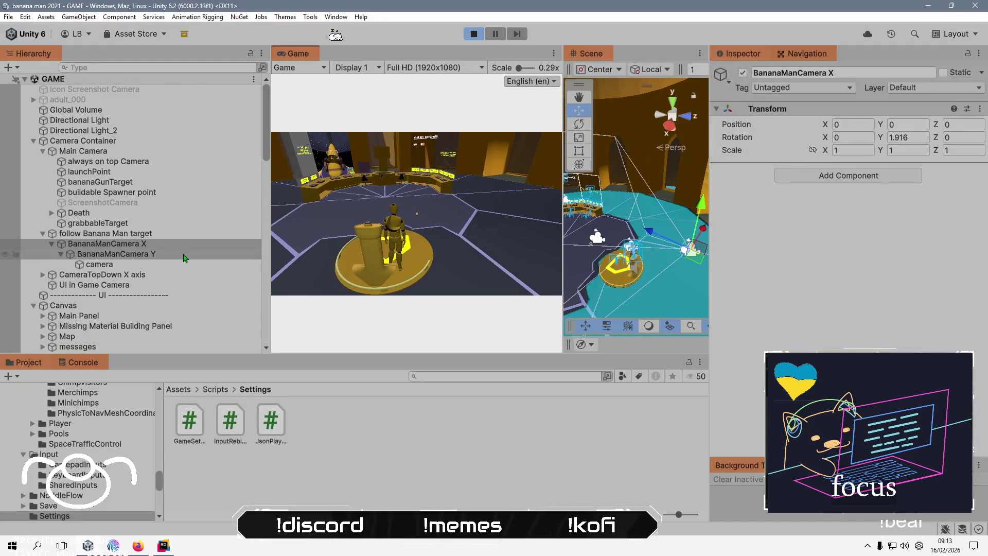
left_click(472, 256)
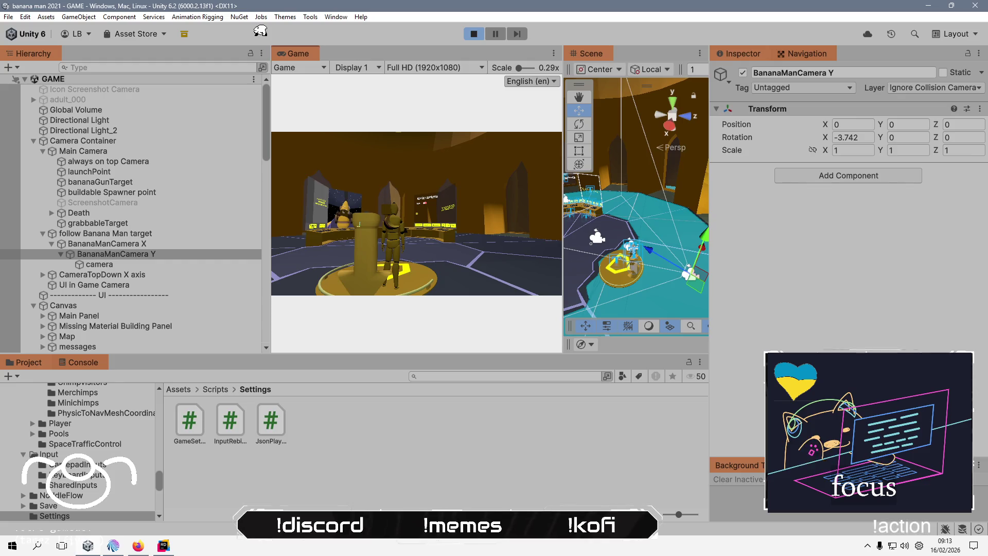
key("alt+Tab")
key("alt+shift+Tab")
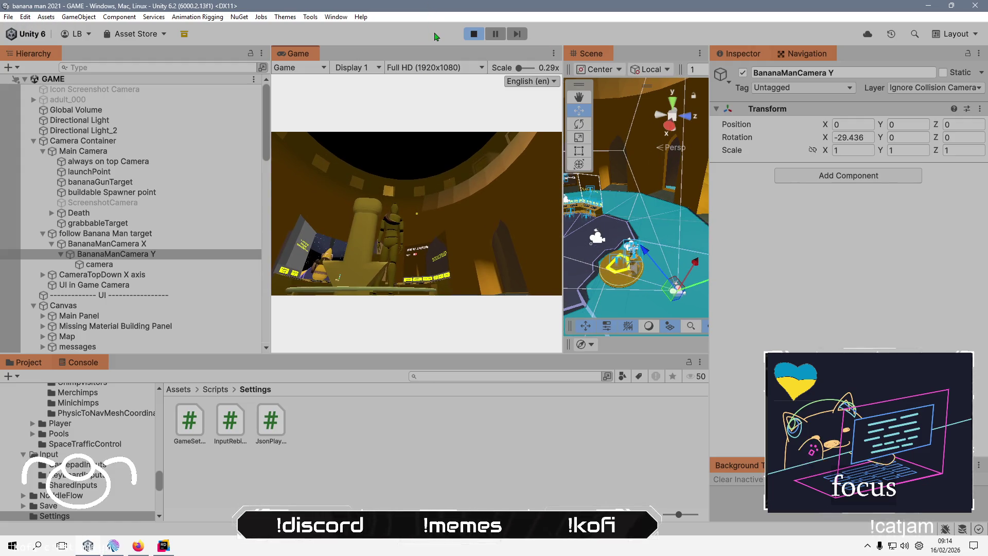
key("alt+Tab")
key("alt+Tab")
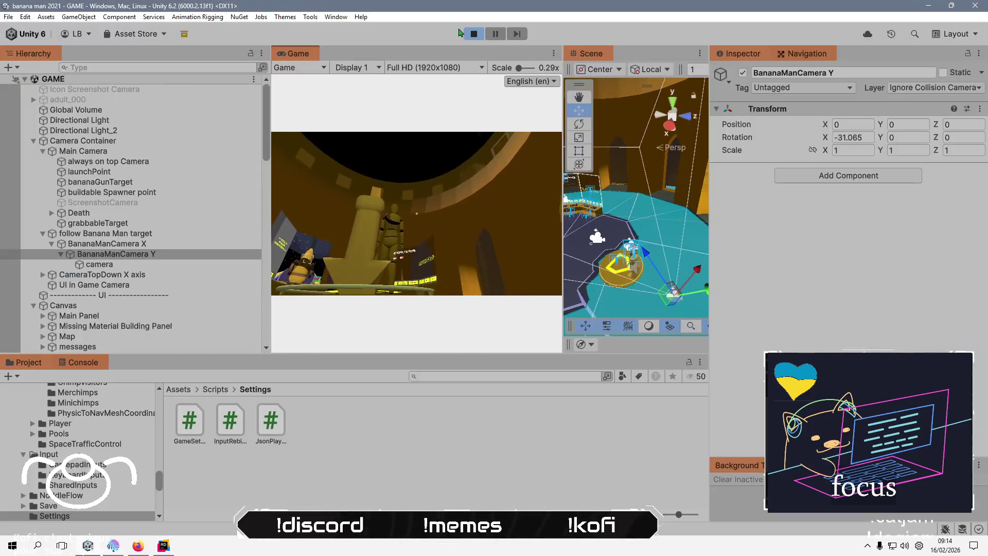
left_click(474, 34)
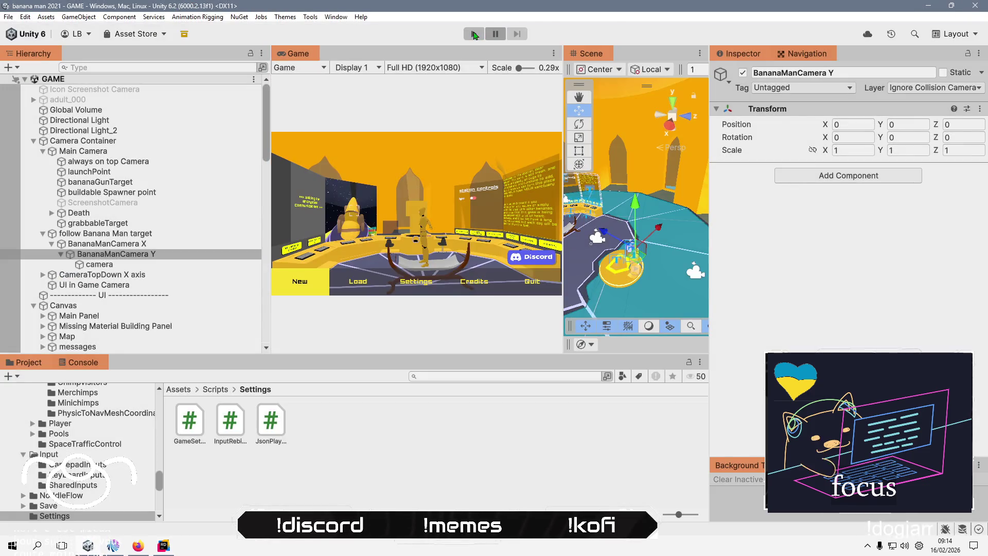
key("alt+Tab")
Give yCameraLimitbottom a default of -29 and change yCameraLimitUp's default to 58.
scroll(514, 112, "up", 1)
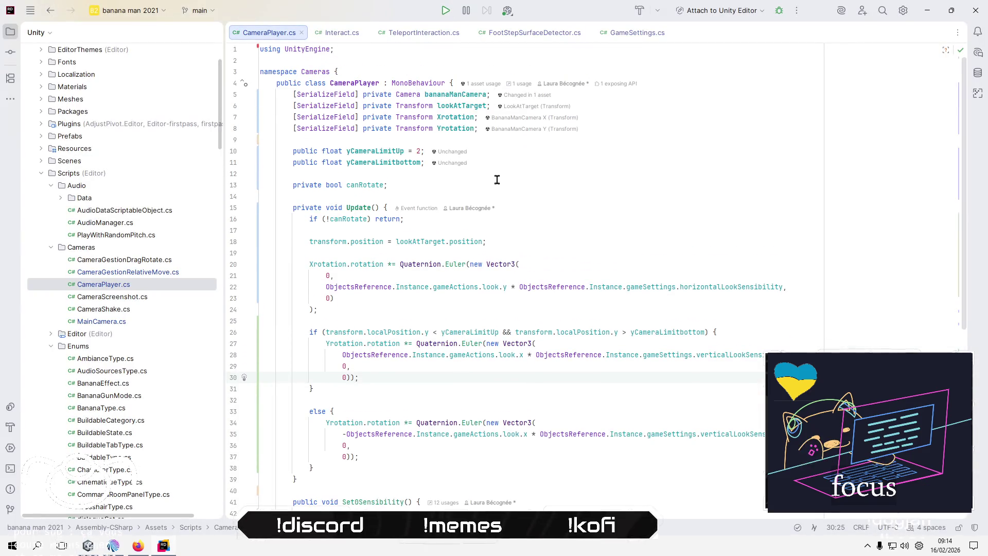
key("ctrl+minus")
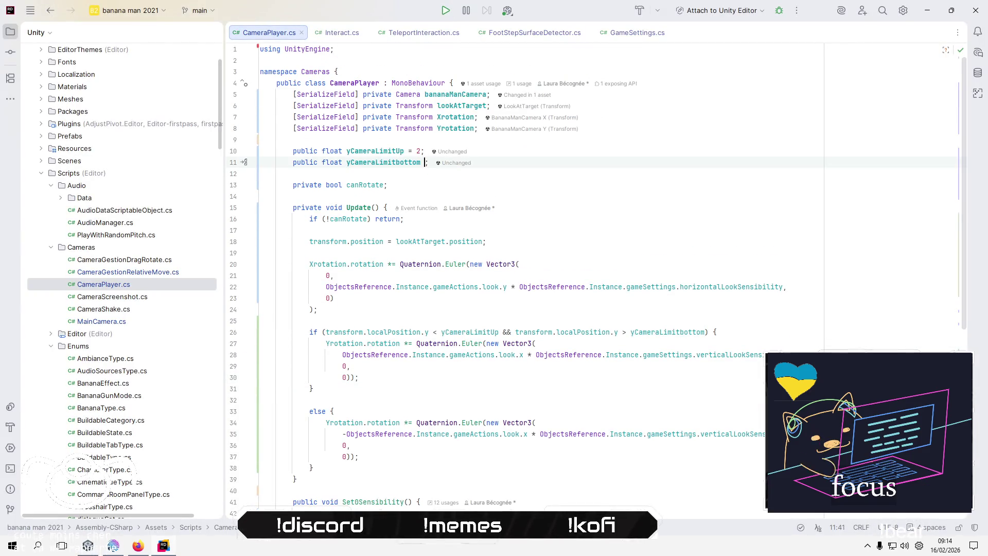
type("= -29")
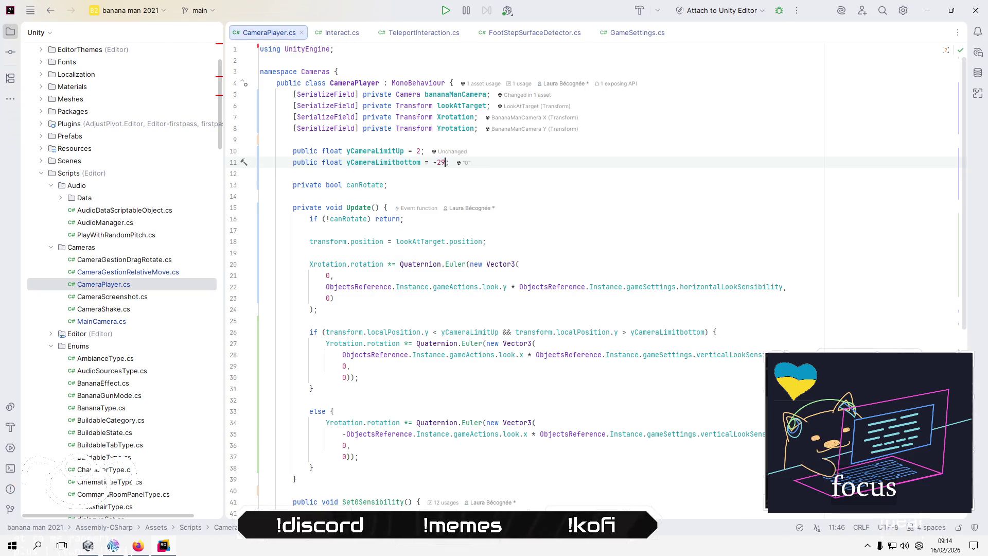
key("Up")
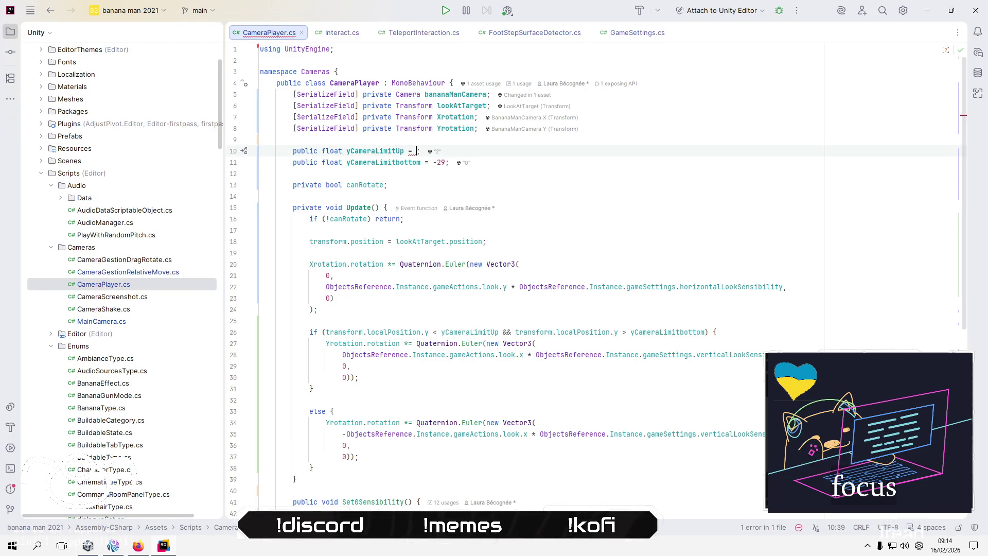
type("58")
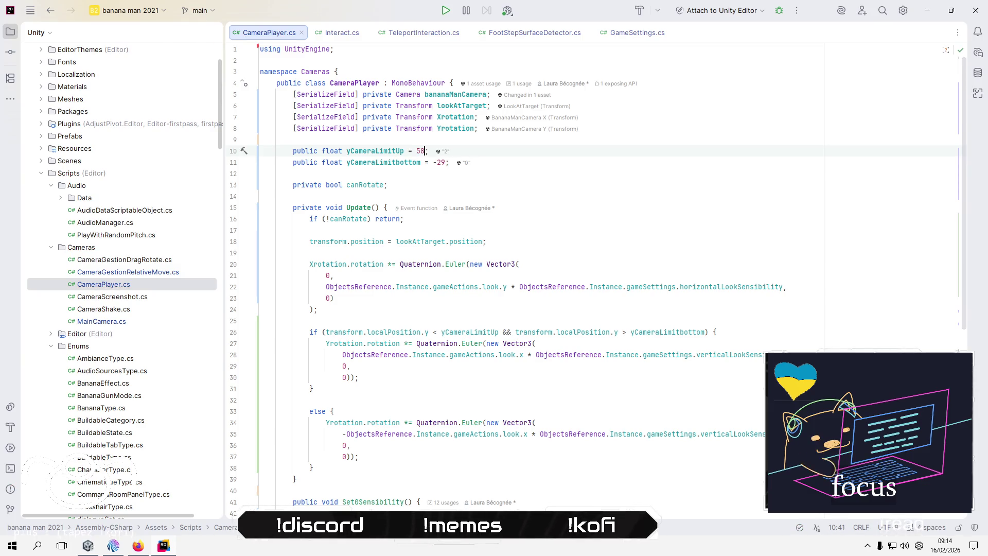
left_click(388, 332)
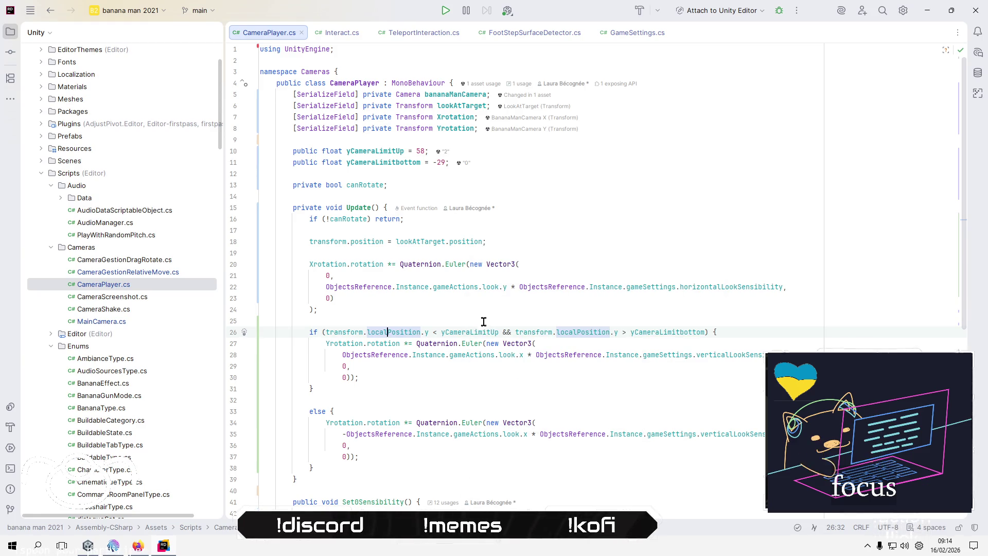
key("alt+Tab")
left_click(197, 244)
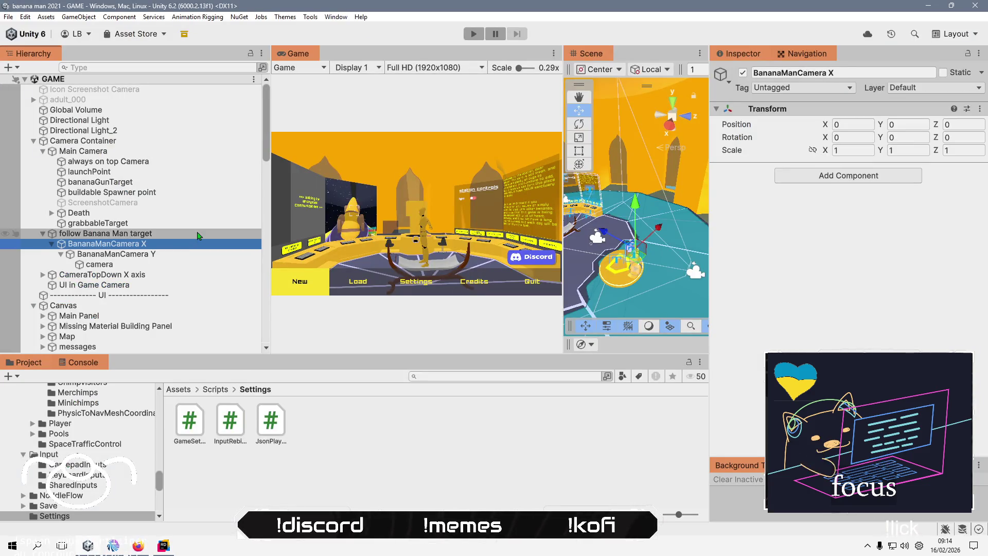
Confirm the follow Banana Man target's Camera Player limits still read 2 and 0.
left_click(198, 235)
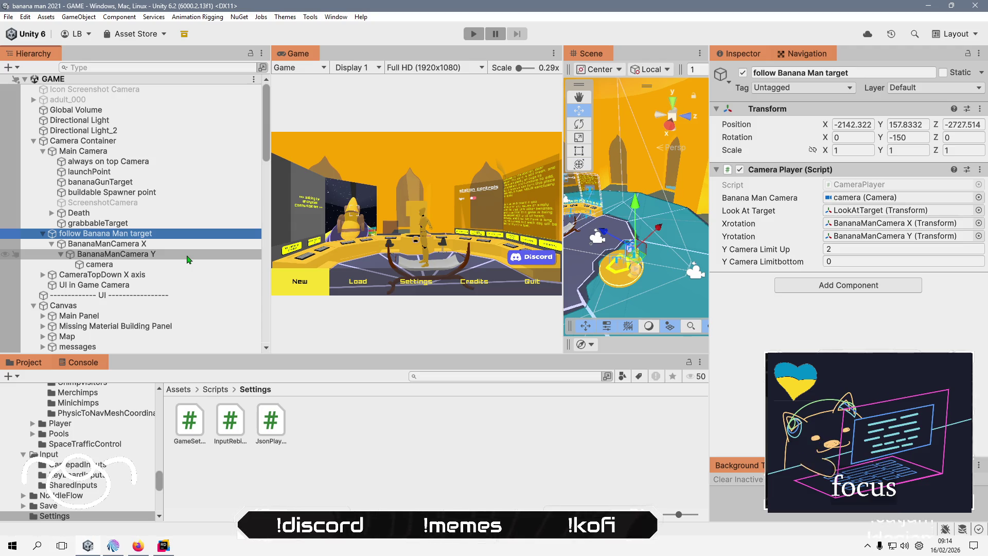
key("alt+Tab")
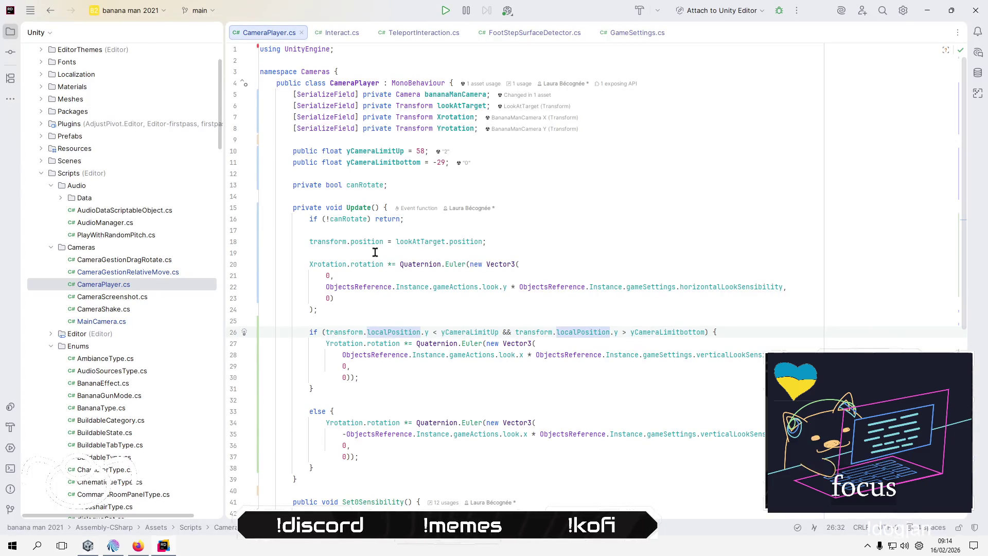
Replace transform.localPosition.y with Yrotation.rotation.y in line 26's first comparison.
left_click(326, 332)
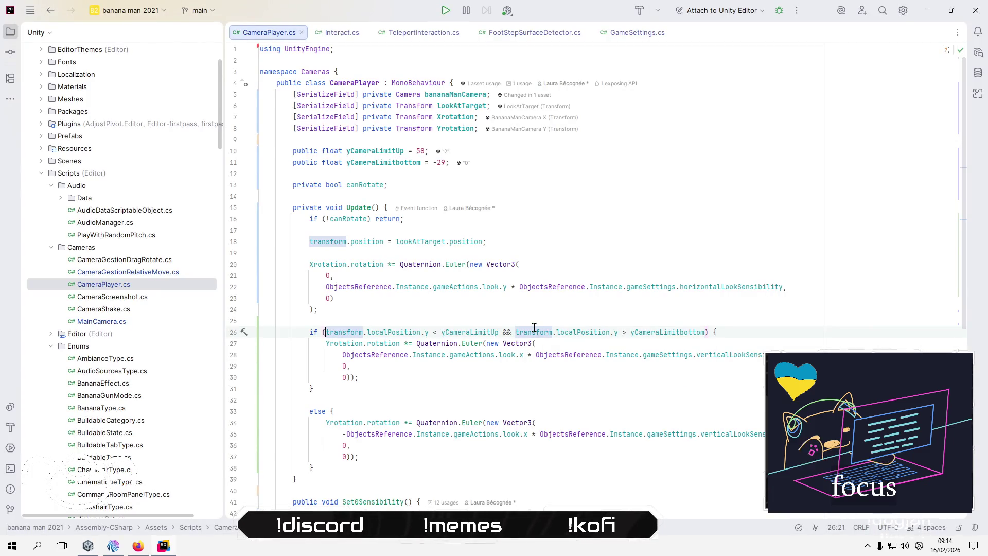
key("ctrl+shift+Right")
key("ctrl+shift+Right")
key("ctrl+shift+Right")
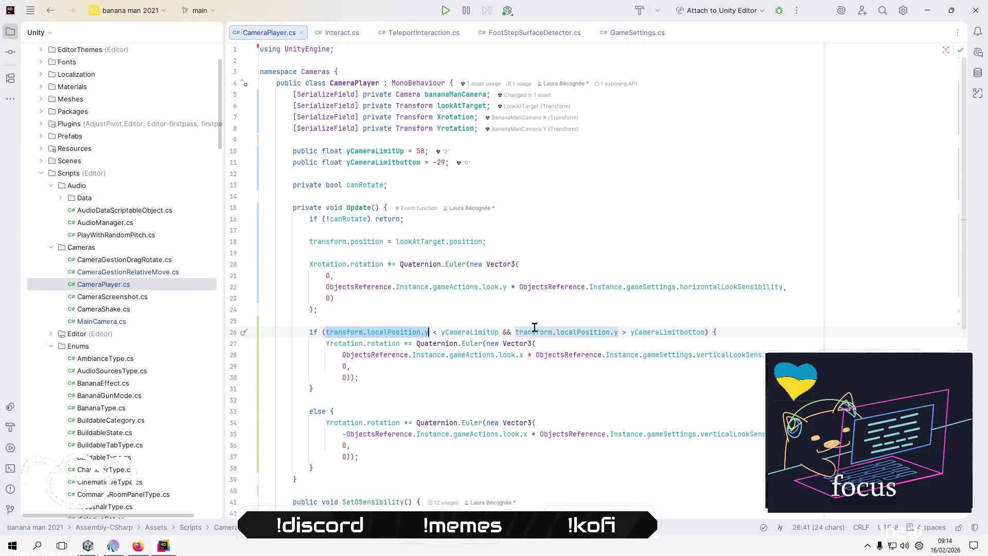
type("Y")
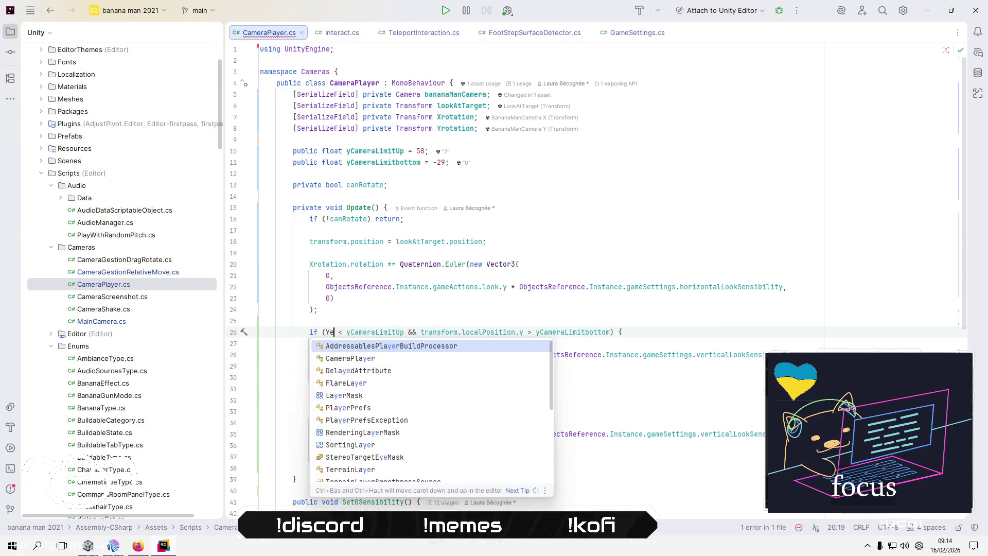
type("rotation")
key("Return")
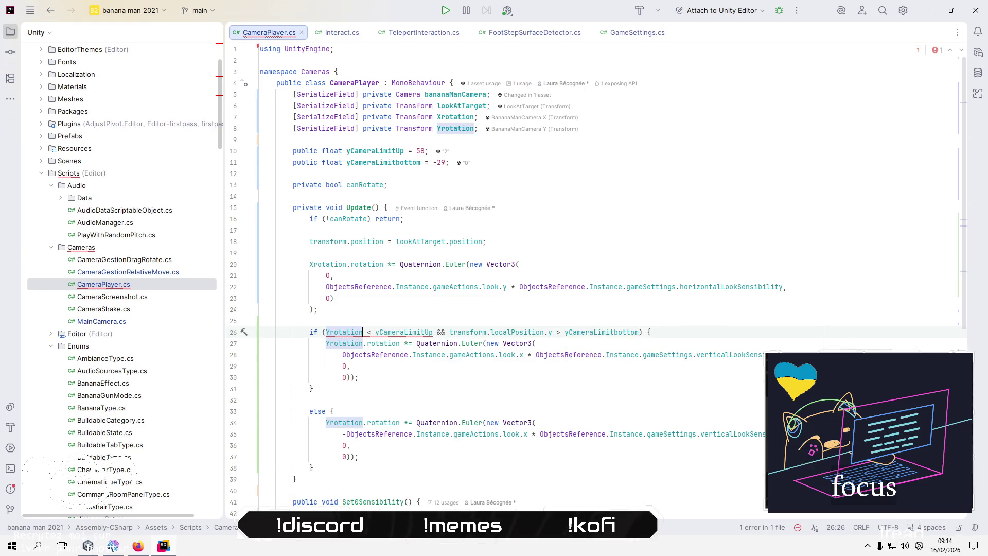
type(".")
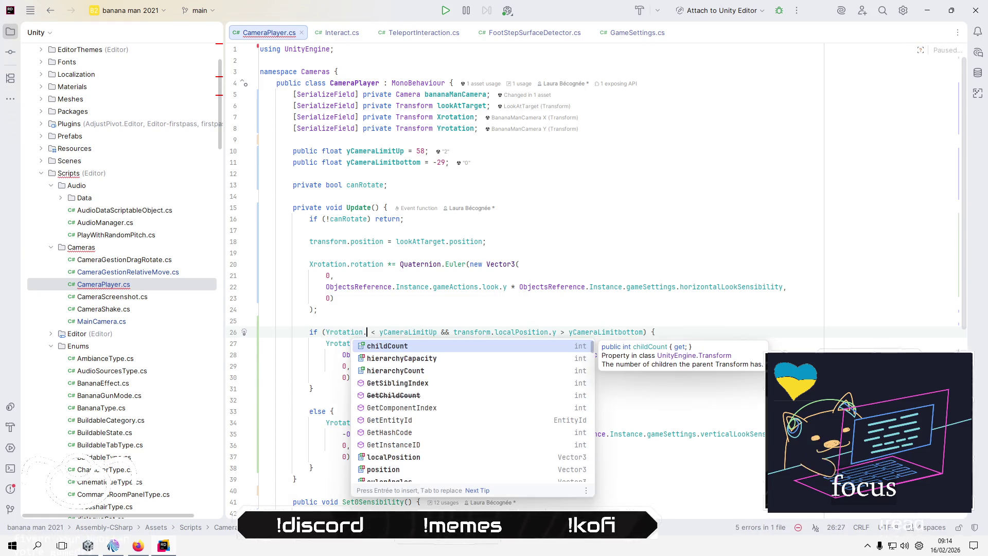
type("y")
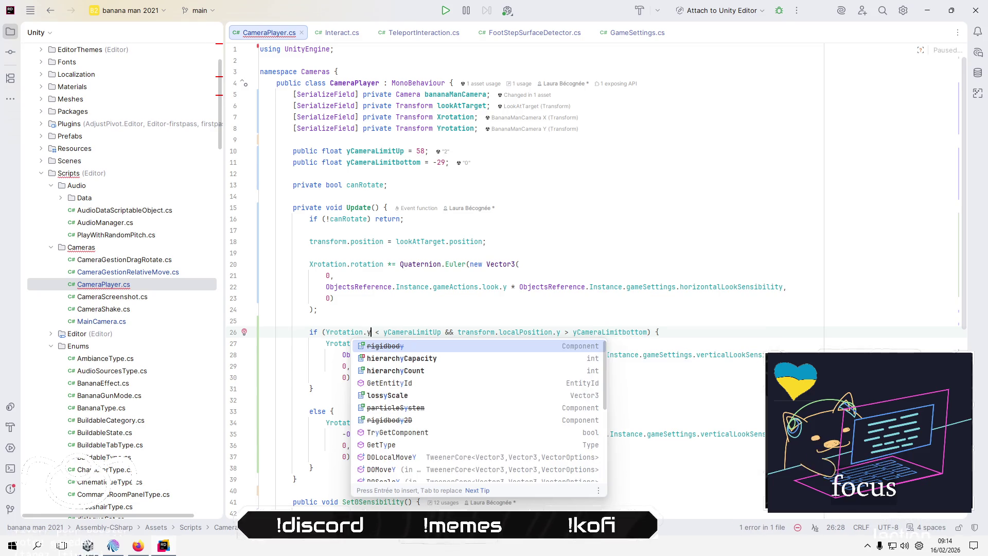
key("BackSpace")
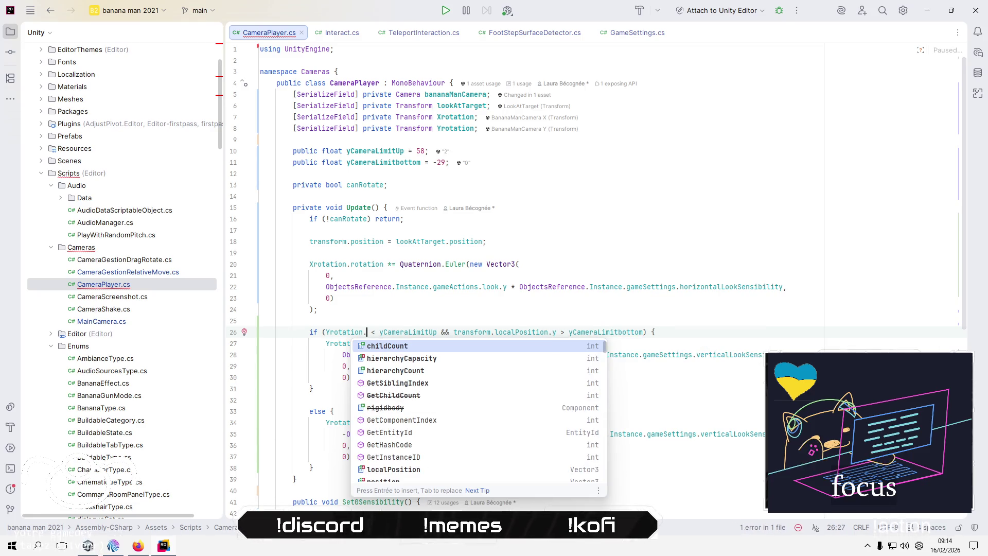
type("r")
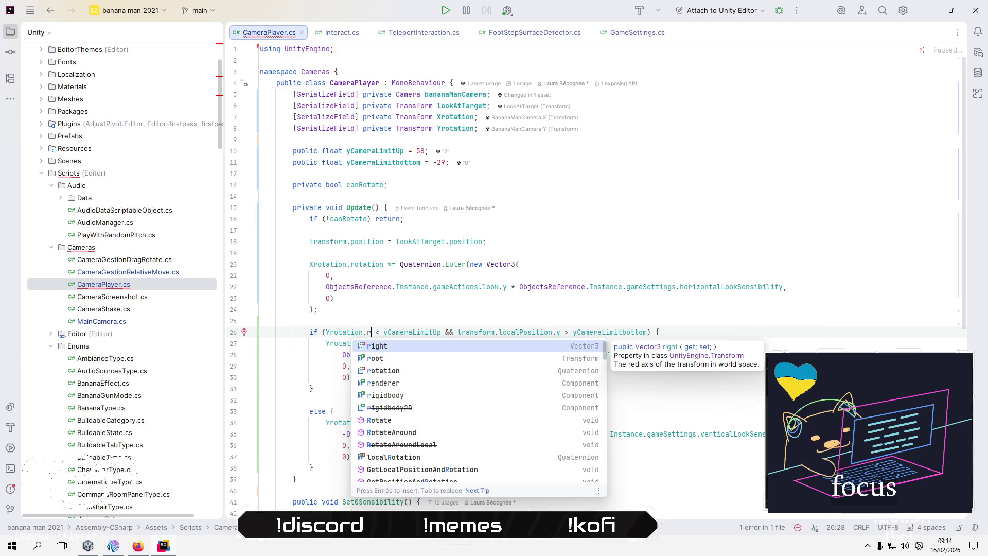
key("Down")
key("Return")
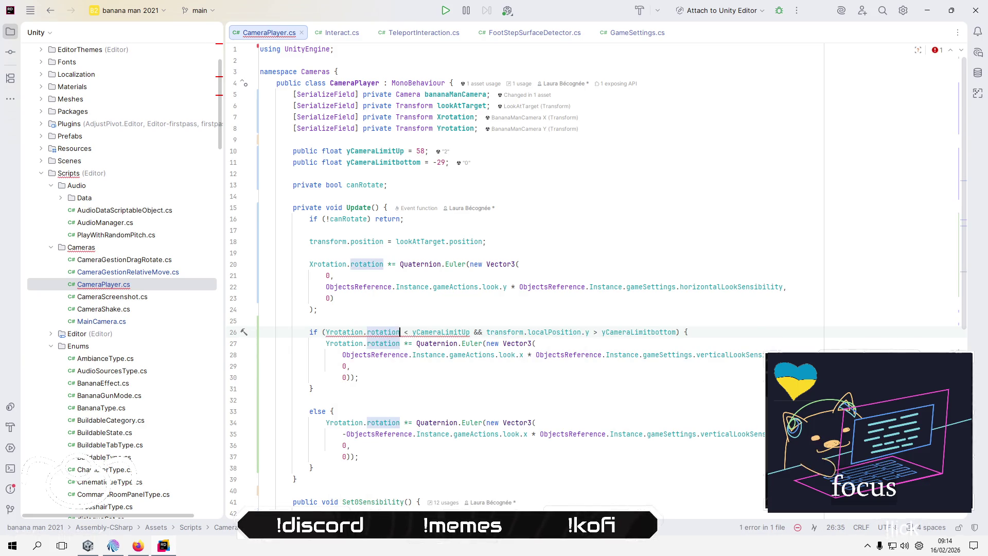
type(".y")
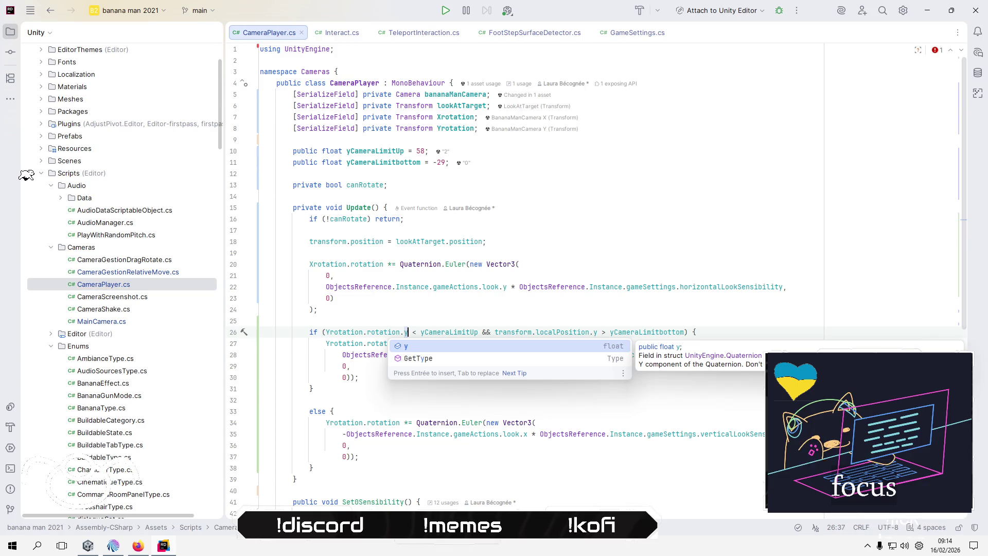
key("Right")
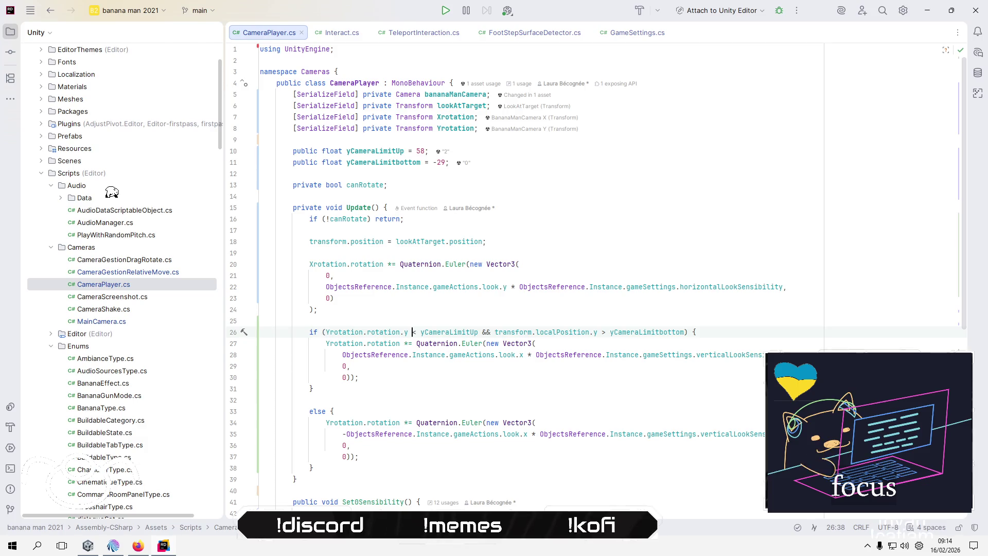
Paste Yrotation.rotation.y over transform.localPosition.y in the second comparison.
key("shift+ctrl+Left")
key("shift+ctrl+Left")
key("shift+ctrl+Left")
key("ctrl+c")
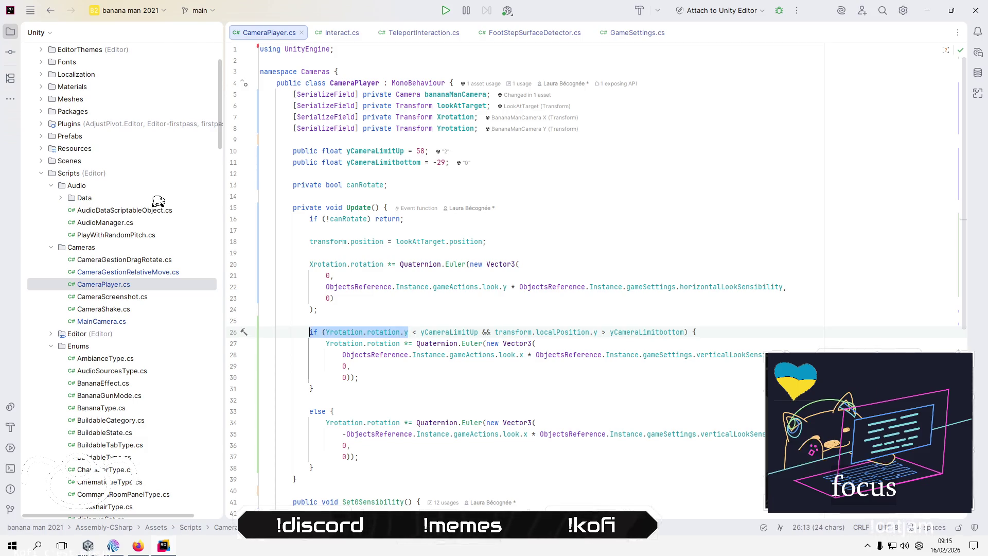
key("Right")
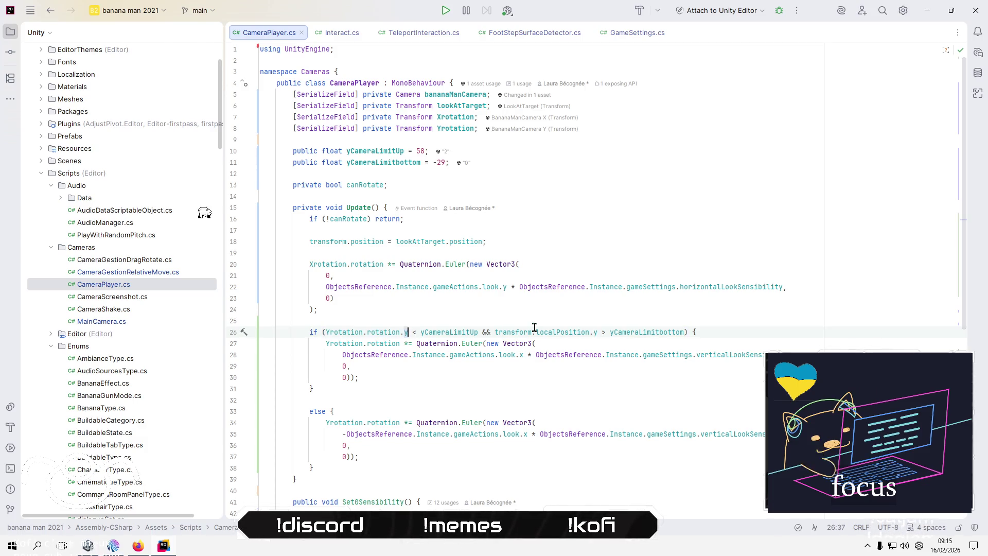
key("Right")
key("Right")
key("Right")
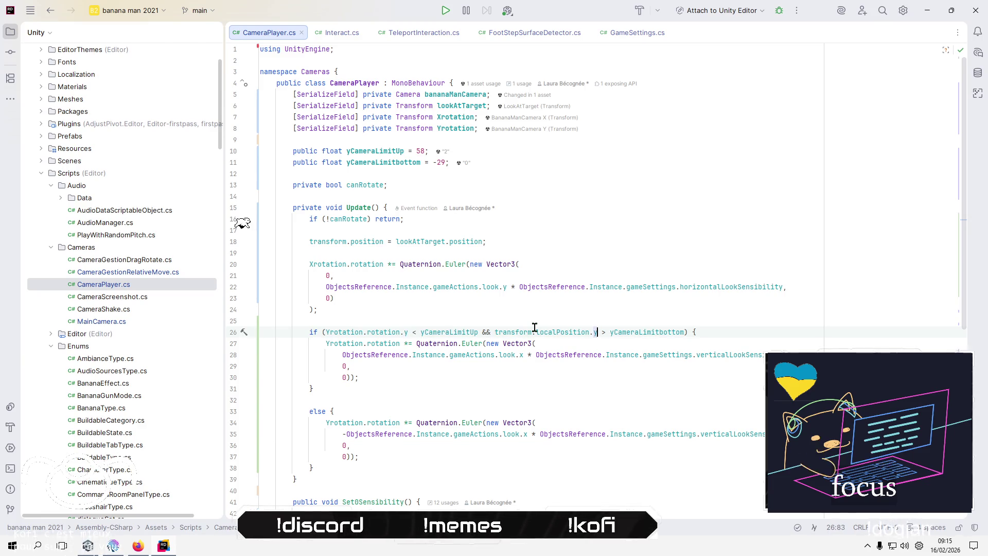
key("shift+ctrl+Left")
key("shift+ctrl+Left")
key("shift+ctrl+Left")
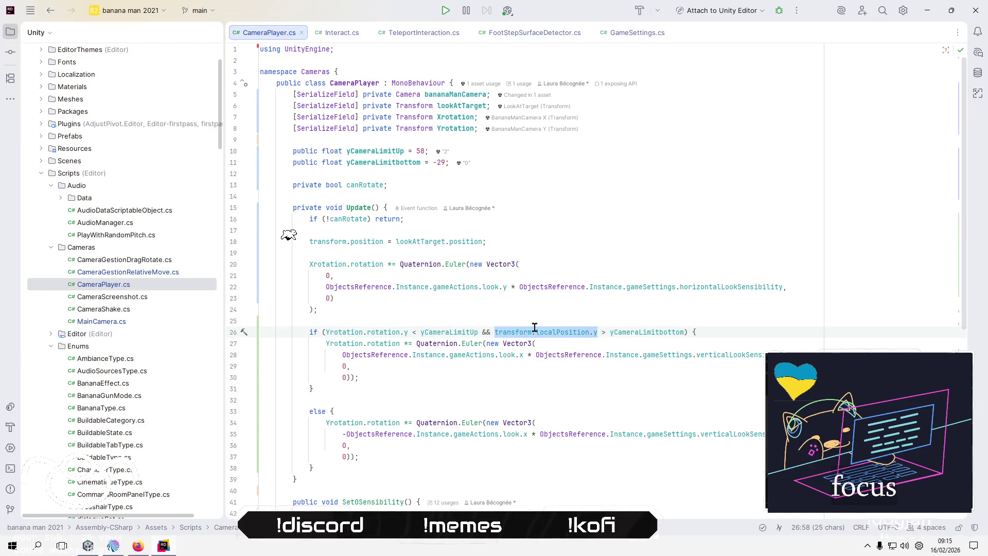
key("ctrl+v")
left_click(497, 410)
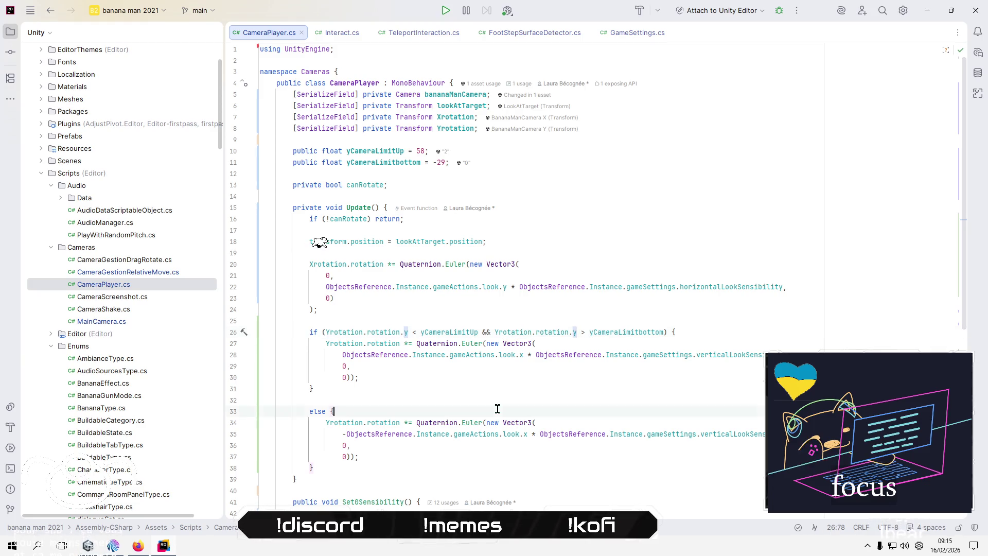
left_click(518, 390)
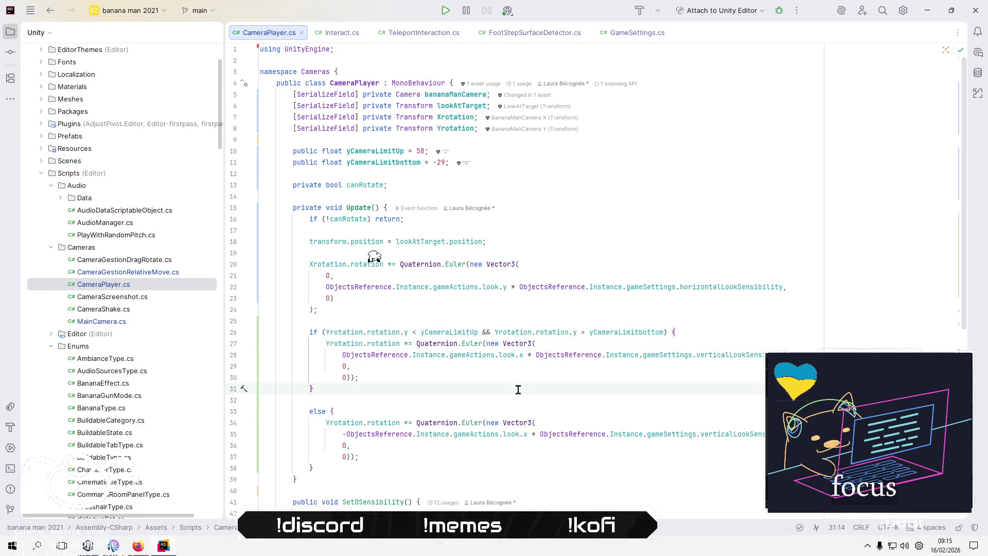
key("alt+Tab")
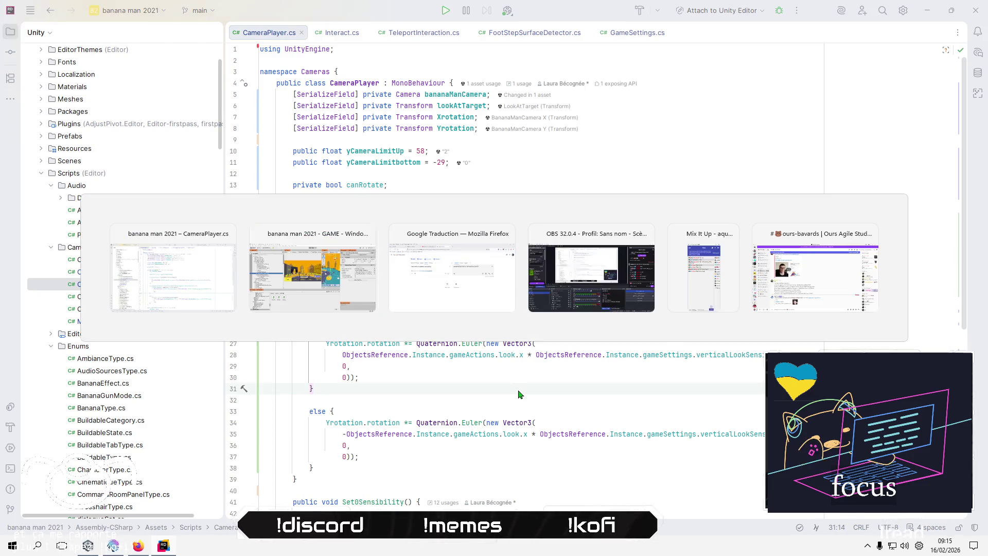
key("shift+Tab")
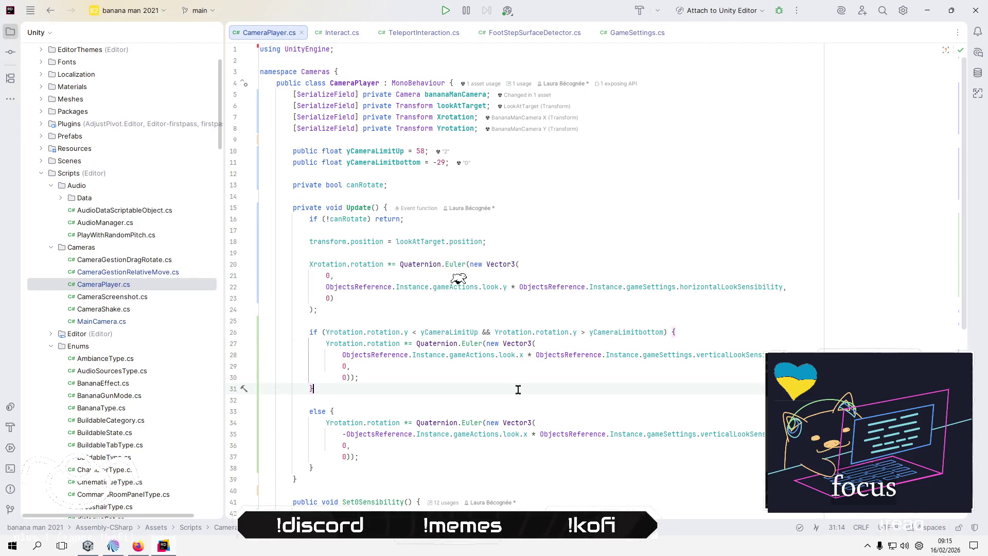
left_click(545, 241)
key("alt+Tab")
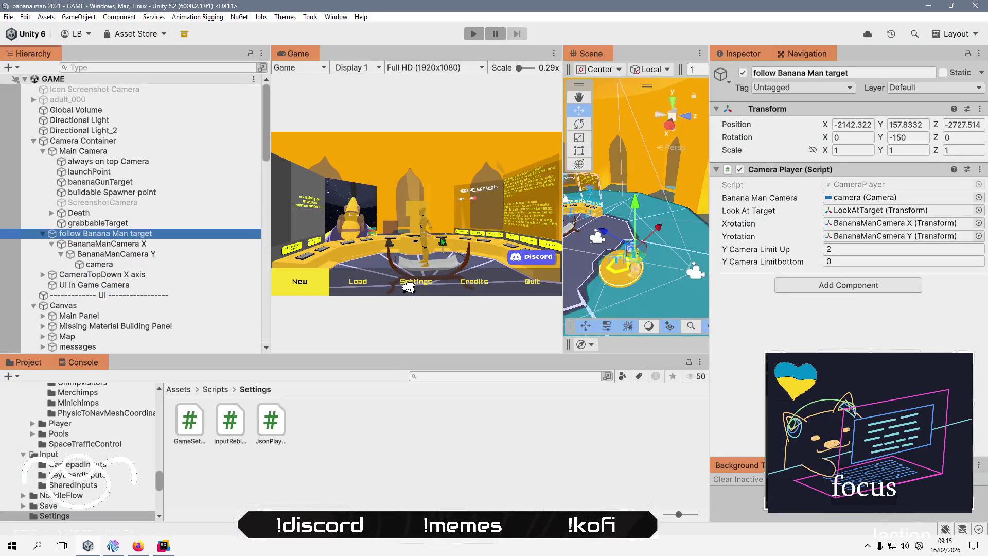
Enter play mode and start a new game from the main menu.
left_click(396, 431)
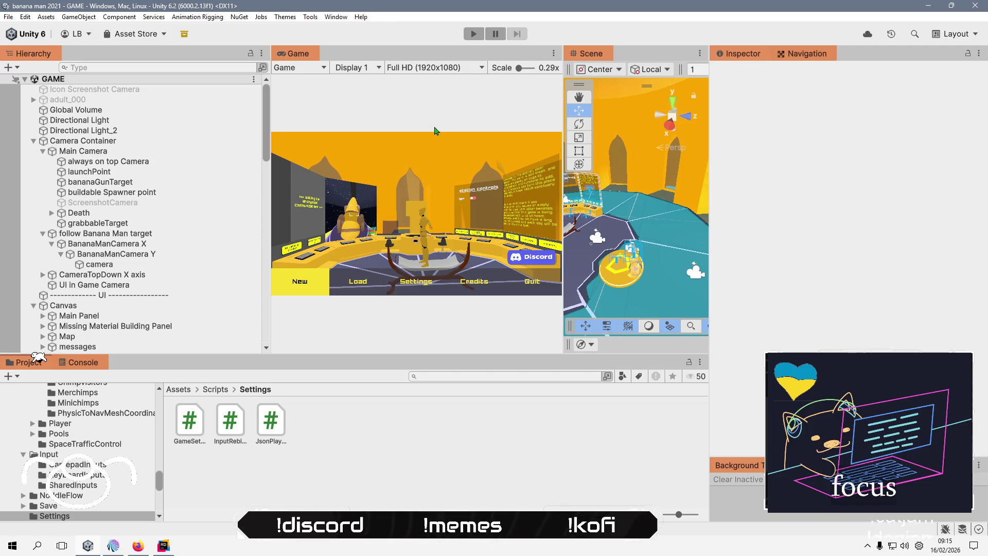
left_click(474, 34)
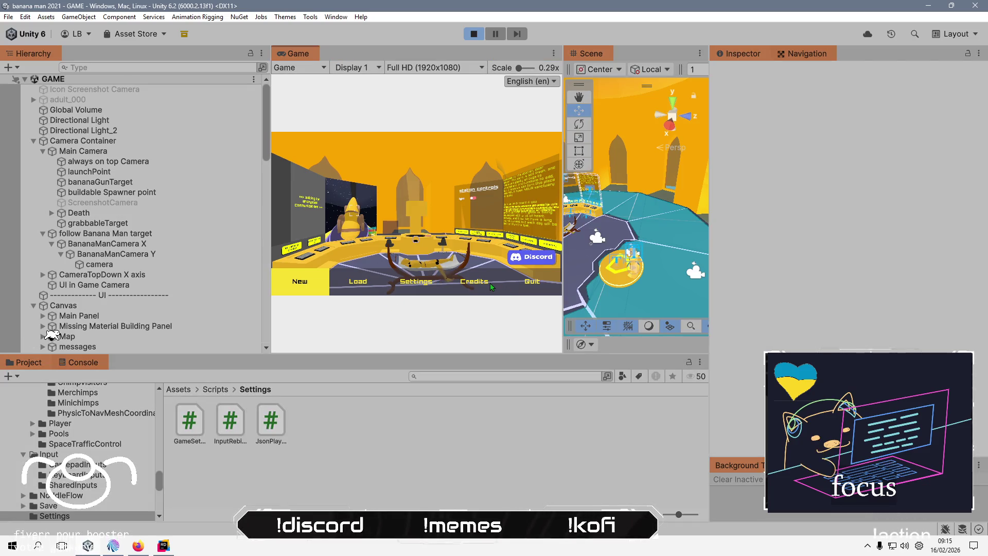
left_click(304, 282)
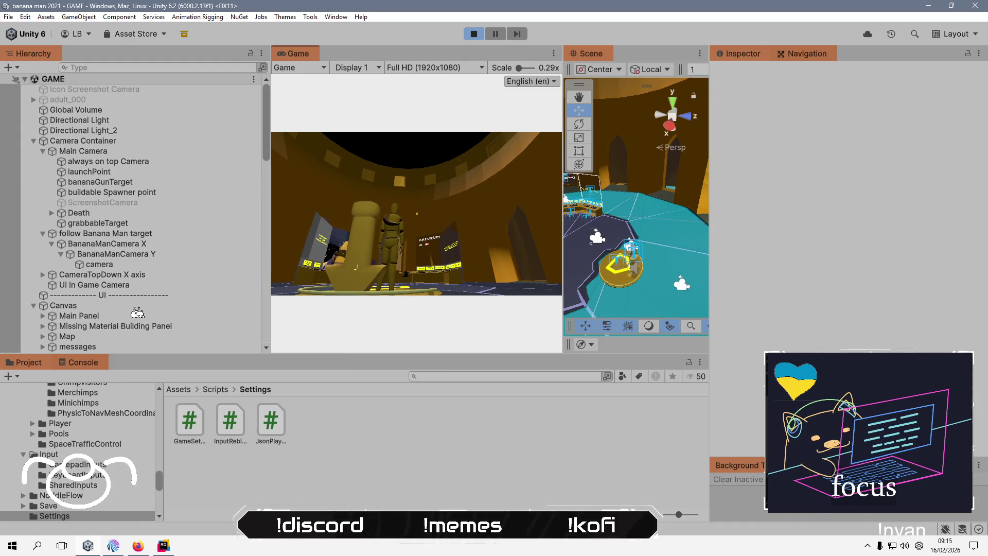
key("alt+Tab")
key("alt+Tab")
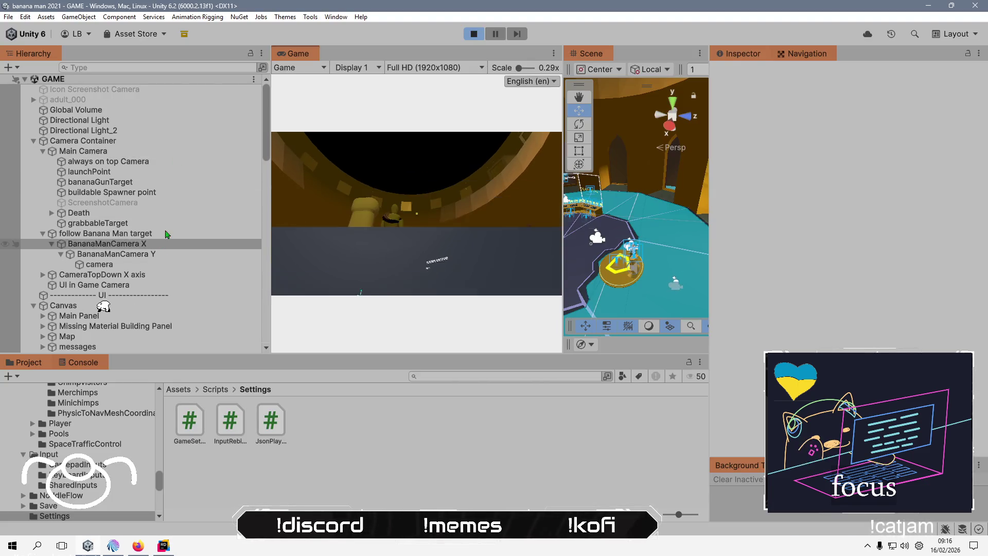
Set follow Banana Man target's Y Camera Limit Up to 58 and Y Camera Limitbottom to -29.
left_click(167, 240)
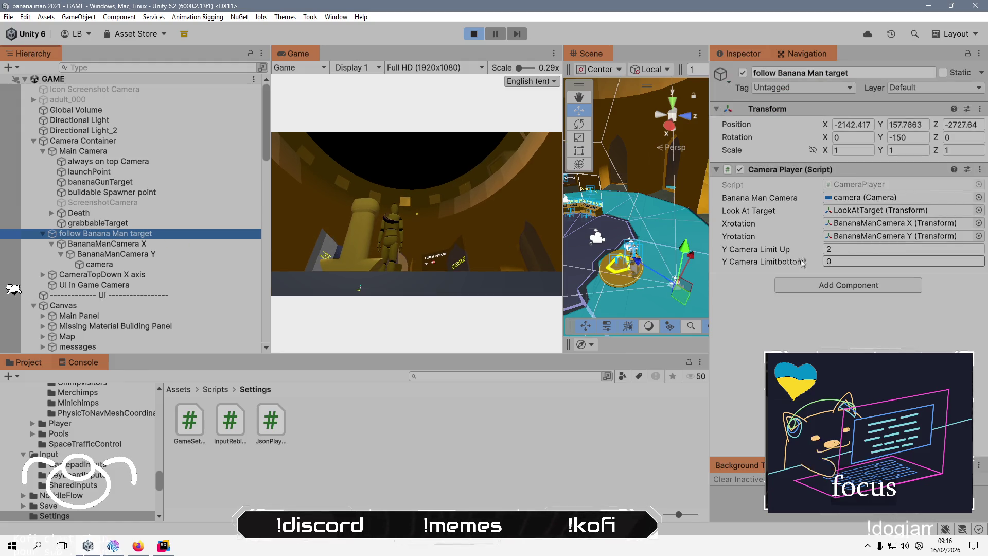
key("alt+Tab")
key("alt+Tab")
left_click(847, 250)
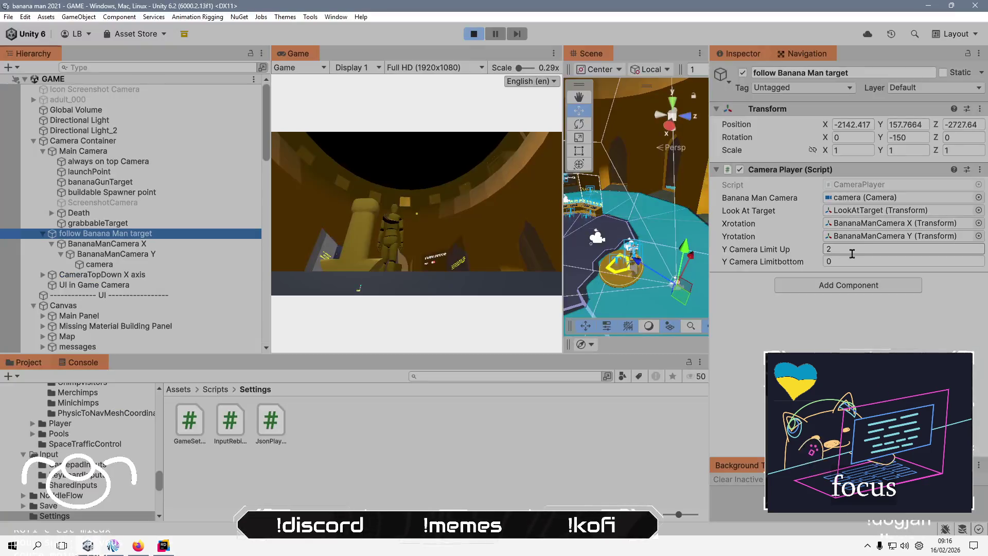
type("8")
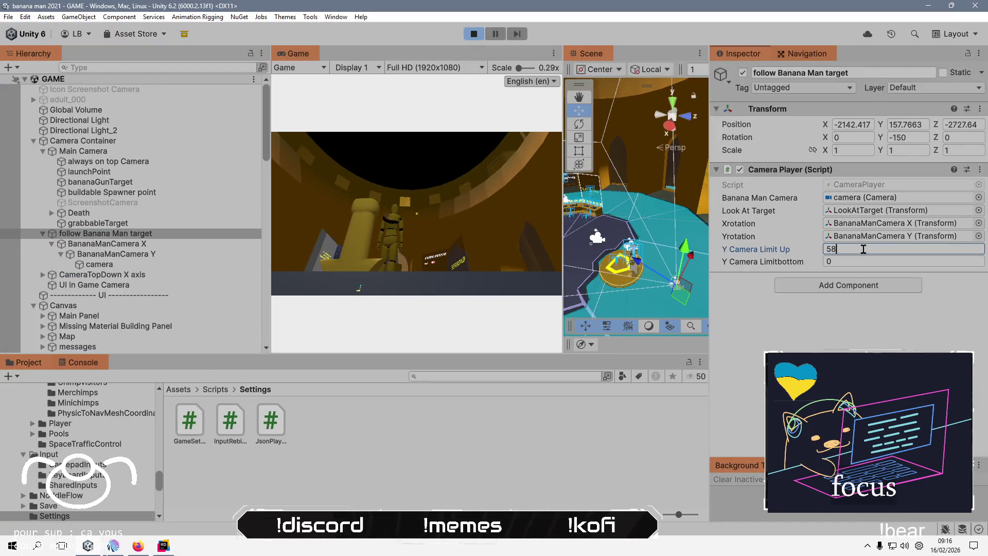
key("Tab")
type("-")
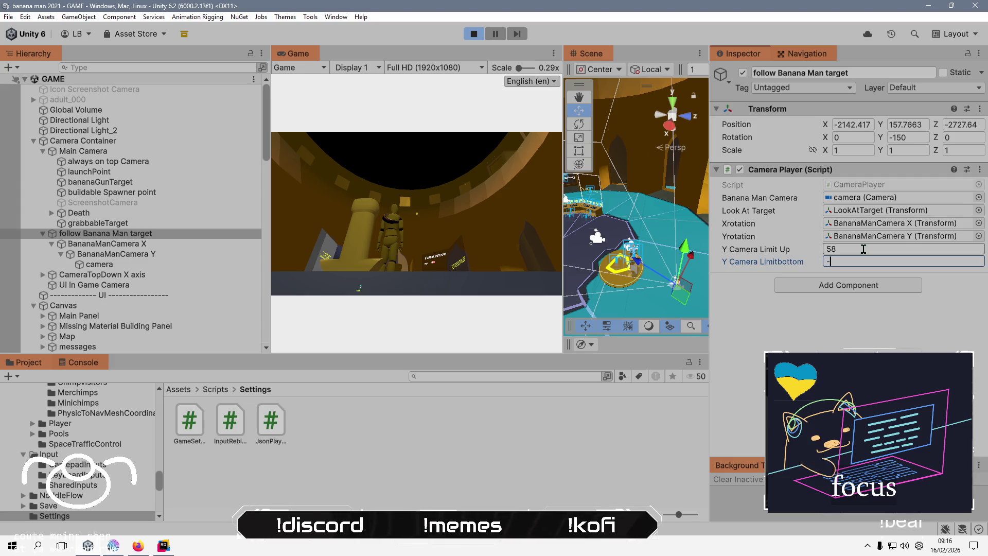
type("29")
key("Return")
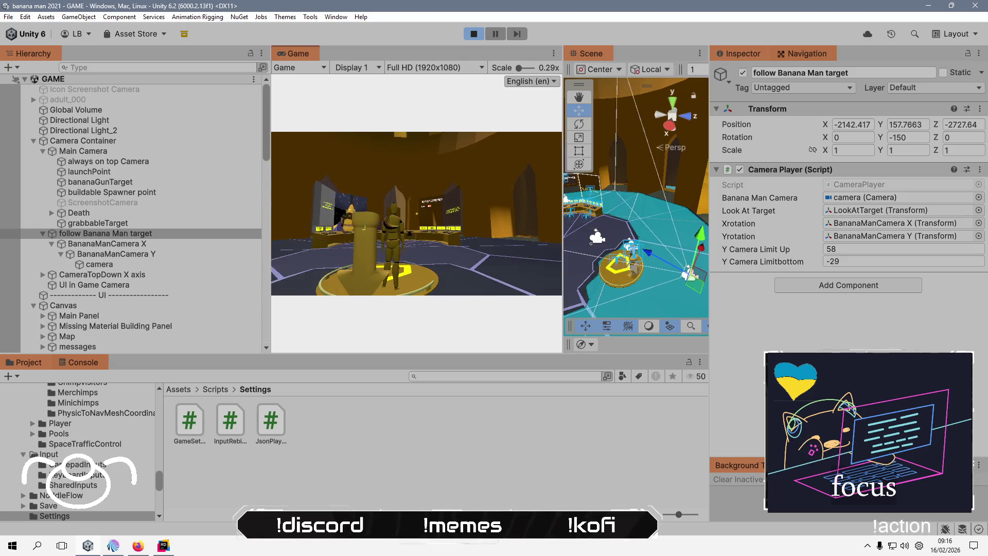
Change both line 26 comparisons from Yrotation.rotation.y to Yrotation.rotation.x.
key("alt+Tab")
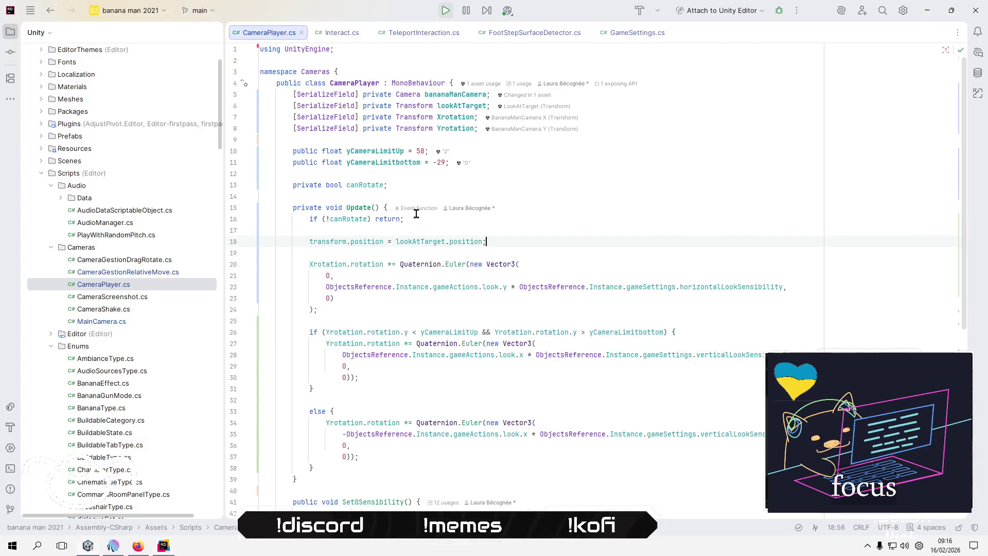
double_click(405, 333)
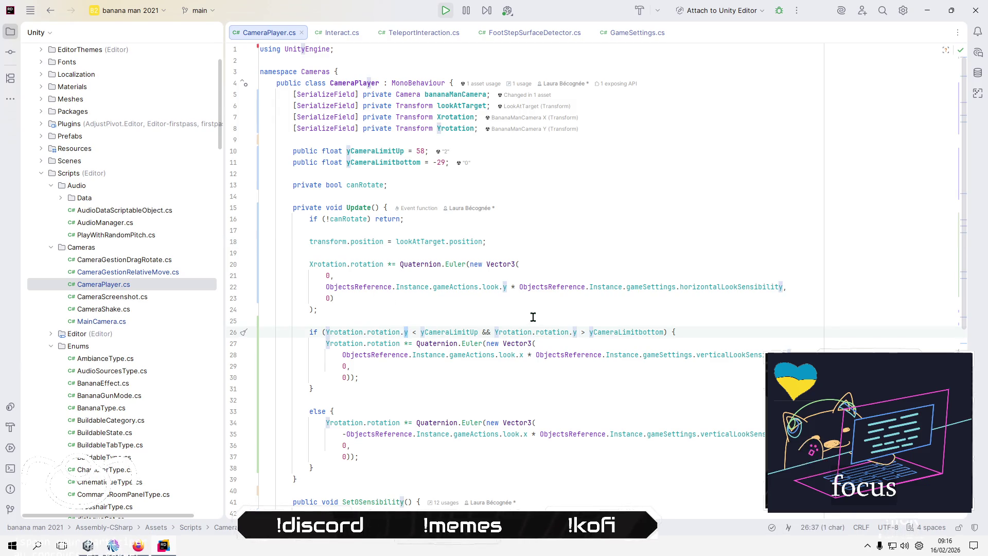
type("x")
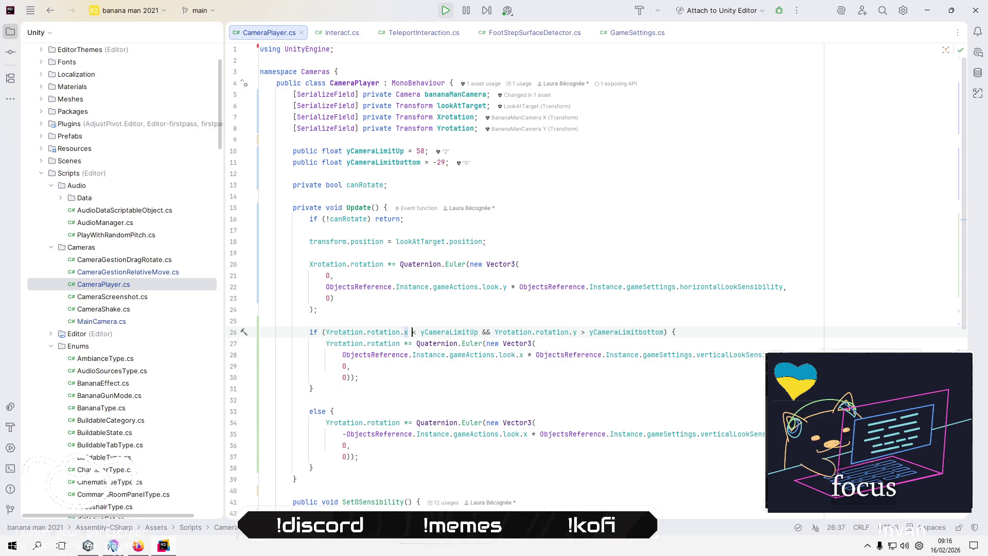
double_click(575, 332)
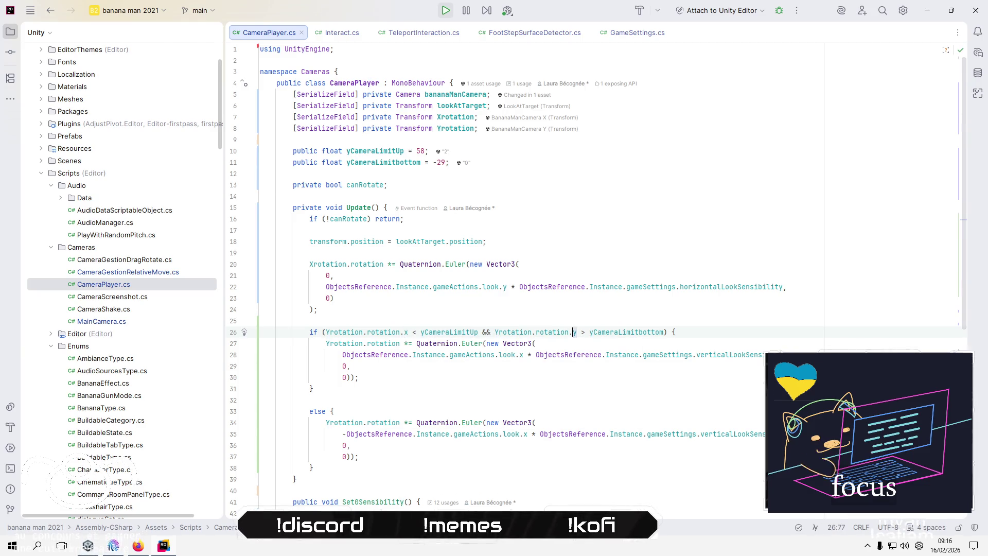
key("BackSpace")
type("x")
key("alt+Tab")
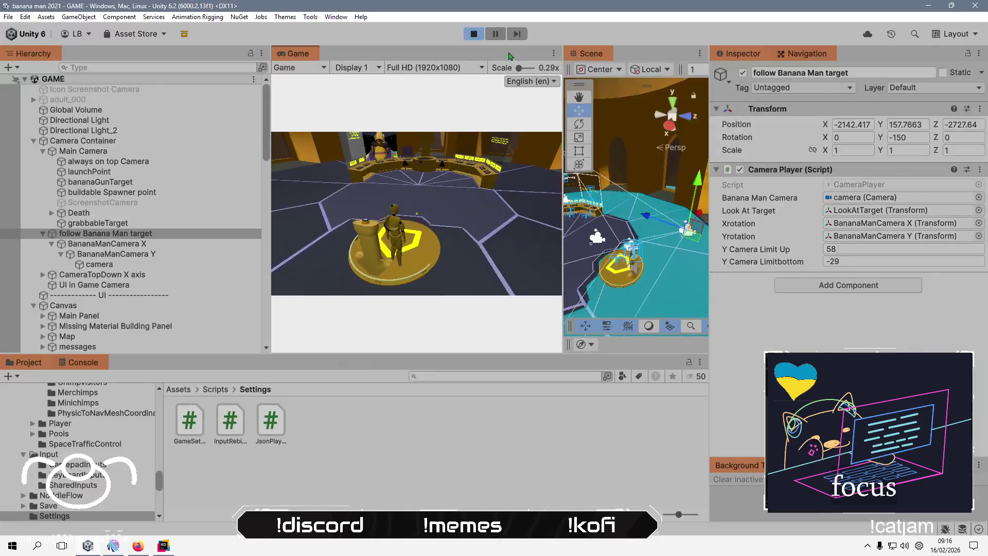
Re-enter Y Camera Limit Up 58 and Limitbottom -29 in Camera Player, then run the game.
left_click(474, 35)
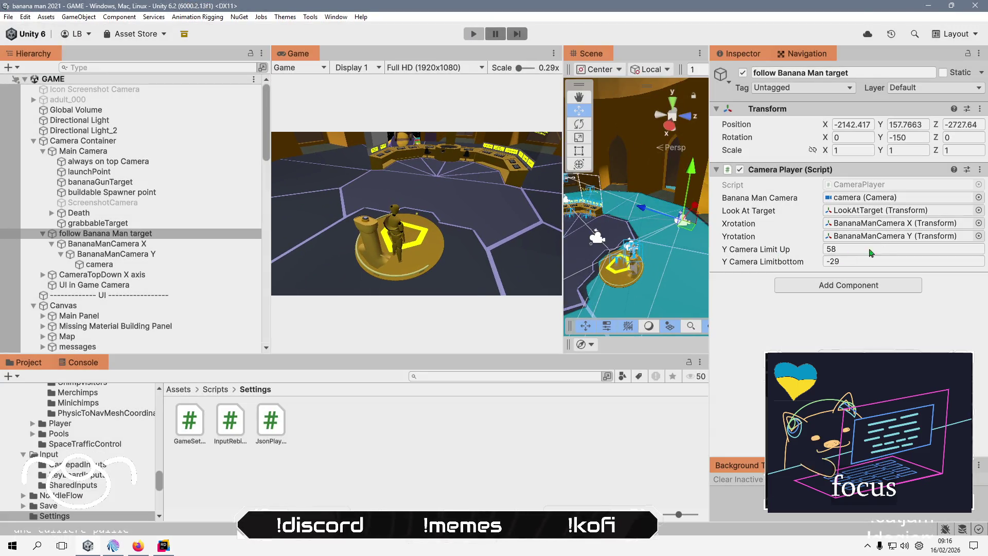
left_click(870, 250)
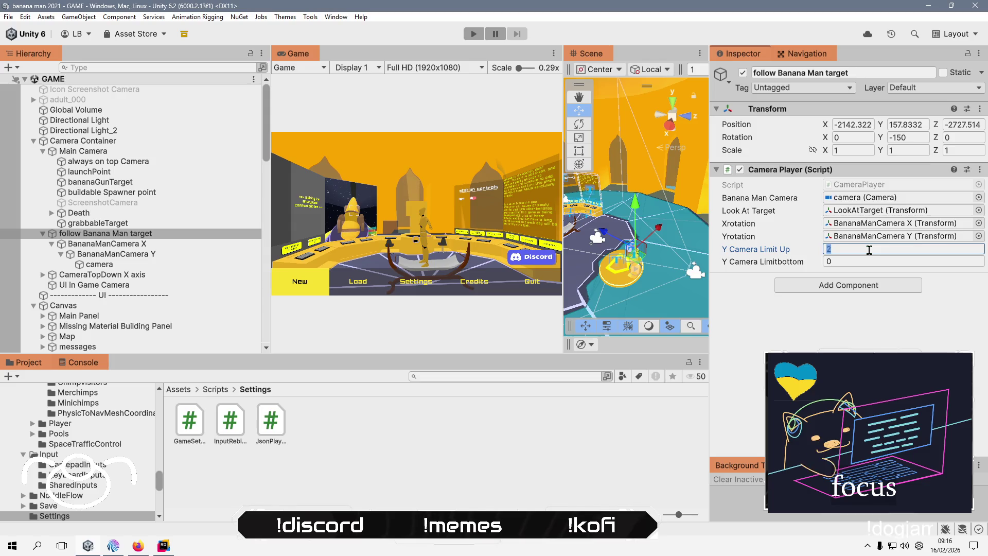
type("58")
key("Tab")
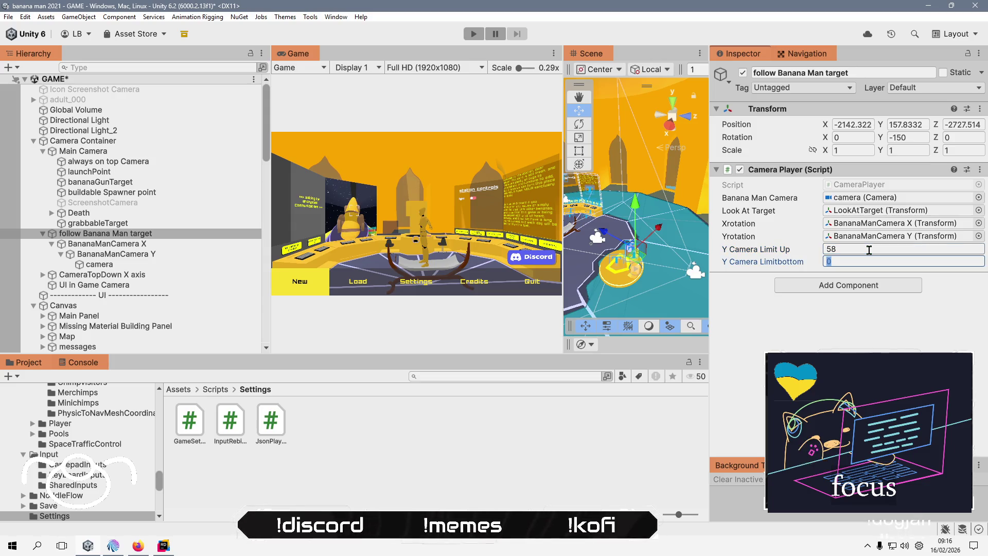
type("-29")
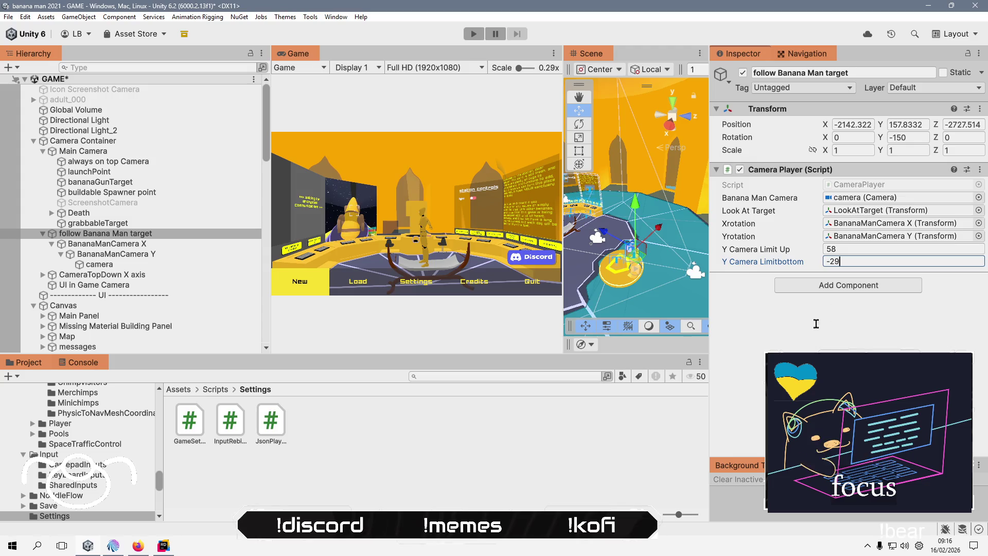
key("Return")
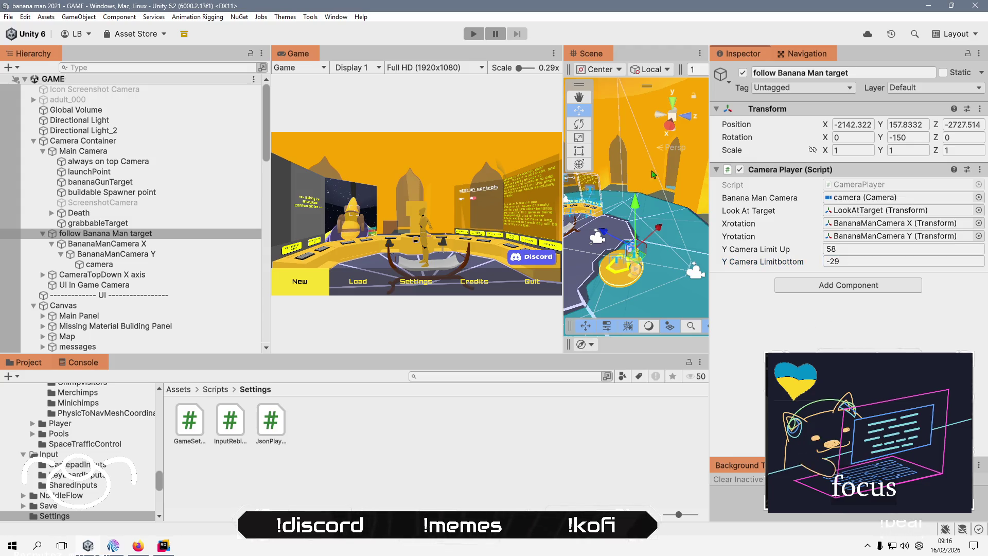
left_click(474, 33)
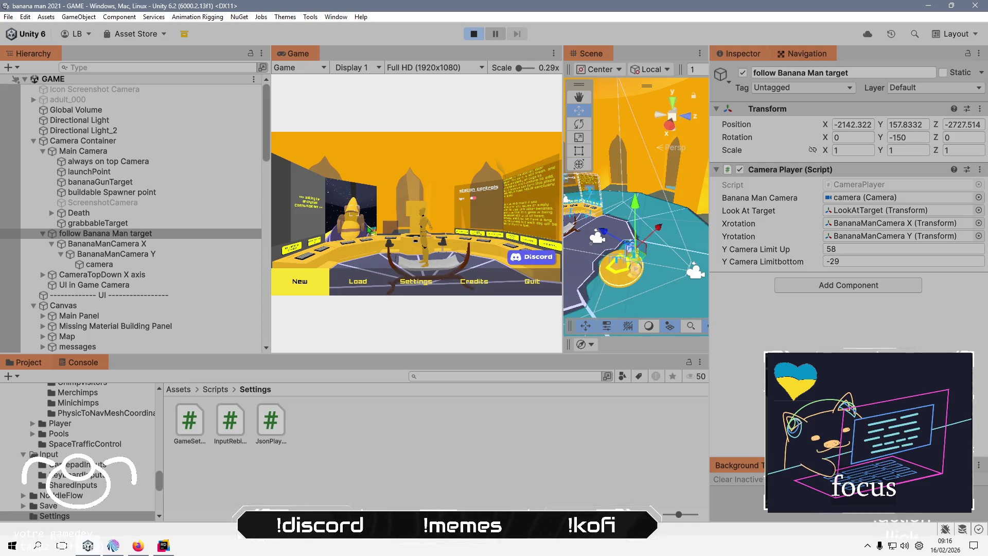
Start a new game past the intro and watch BananaManCamera Y's rotation while looking around.
left_click(300, 285)
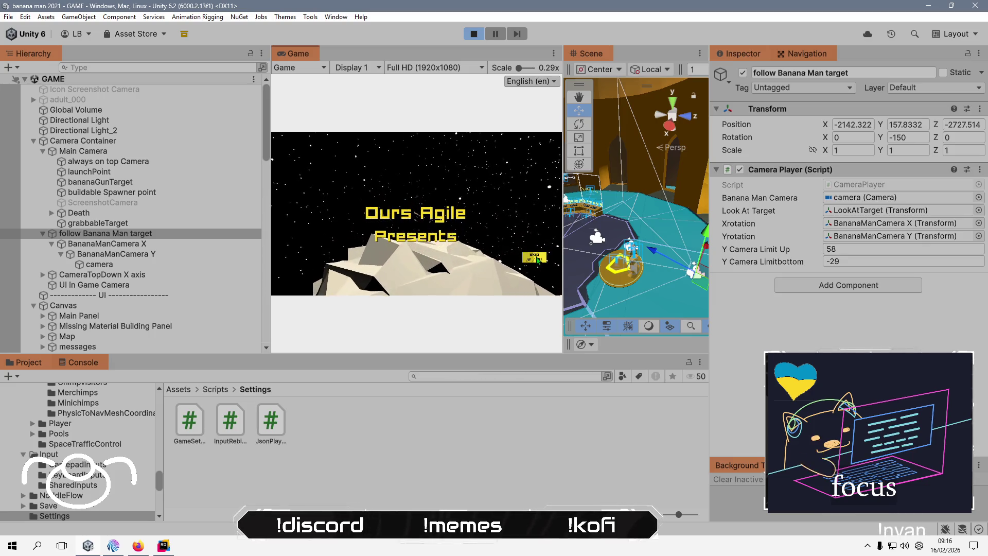
left_click(538, 259)
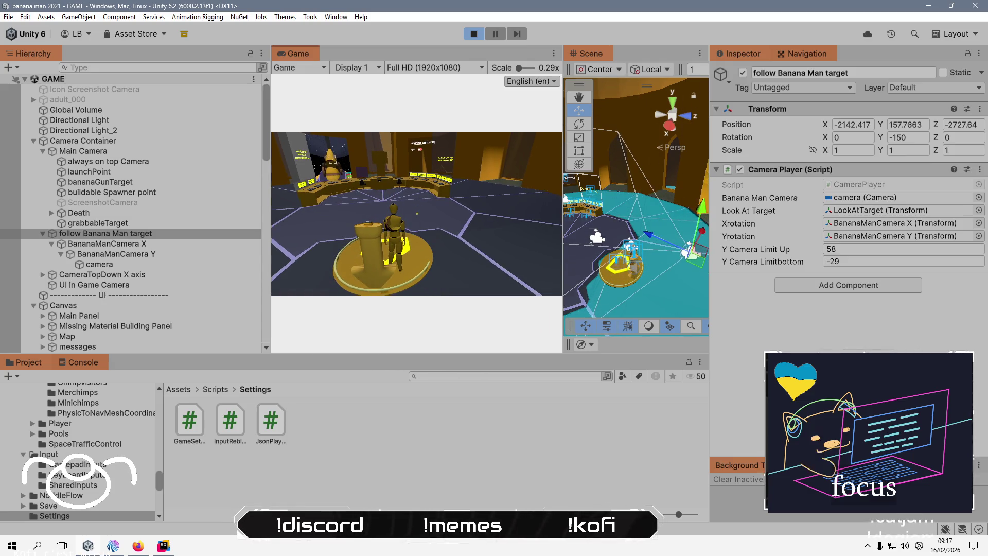
key("alt+Tab")
key("alt+Tab")
left_click(167, 257)
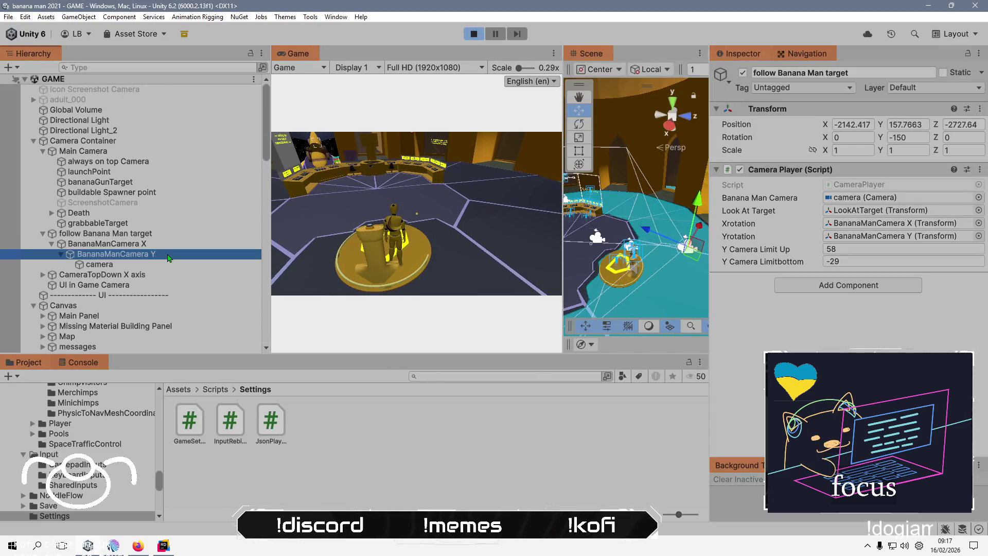
left_click(417, 214)
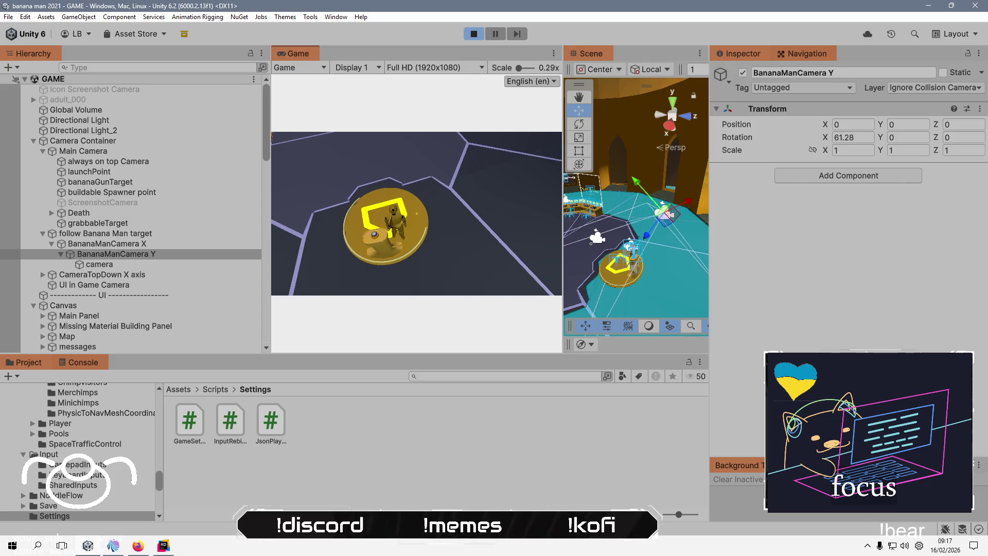
key("alt+Tab")
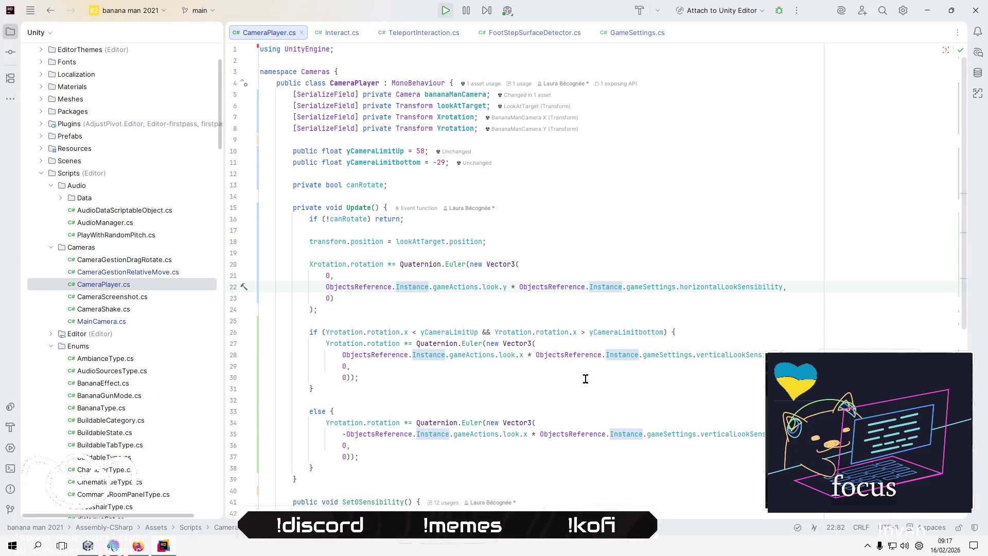
Move the Yrotation Euler rotation above the if and the else branch's negative rotation into the if.
left_click(415, 402)
key("Up")
key("Up")
key("Up")
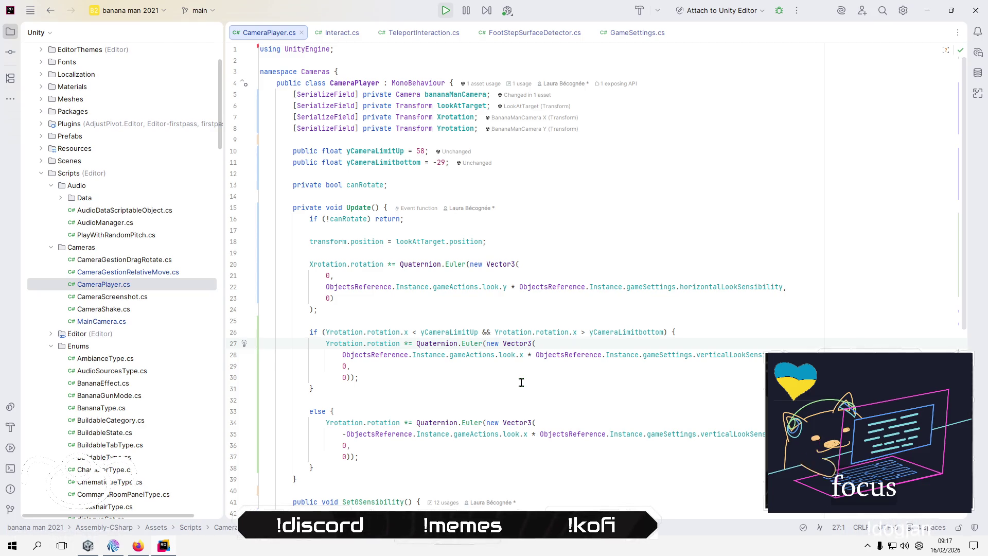
key("shift+Down")
key("shift+Down")
key("shift+Down")
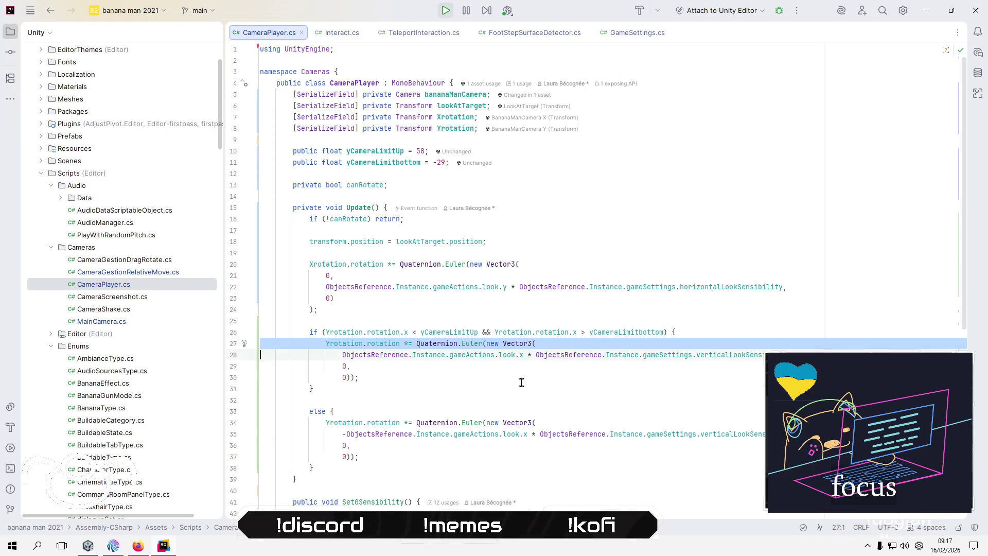
key("Delete")
key("Up")
key("ctrl+v")
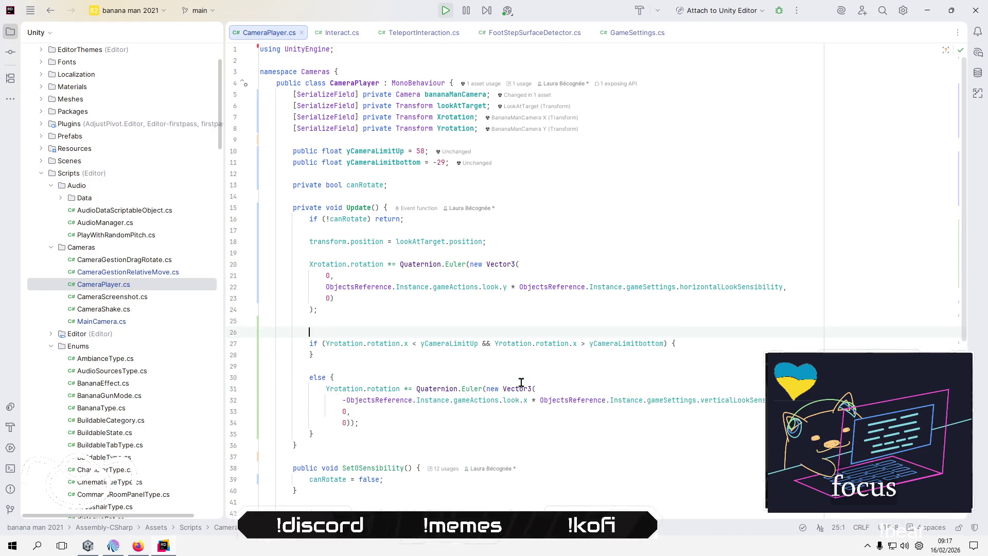
key("Down")
key("Down")
key("Down")
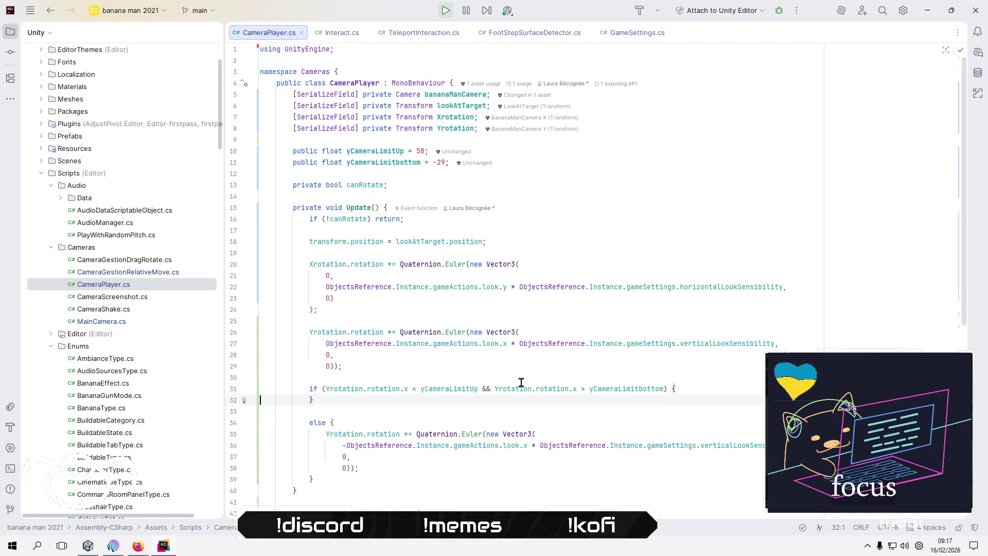
key("shift+Down")
key("shift+Down")
key("shift+Down")
key("ctrl+x")
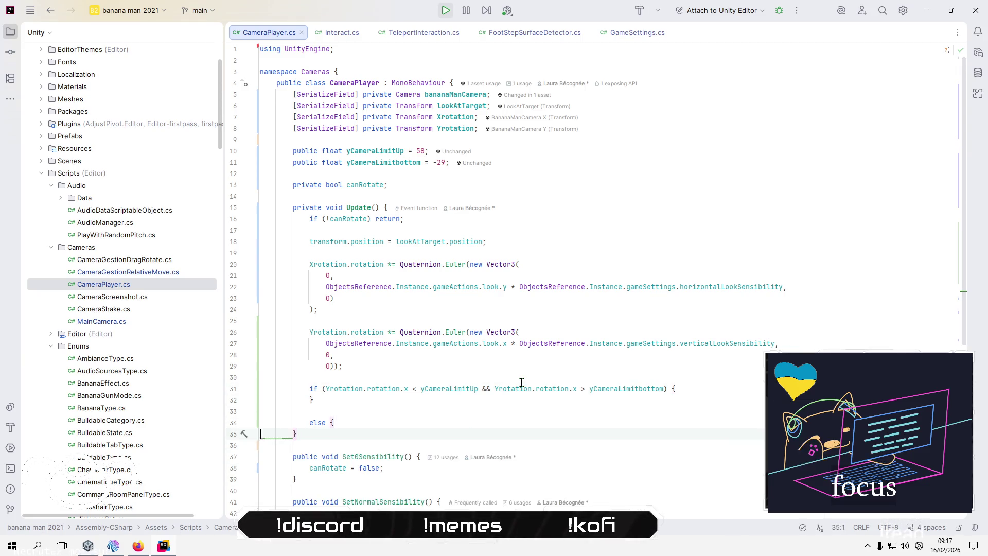
key("Up")
key("Up")
key("Up")
key("ctrl+v")
Delete the leftover closing brace and the now-empty else branch.
key("Down")
key("Down")
key("Down")
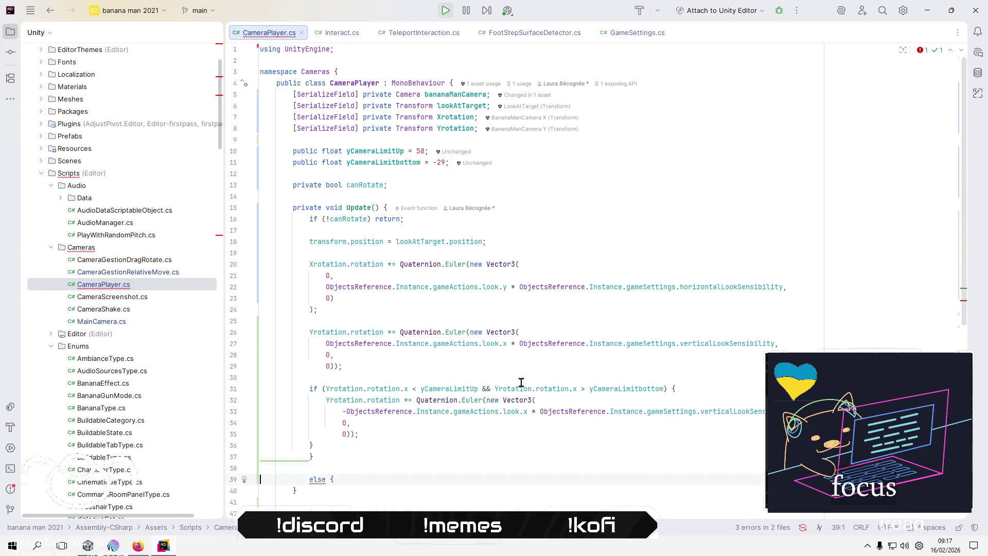
key("shift+Up")
key("Up")
key("Up")
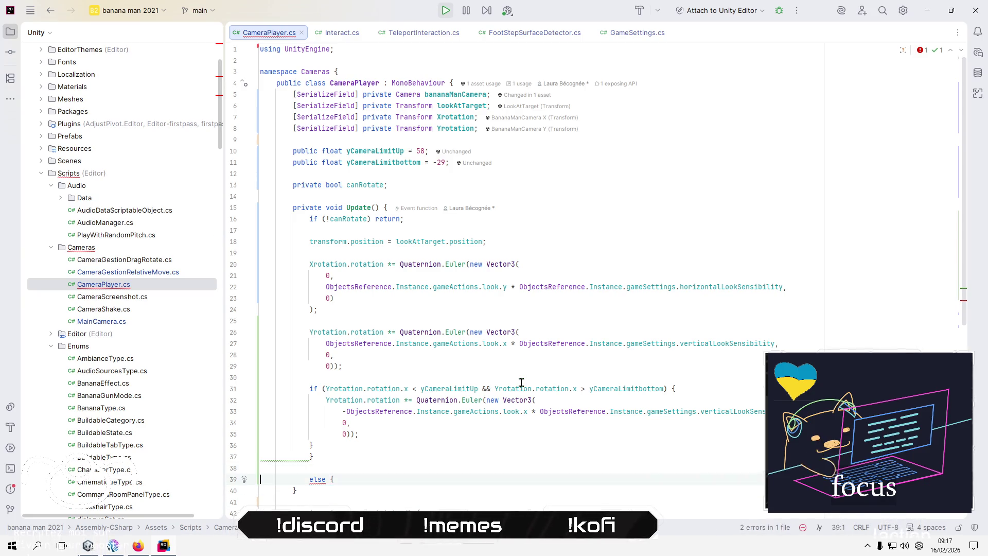
key("BackSpace")
key("Home")
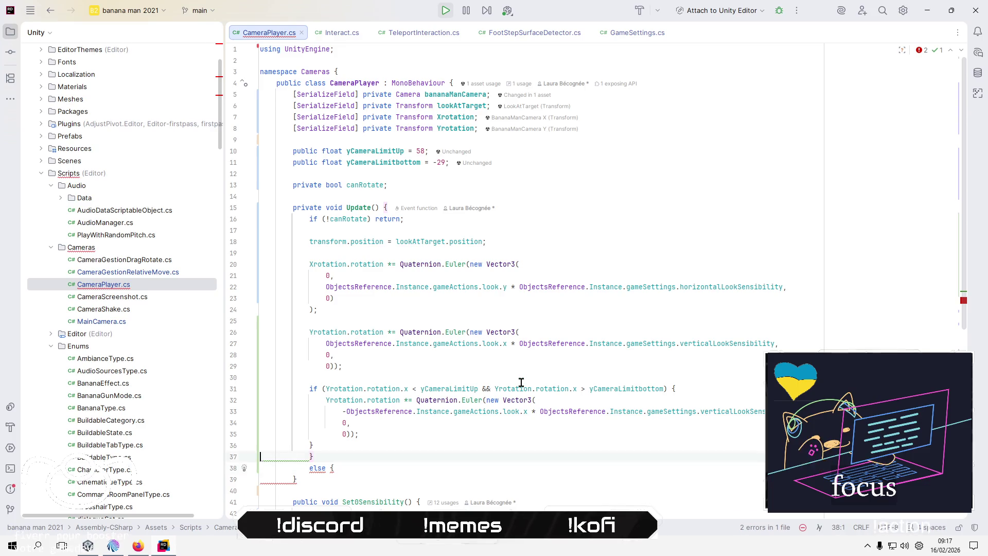
key("shift+Down")
key("shift+Down")
key("Delete")
key("Up")
key("Up")
key("Up")
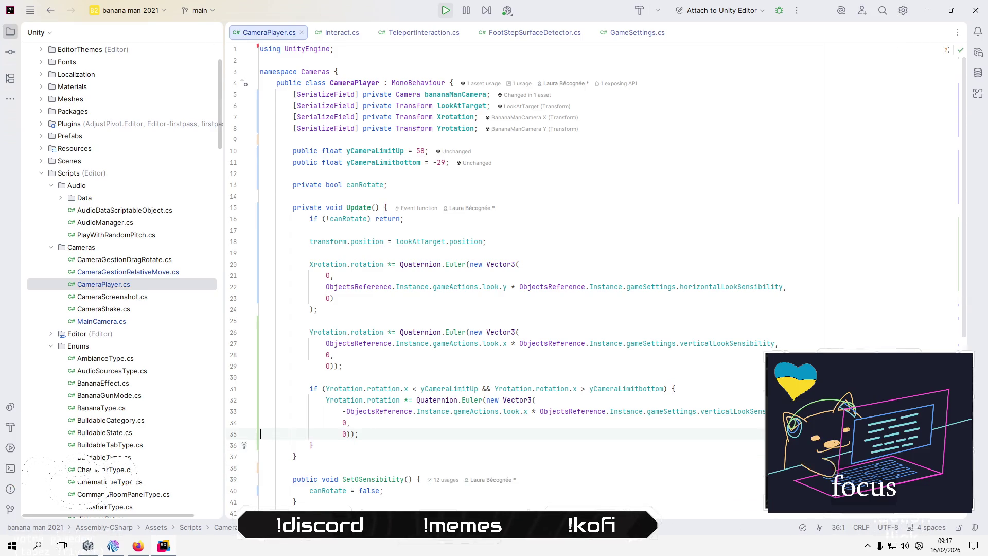
key("Return")
key("Return")
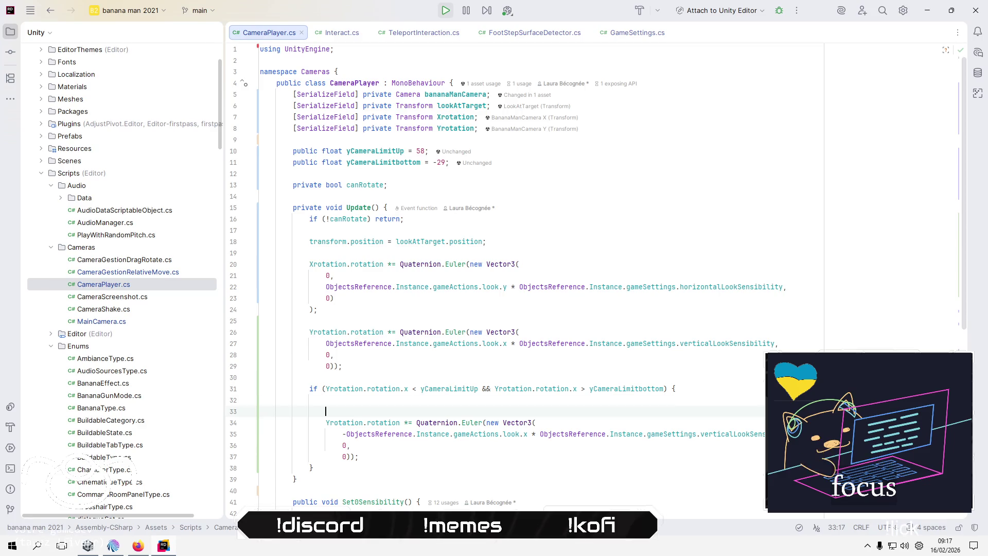
key("Up")
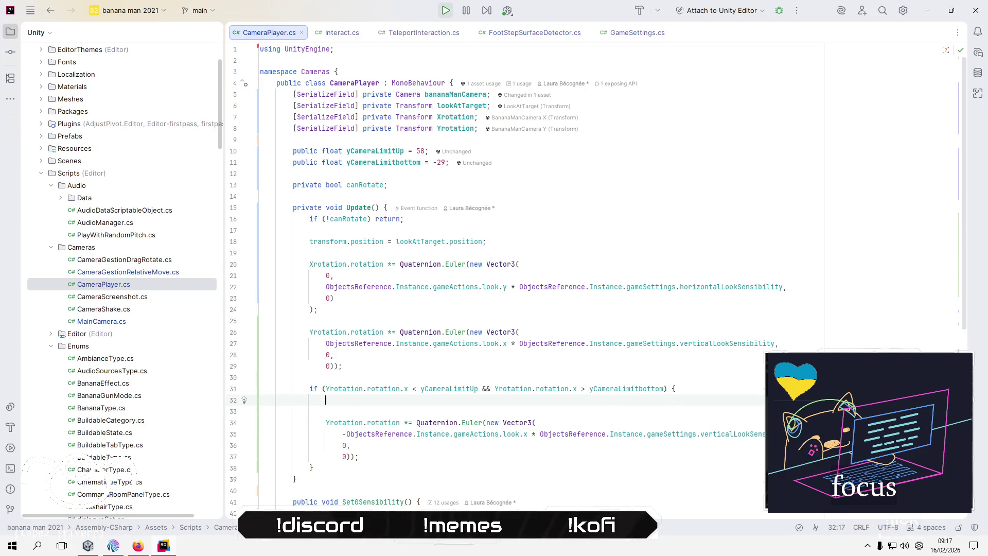
key("Up")
Rewrite the condition as Yrotation.rotation.x > yCameraLimitUp || Yrotation.rotation.x < yCameraLimitbottom.
left_click(412, 388)
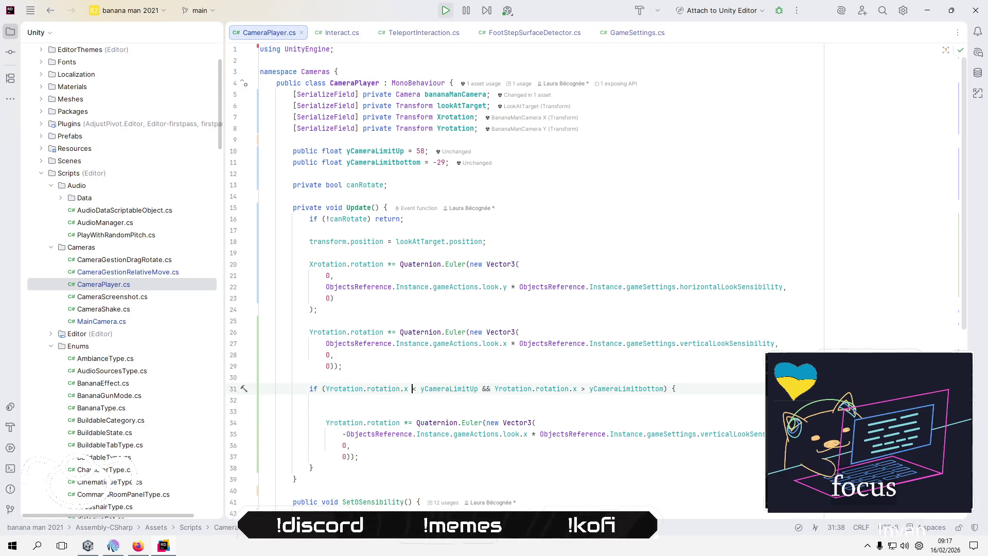
key("BackSpace")
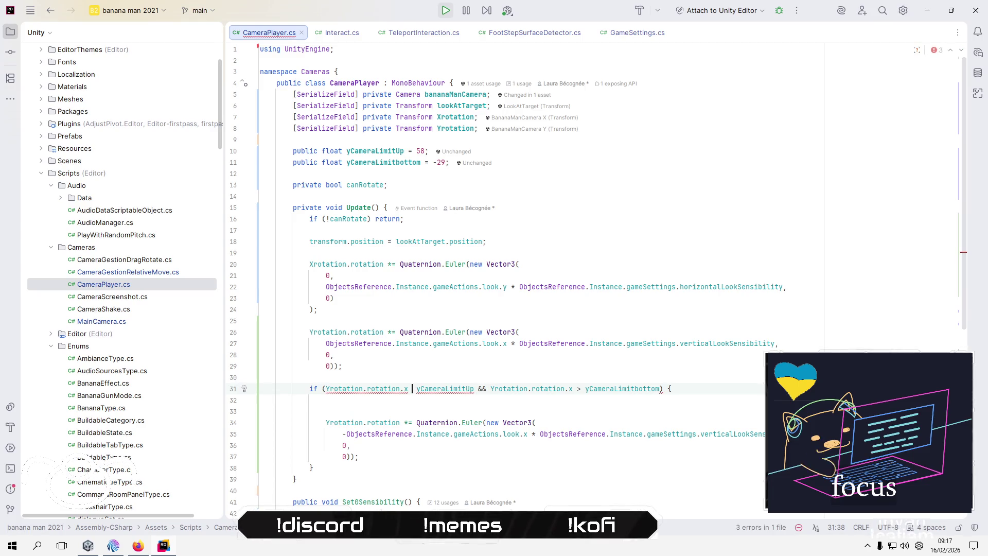
type(">")
key("Right")
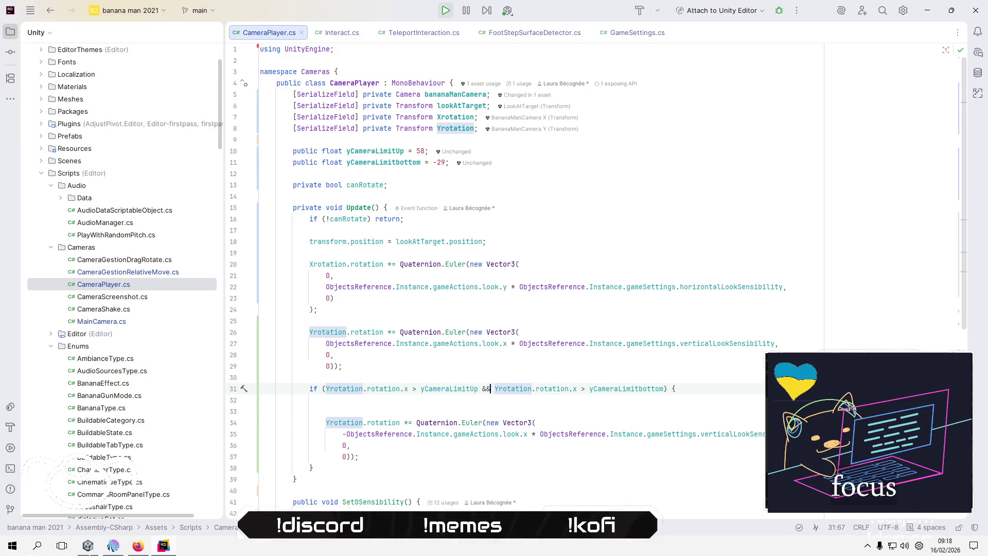
left_click(490, 389)
key("BackSpace")
key("BackSpace")
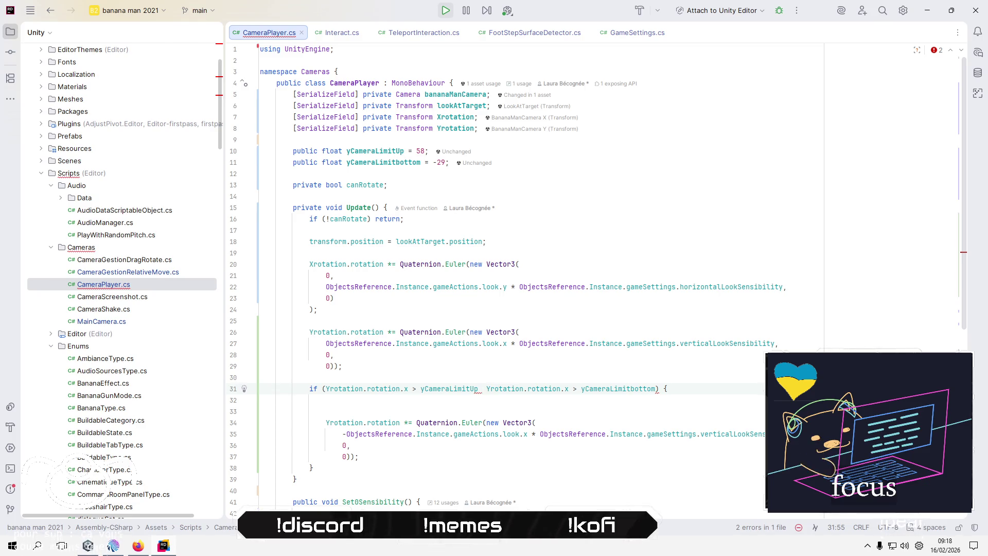
type("||")
left_click(602, 389)
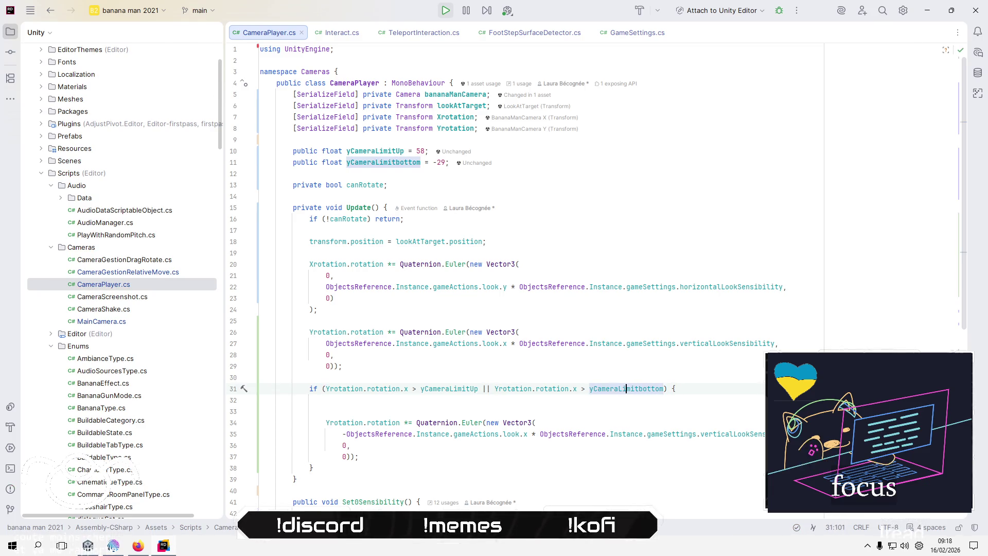
key("BackSpace")
key("BackSpace")
type("<")
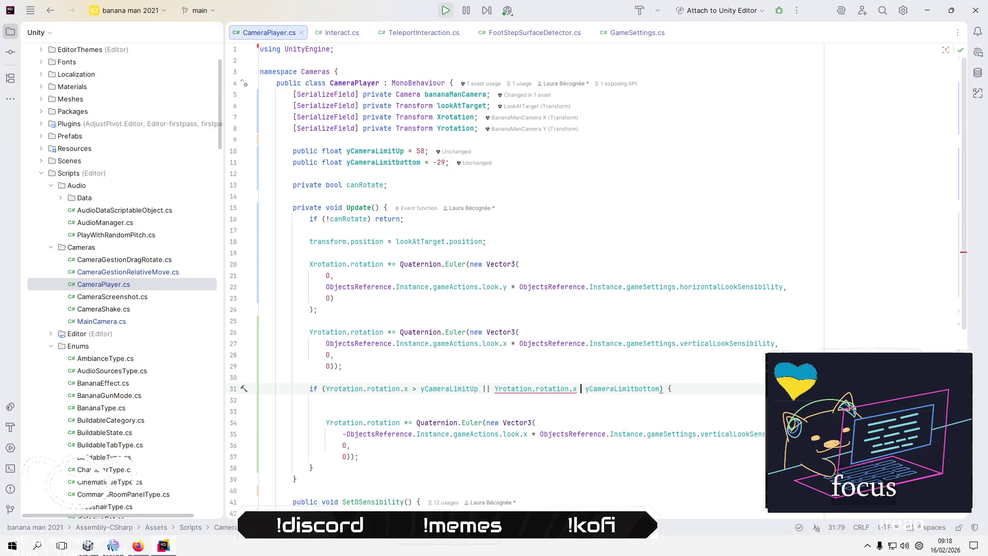
left_click(326, 411)
key("BackSpace")
key("BackSpace")
key("Up")
key("Up")
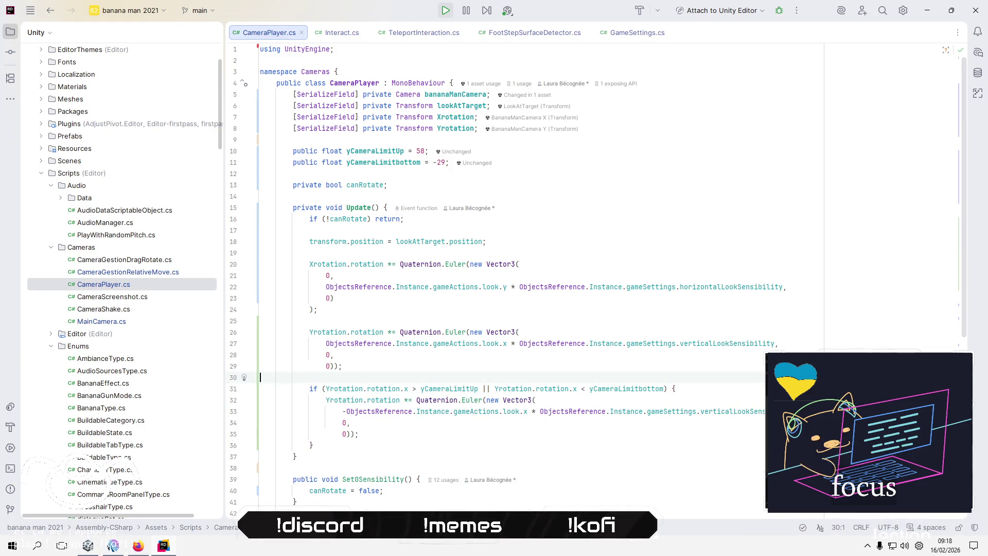
key("alt+Tab")
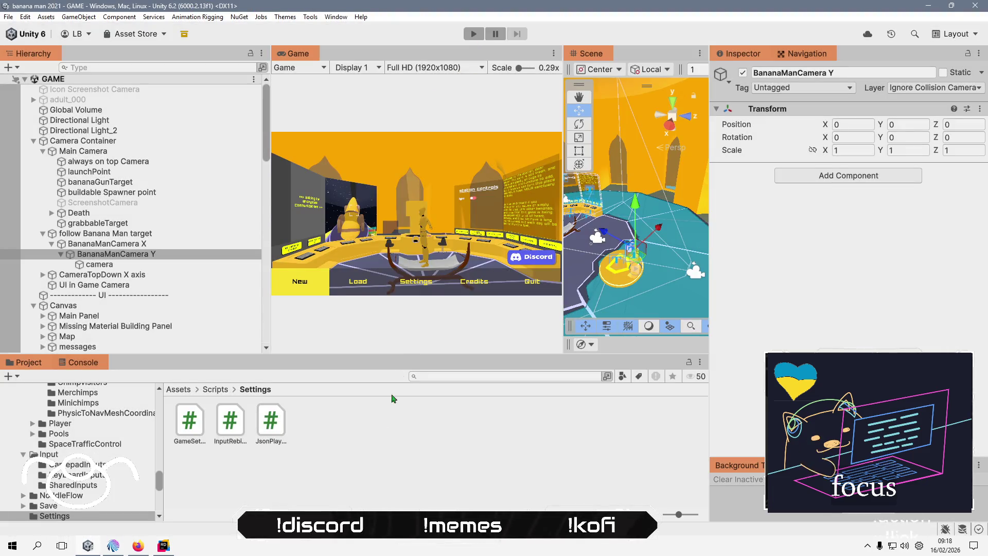
Refresh the assets so the script recompiles, then clear the console messages.
right_click(371, 442)
left_click(440, 329)
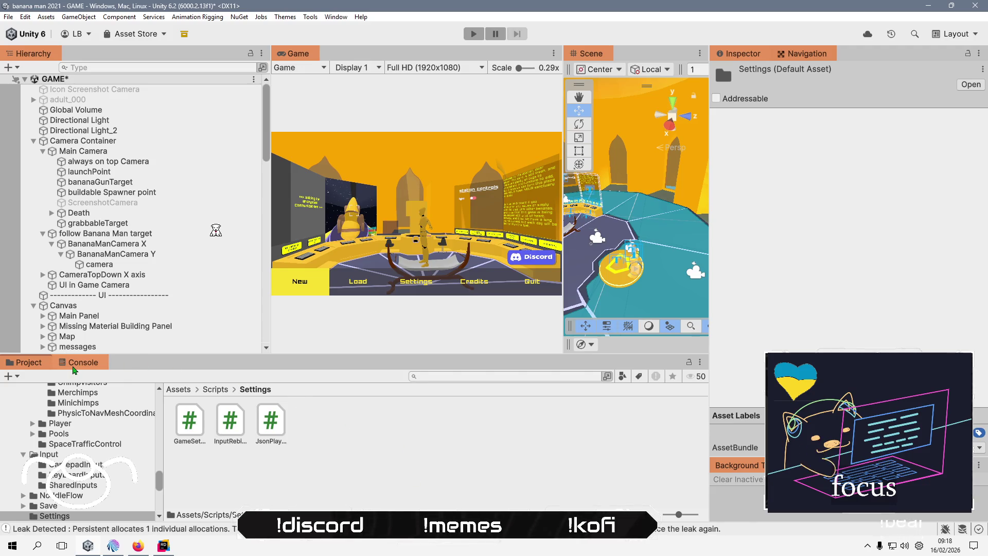
left_click(73, 368)
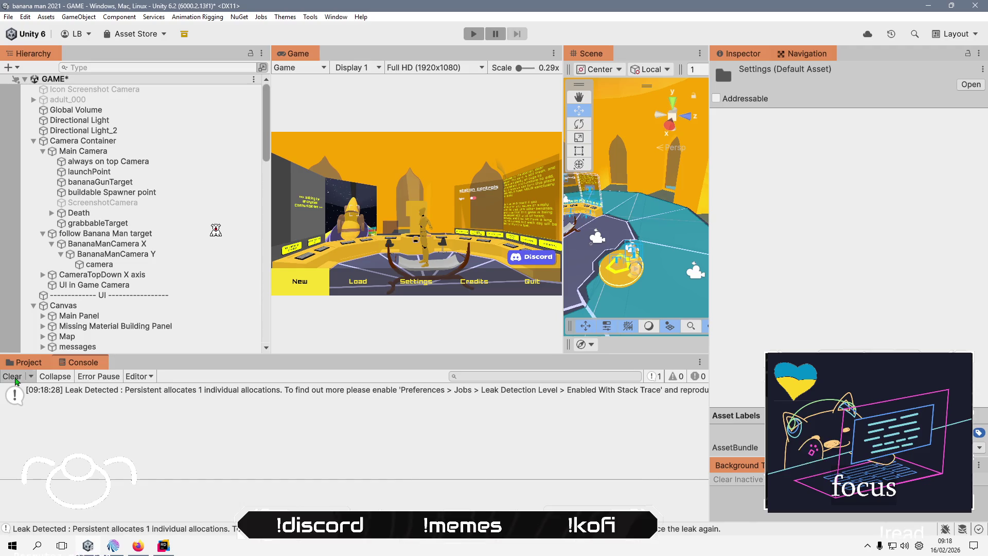
left_click(14, 378)
Run play mode and start a new game to test the camera tilt.
left_click(473, 35)
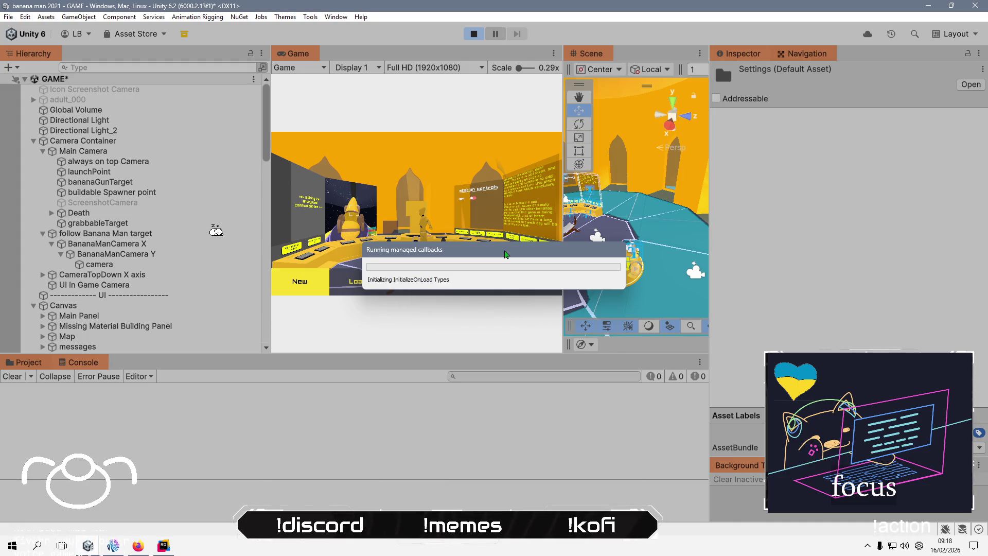
left_click_drag(505, 254, 487, 246)
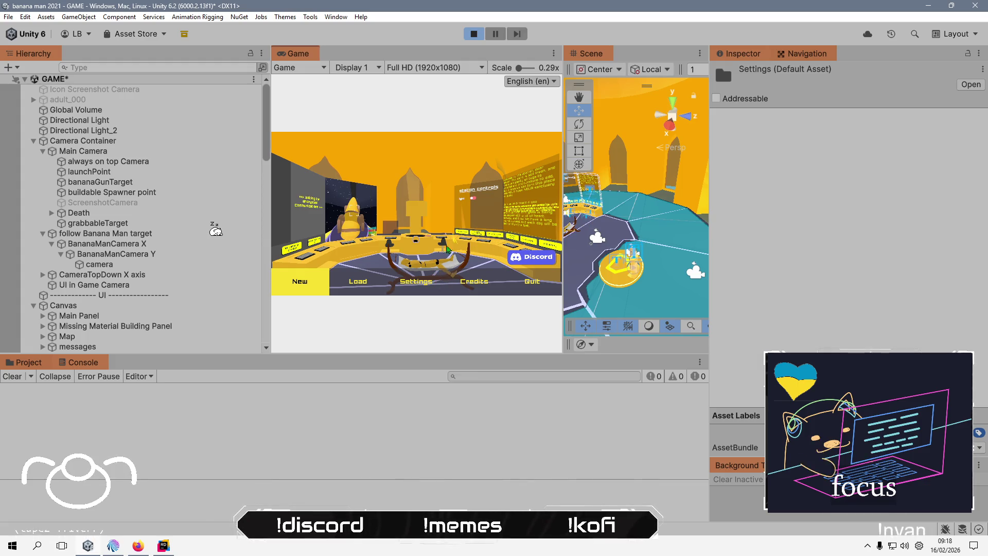
key("Return")
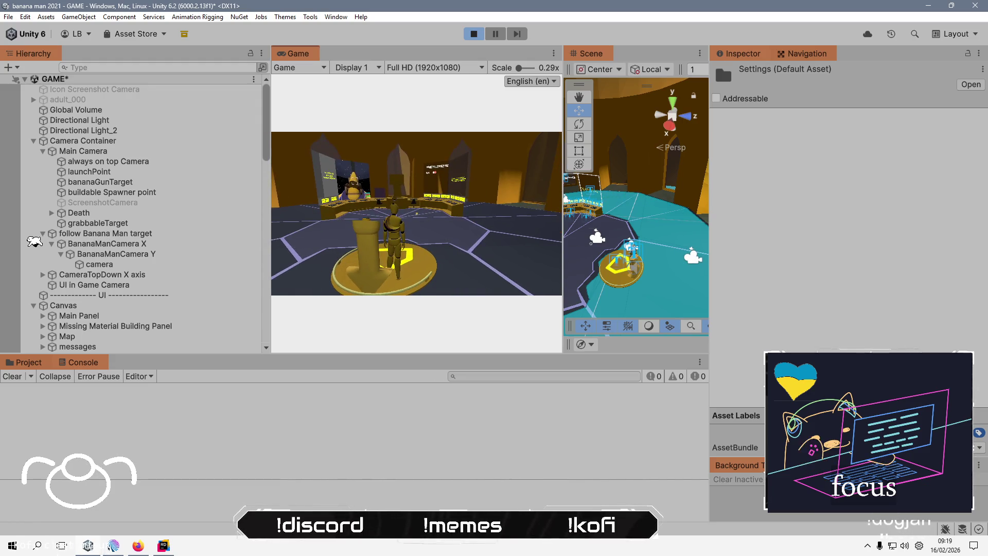
key("alt+Tab")
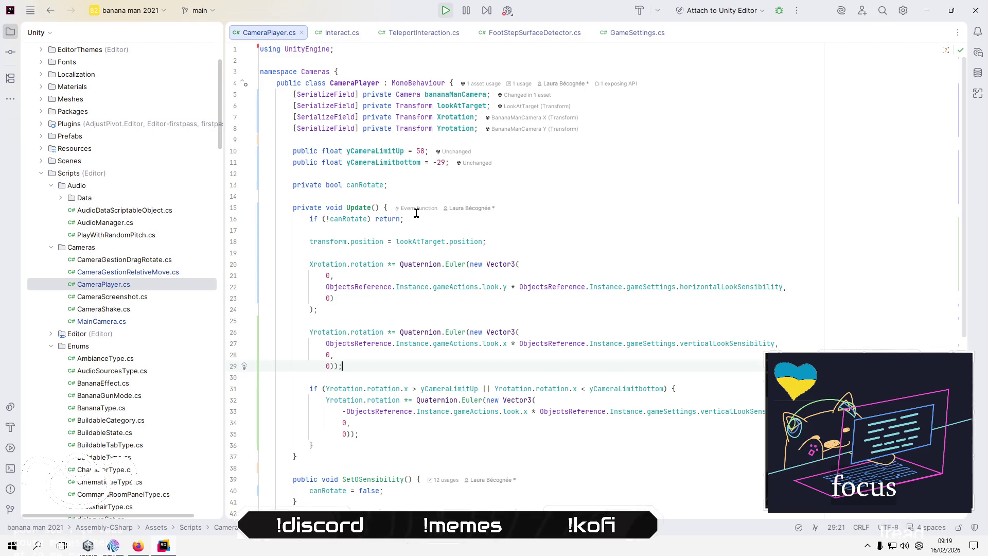
Add a Debug.Log() call on a new line below the Yrotation rotation statement.
key("Up")
key("Up")
key("Up")
key("Down")
key("Down")
key("Down")
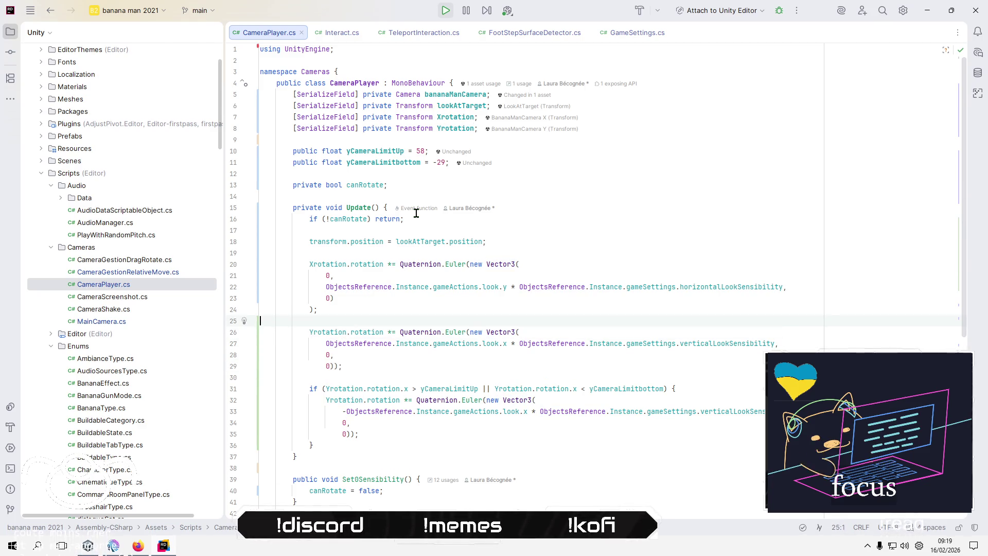
key("Return")
key("Return")
key("Up")
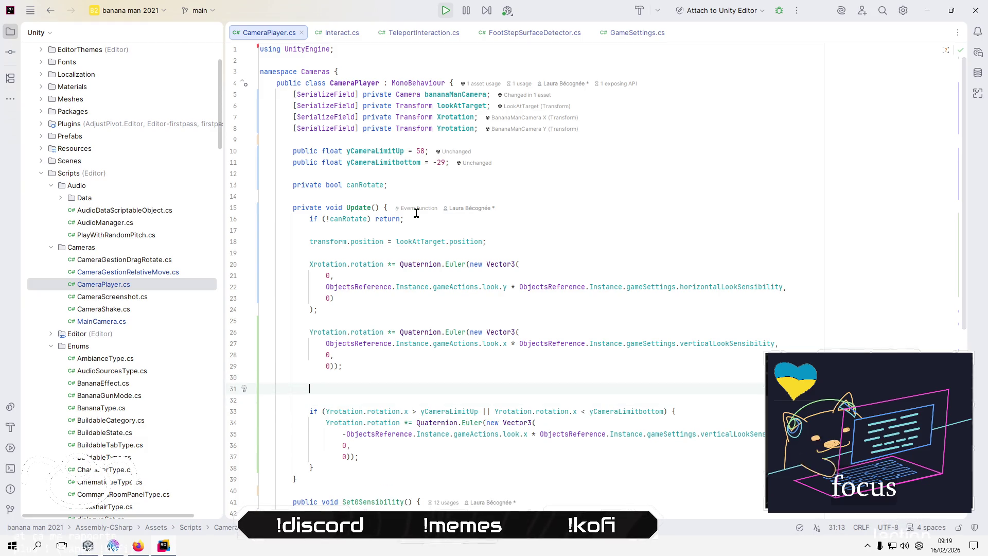
type("Fr")
key("BackSpace")
key("BackSpace")
type("De")
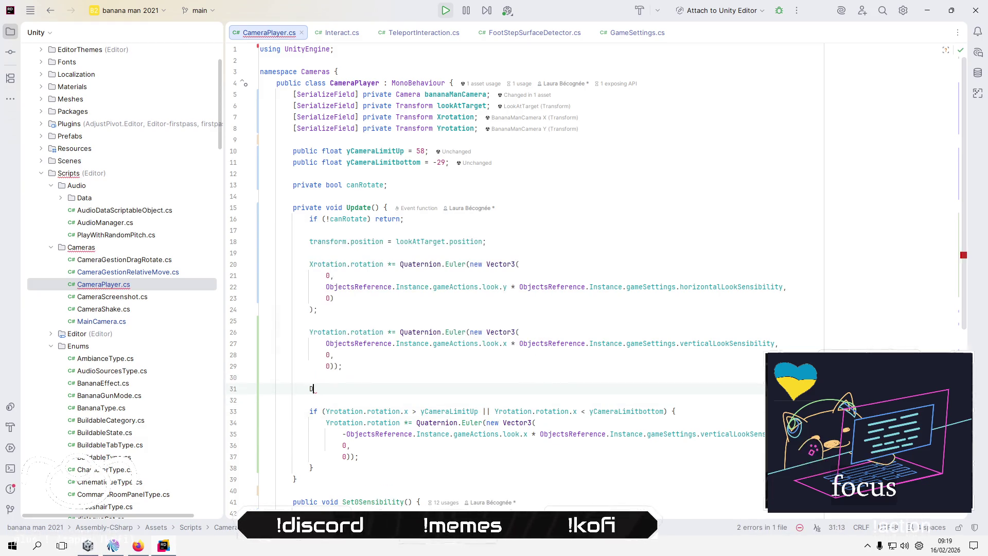
key("Down")
key("Down")
key("Down")
key("Return")
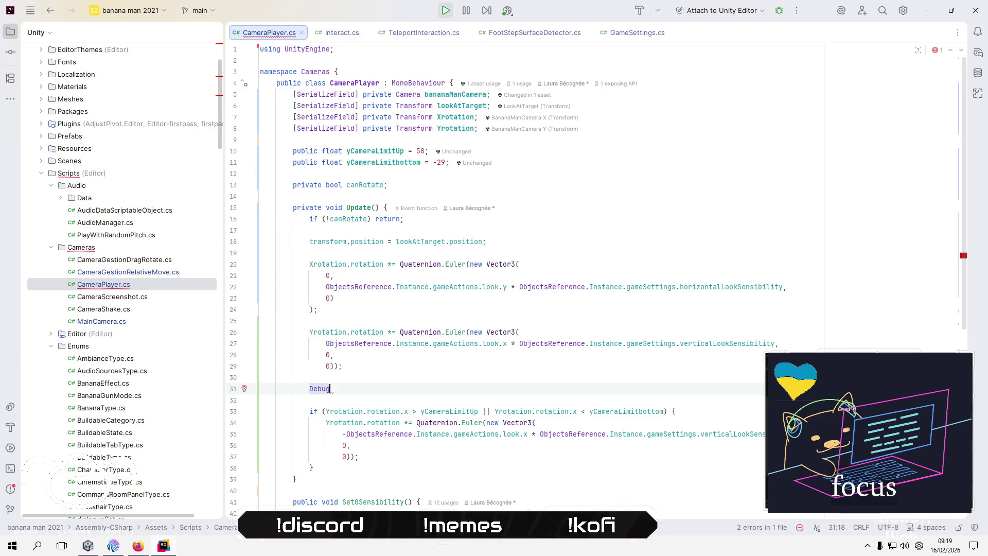
type(".Log")
key("Return")
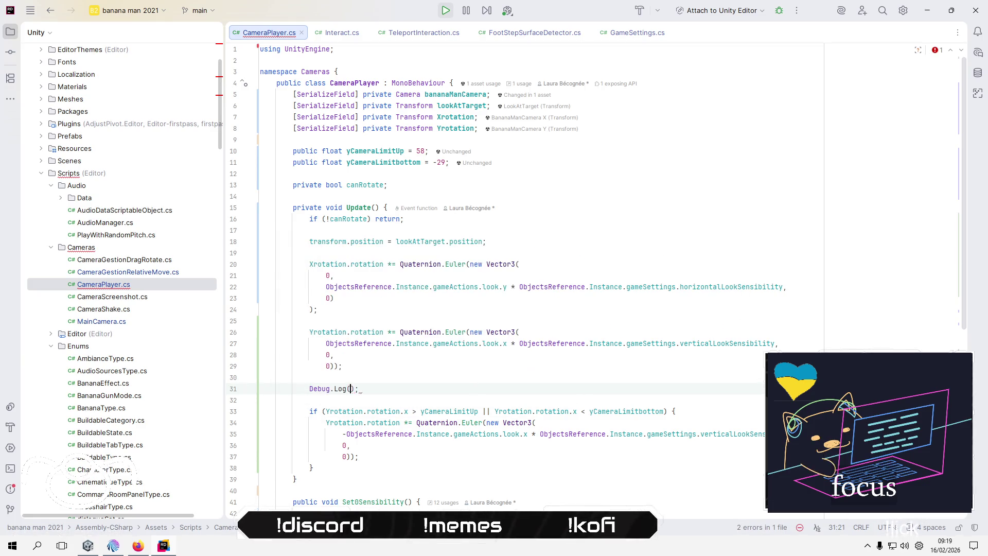
key("ctrl+shift+Return")
Copy Yrotation.rotation.x from the limit condition for the log call, then stop Unity's play mode.
left_click(350, 411)
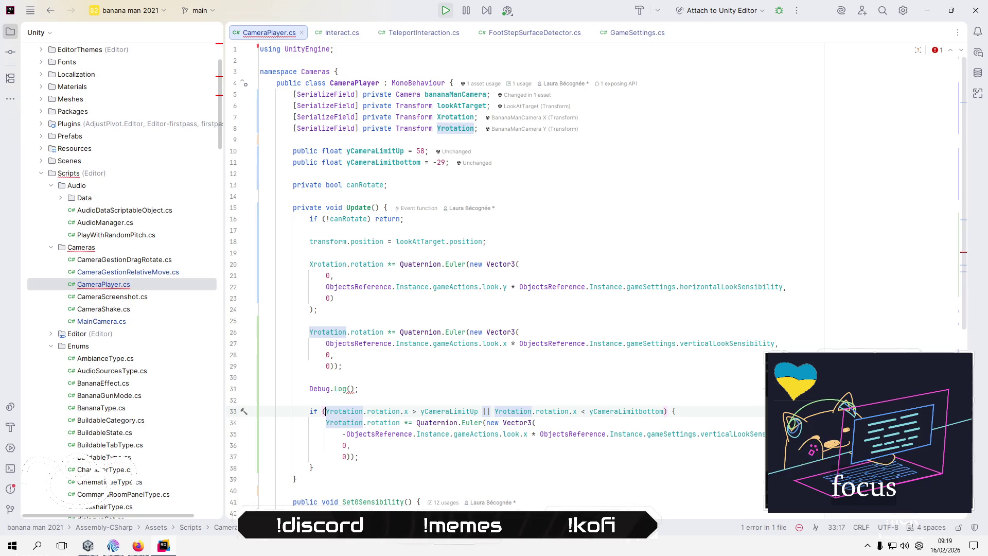
key("ctrl+shift+Right")
key("ctrl+shift+Right")
key("ctrl+shift+Right")
key("shift+Right")
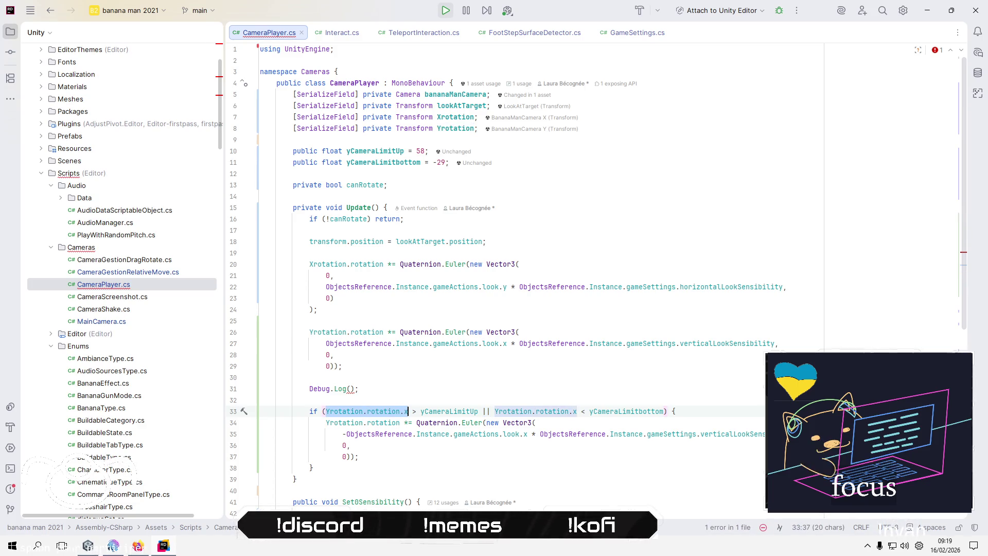
key("Up")
key("Up")
key("Left")
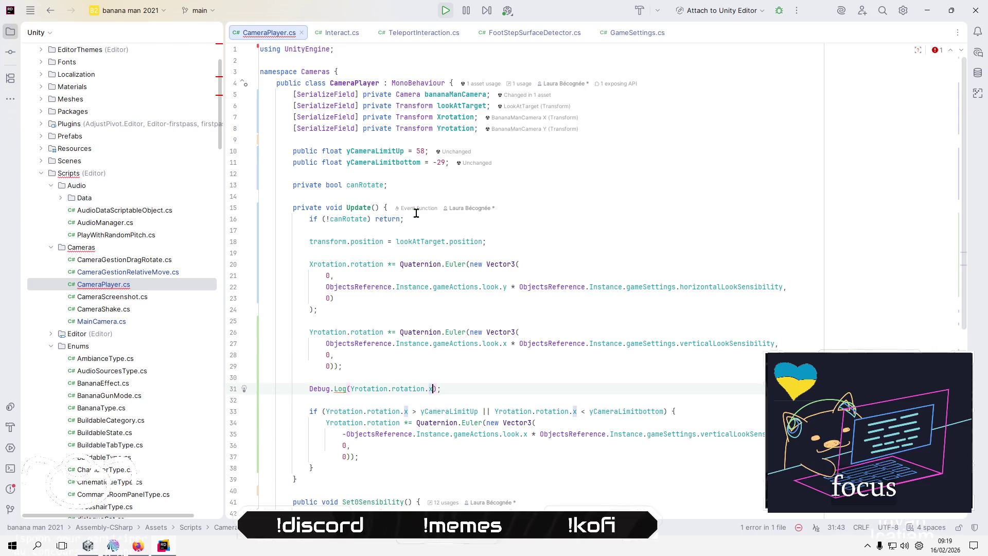
key("alt+Tab")
left_click(473, 34)
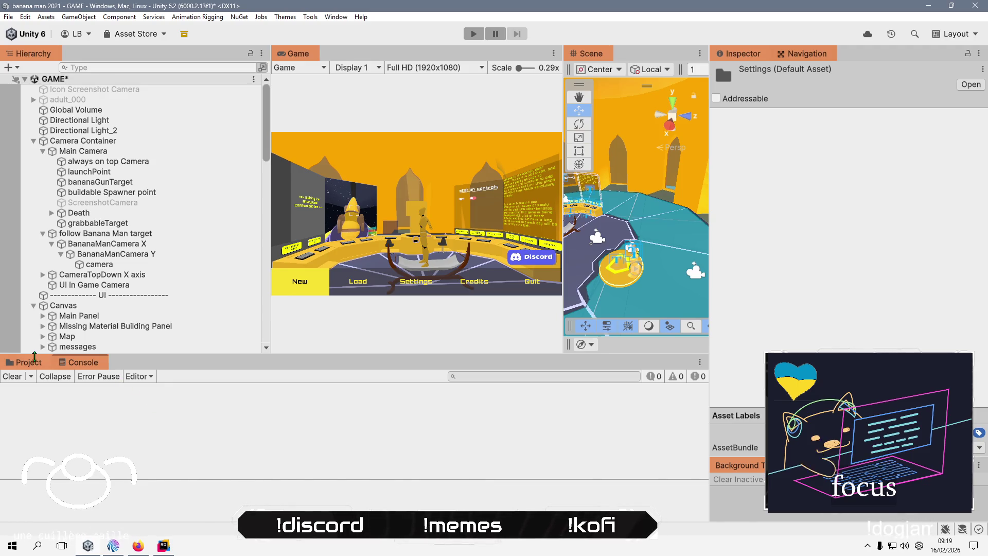
Refresh assets, then play a new game that logs Yrotation.rotation.x values around 0.06–0.09.
left_click(29, 363)
right_click(366, 450)
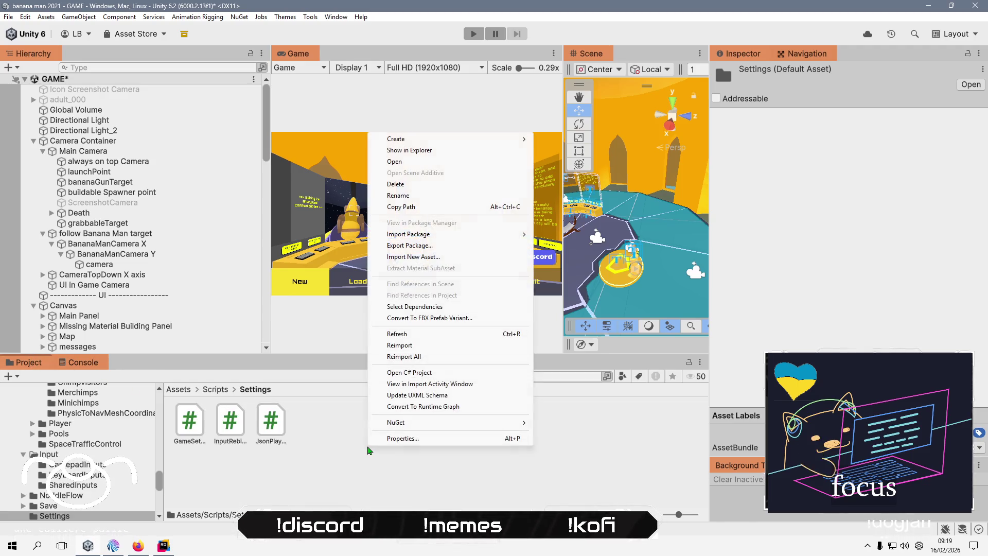
left_click(421, 335)
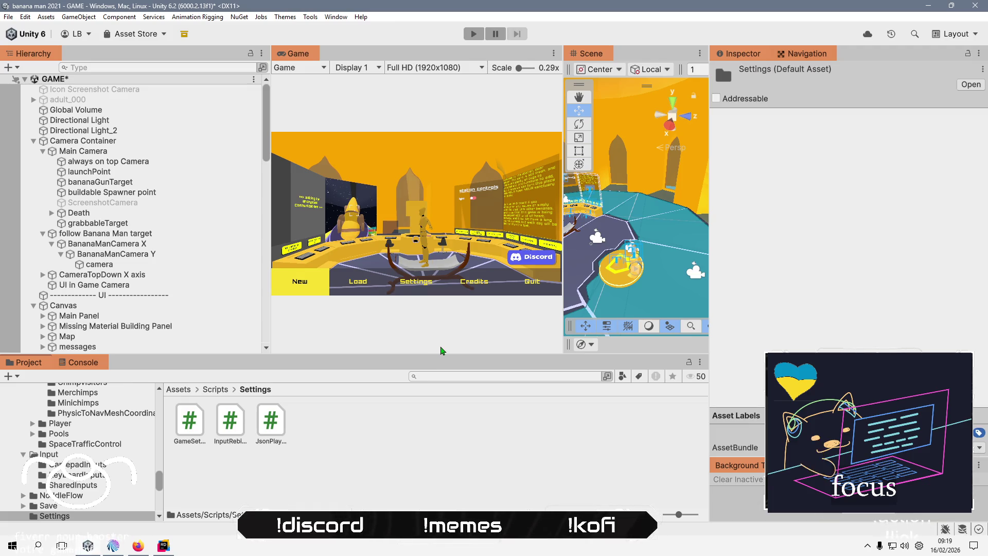
key("ctrl+p")
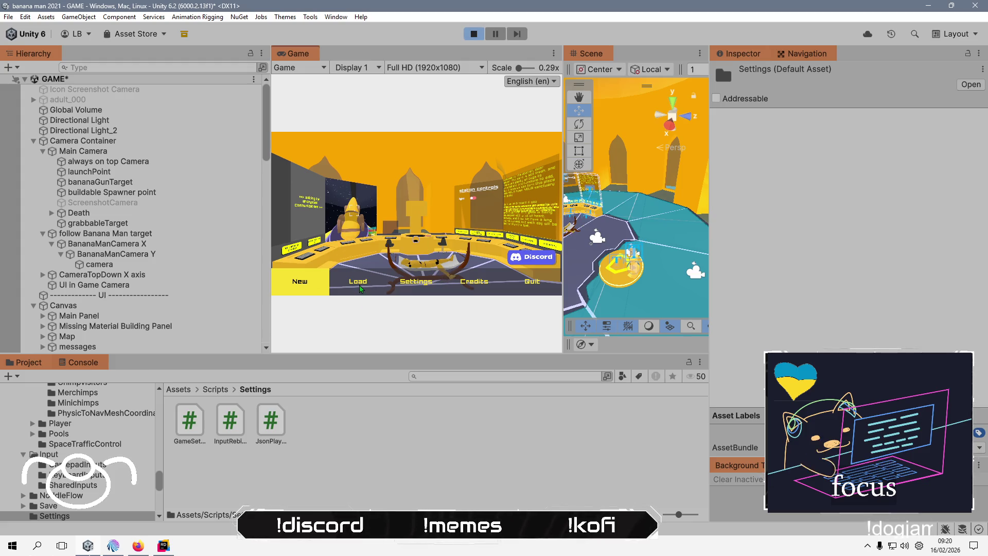
left_click(309, 281)
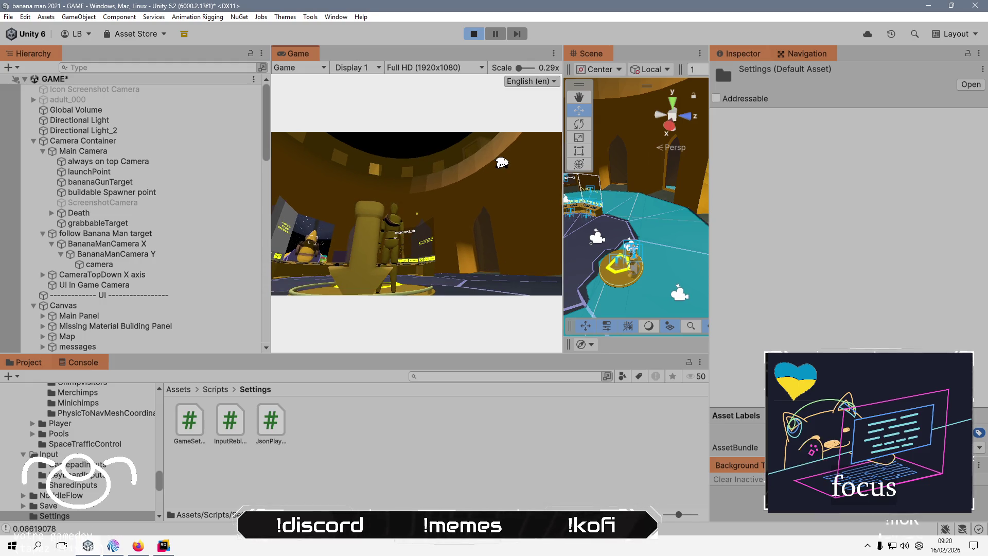
key("alt+Tab")
key("alt+Tab")
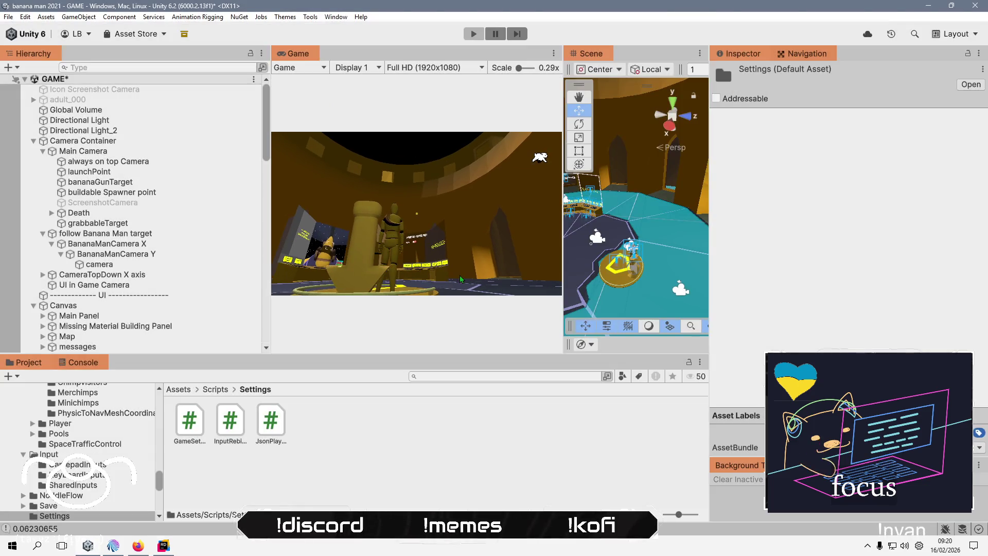
key("alt+Tab")
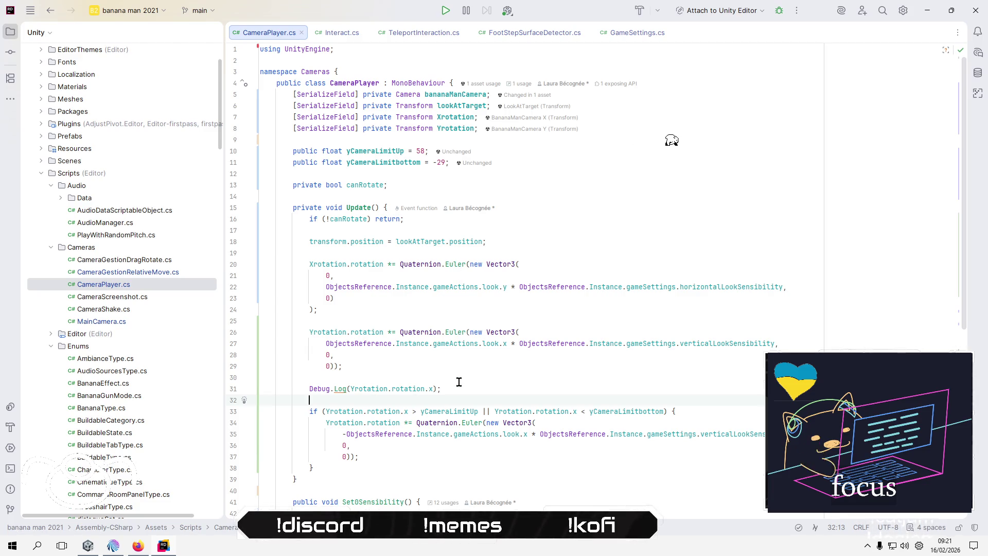
Change the upper camera limit from 58 to -0.17f.
left_click(473, 388)
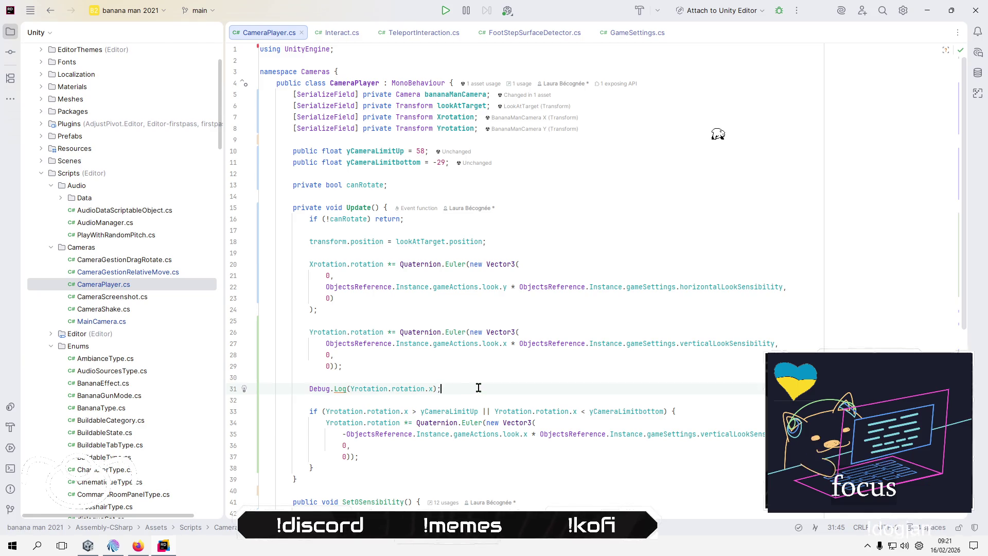
left_click(379, 389)
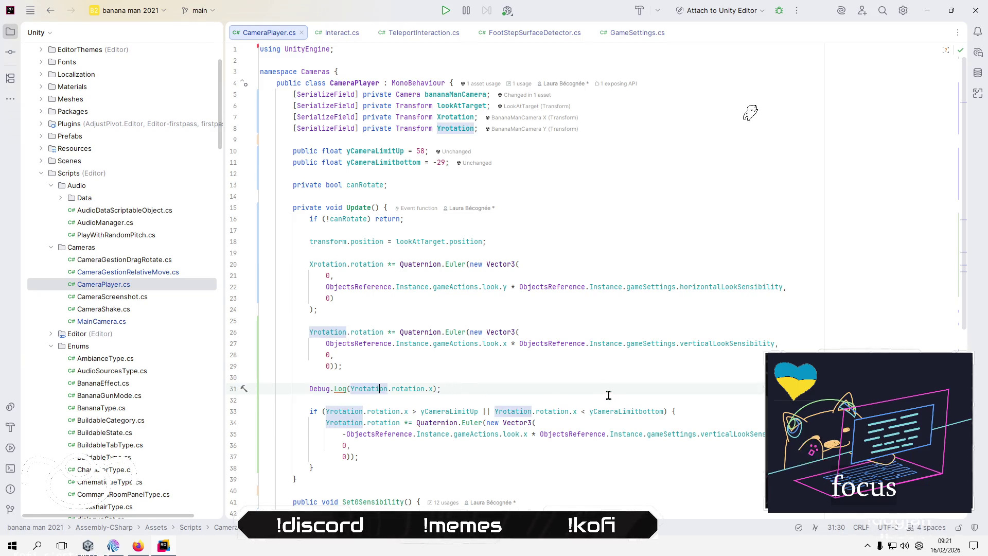
left_click(609, 395)
left_click(374, 390)
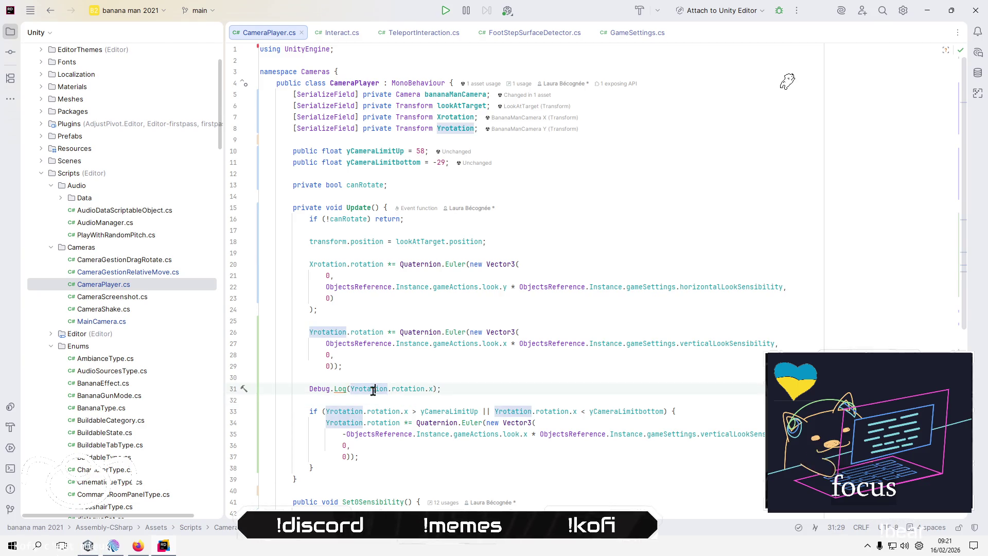
double_click(421, 149)
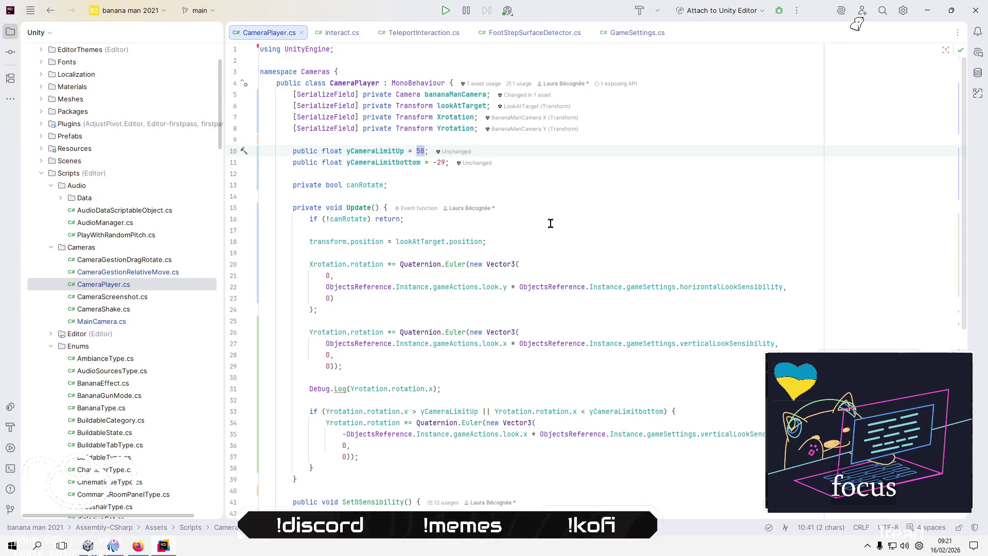
type("-0")
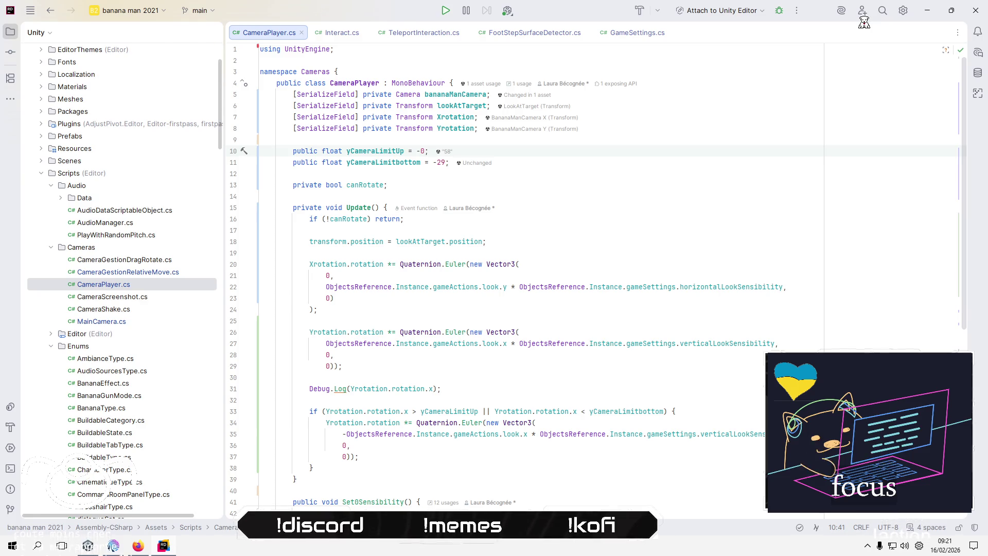
type(",17")
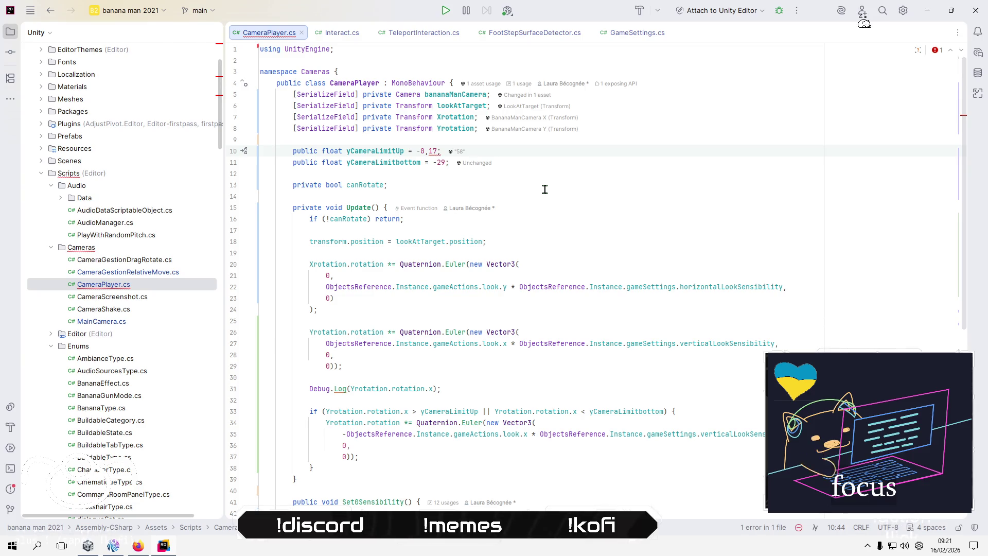
key("BackSpace")
type(".")
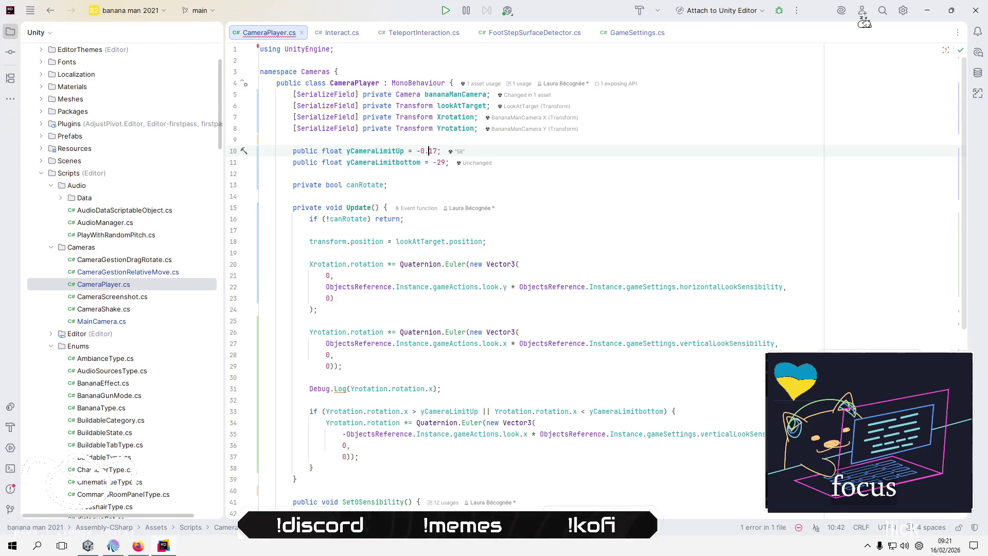
key("End")
type("f")
Set yCameraLimitbottom on line 11 to 0.09f.
key("Down")
key("Delete")
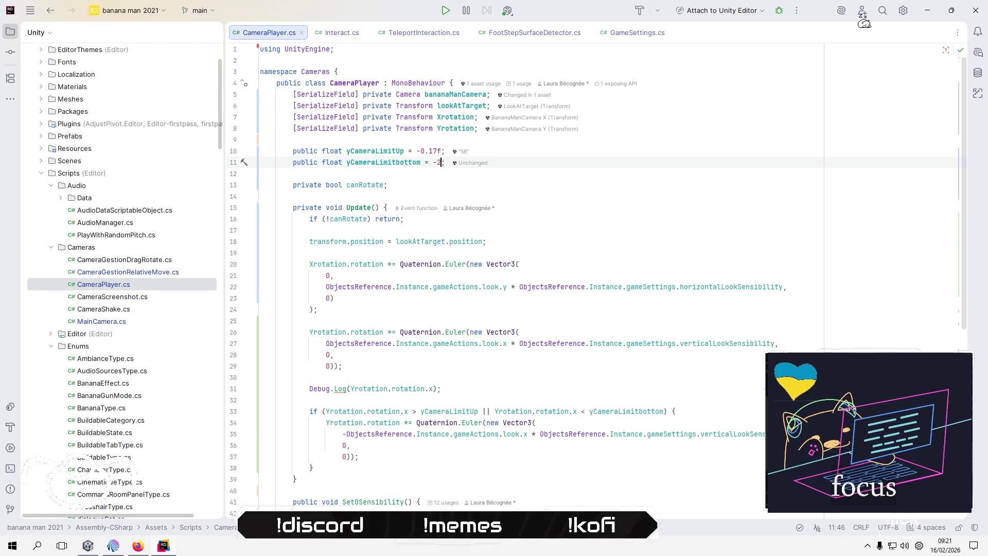
key("BackSpace")
key("BackSpace")
key("BackSpace")
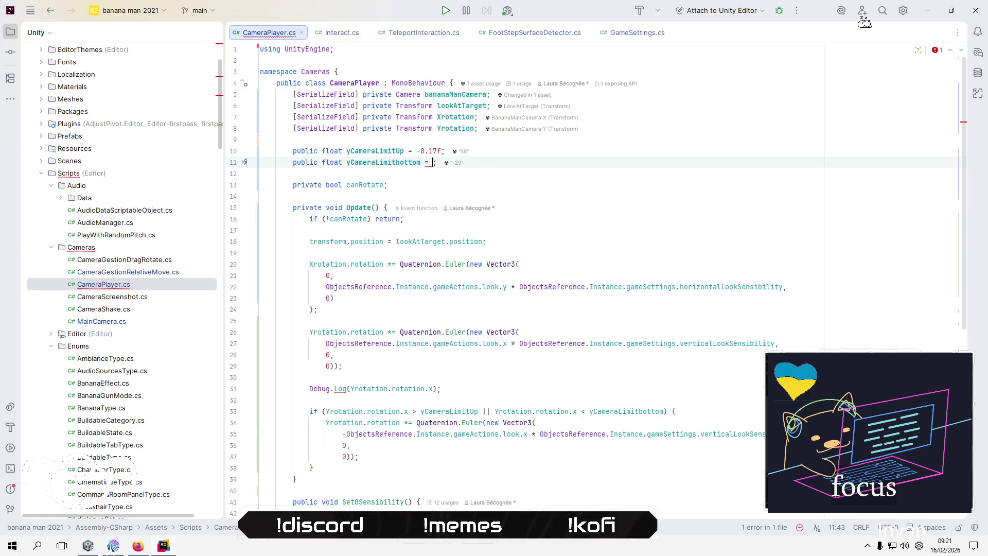
type("0.09")
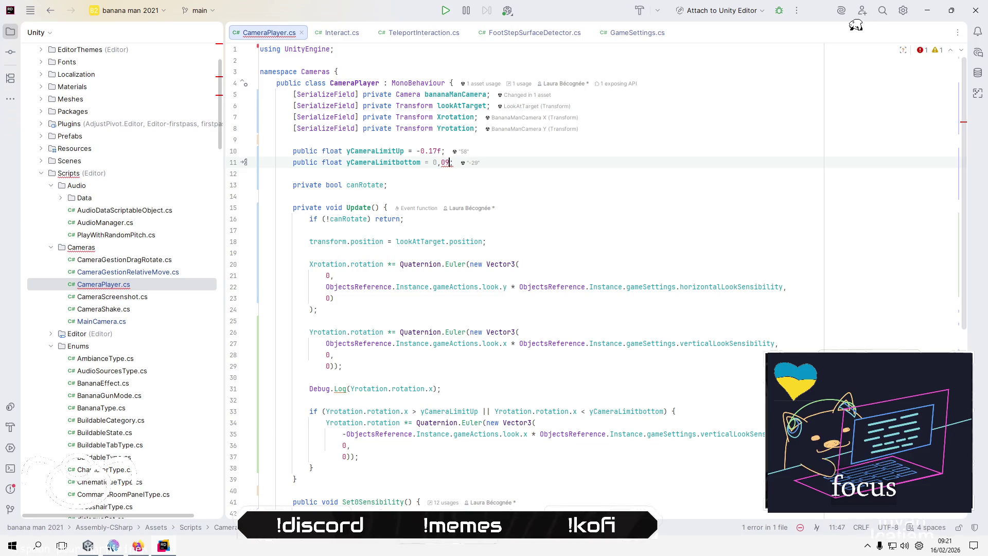
type("f")
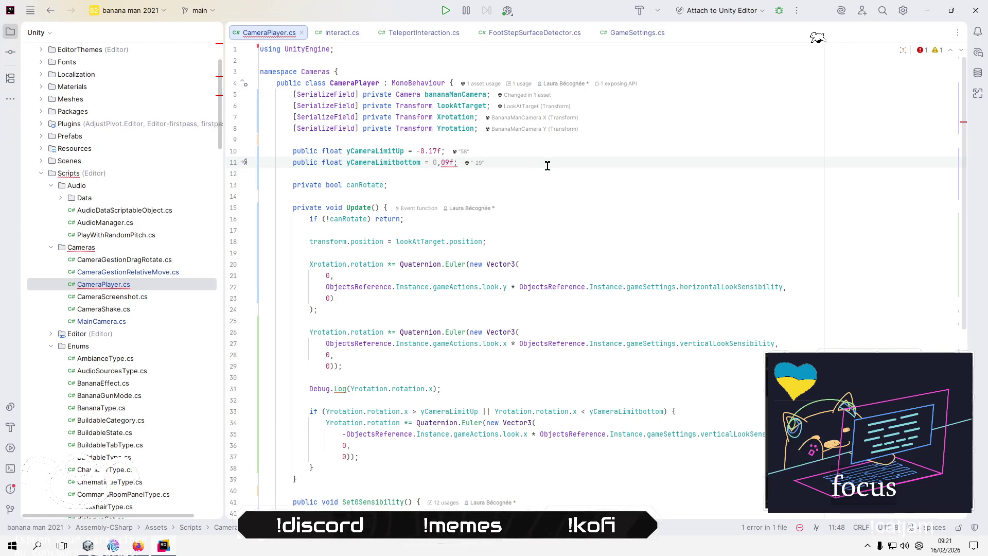
key("Left")
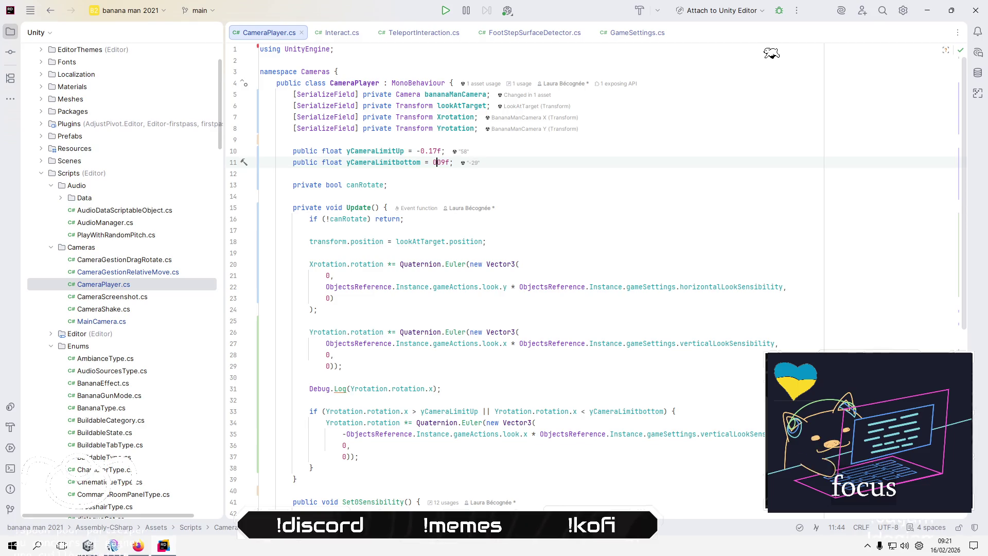
type(".")
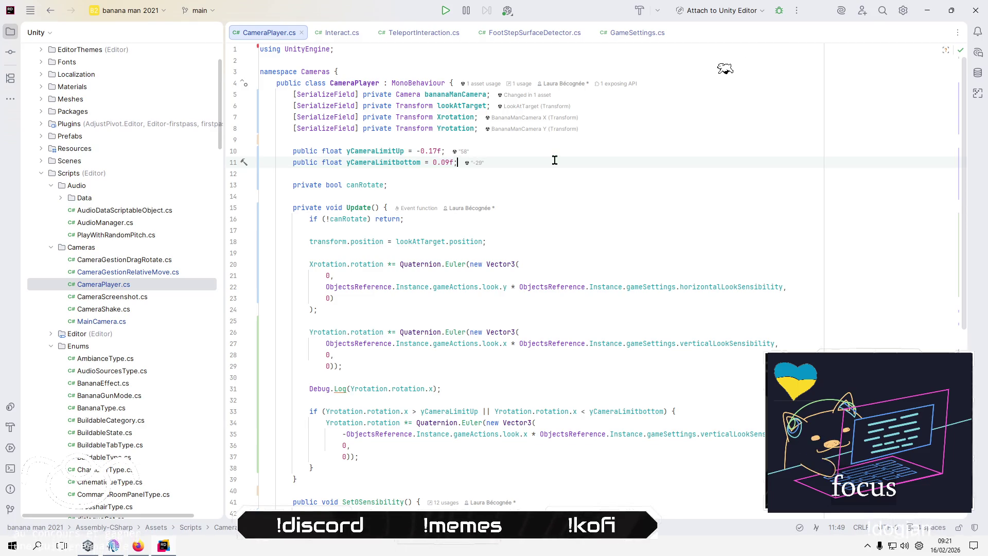
left_click(547, 184)
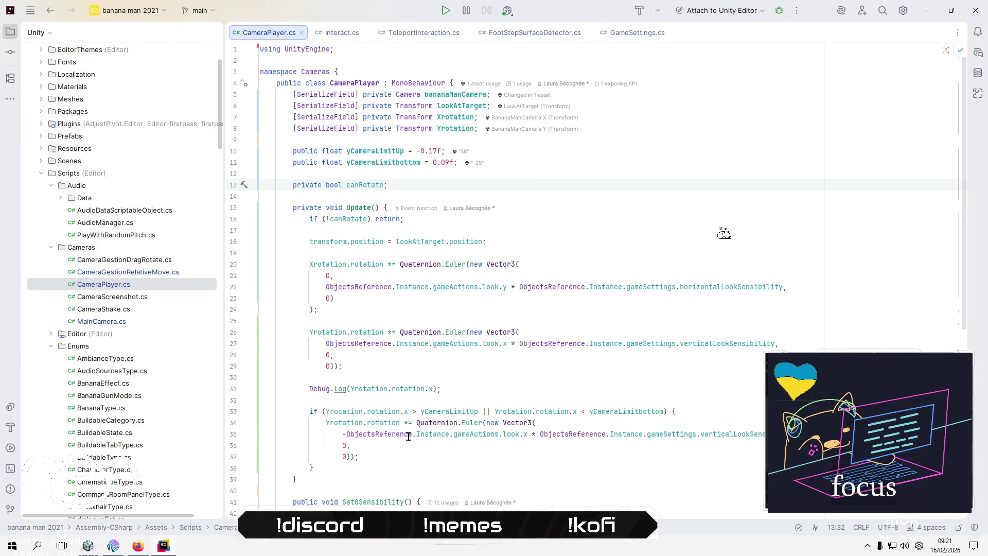
Reverse line 33's comparisons to 'x < yCameraLimitUp || x > yCameraLimitbottom'.
left_click(406, 412)
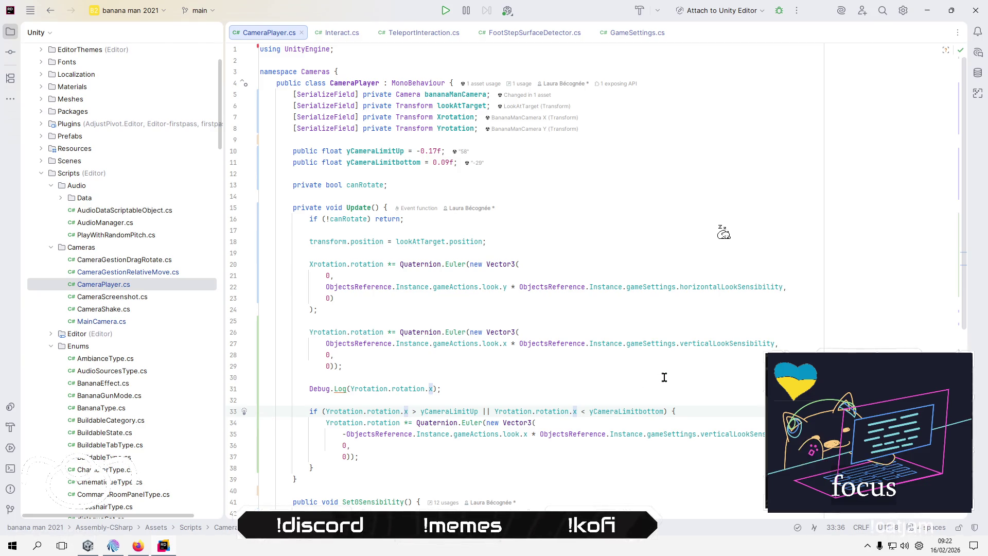
key("Right")
key("Right")
type("<")
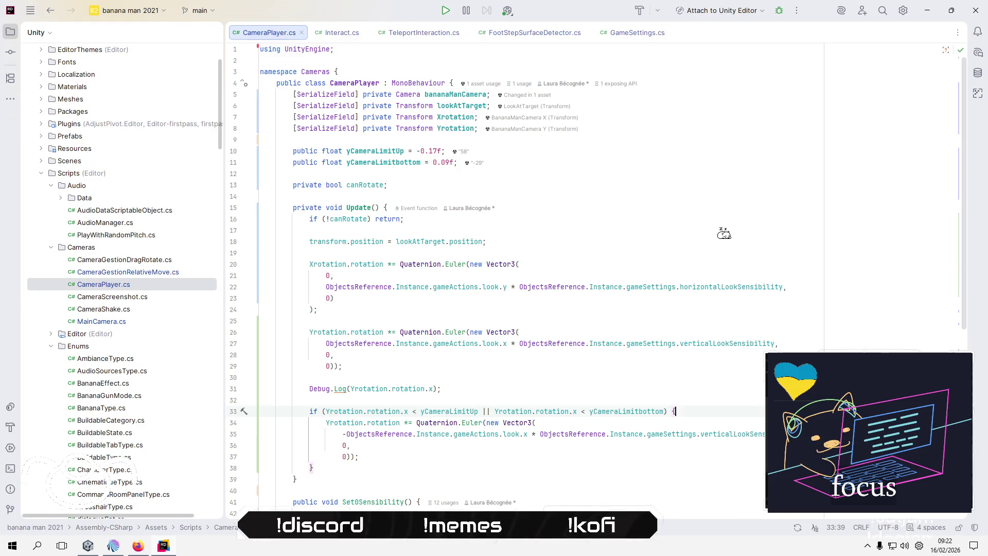
key("ctrl+Left")
key("ctrl+Left")
key("Left")
key("BackSpace")
type(">")
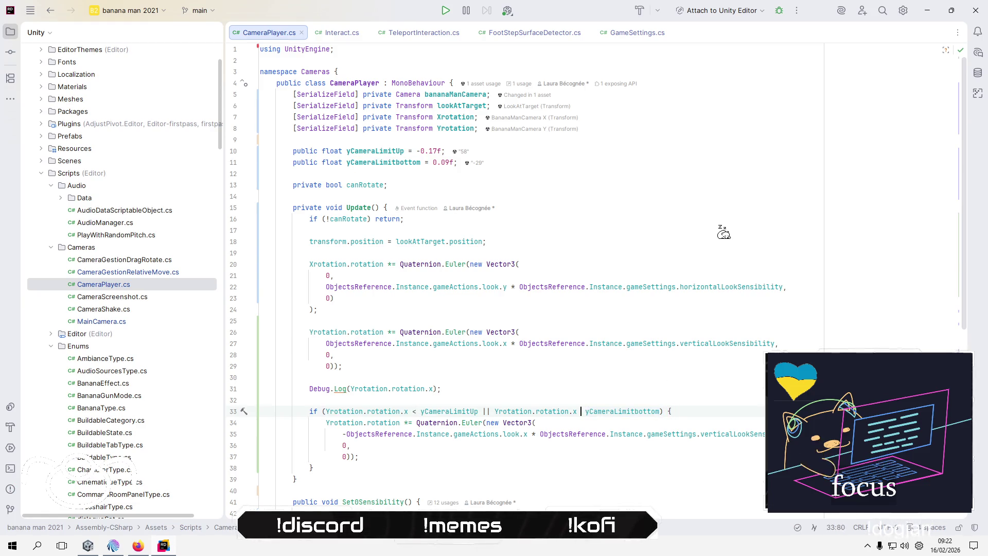
key("Up")
key("alt+Tab")
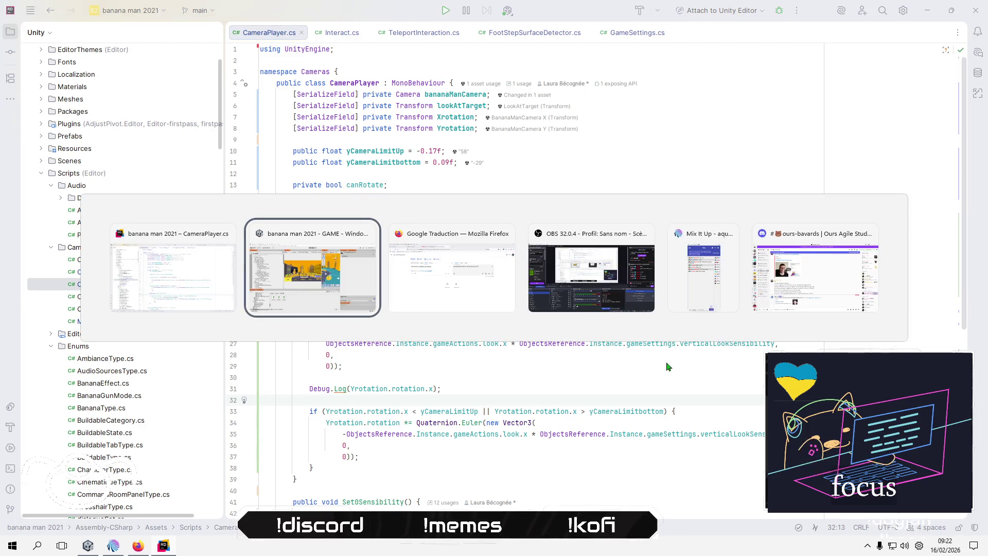
Refresh assets, play a new game past the intro, and watch rotation x logs between -0.02 and 0.003.
right_click(302, 464)
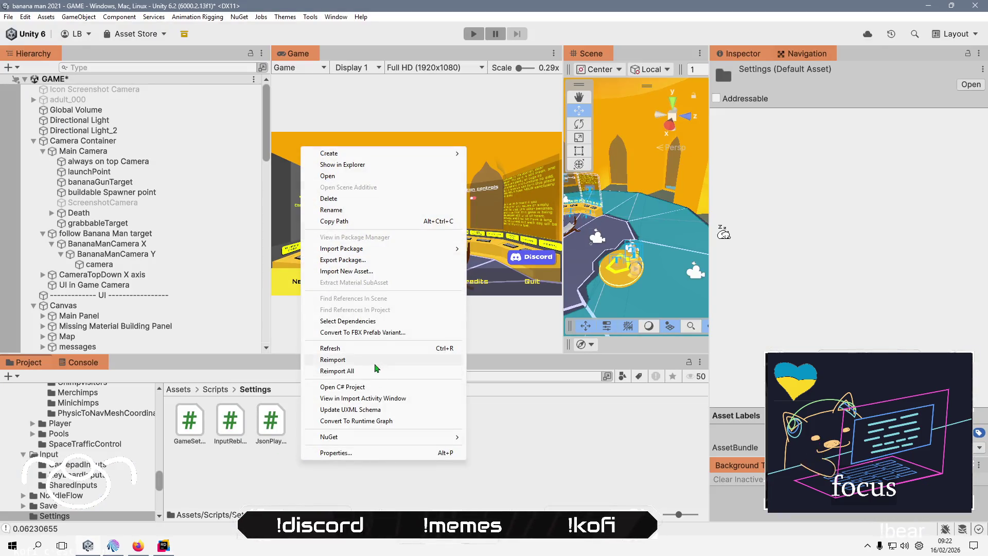
left_click(379, 346)
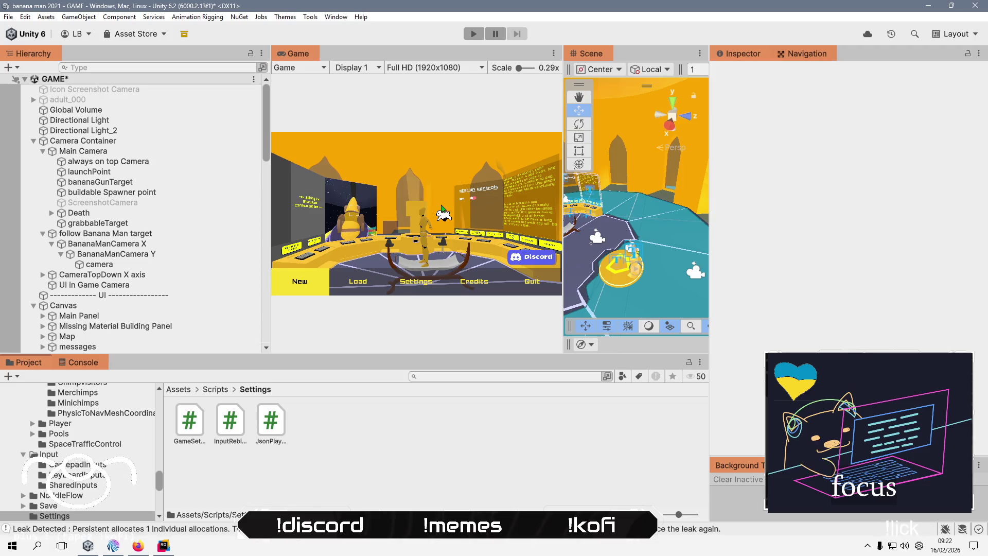
key("ctrl+p")
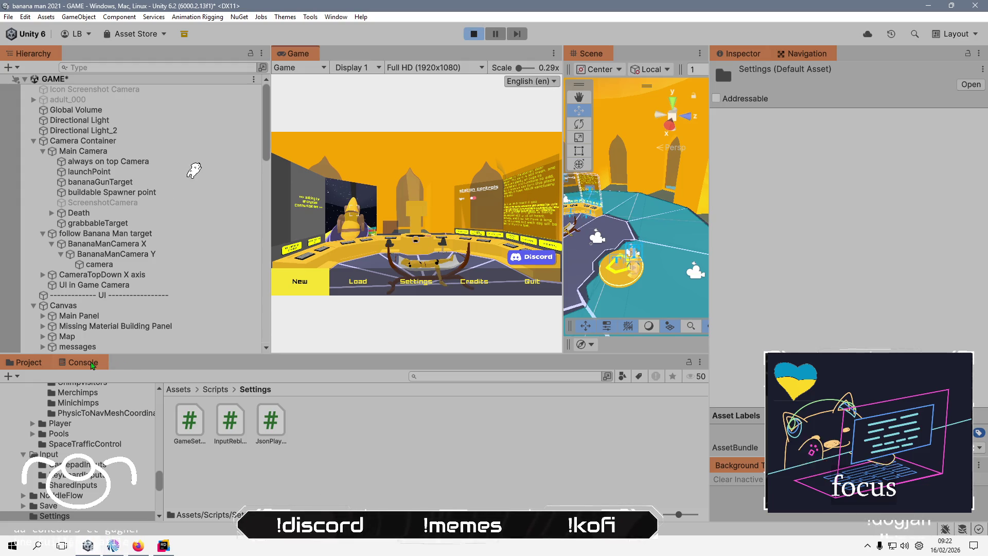
left_click(92, 363)
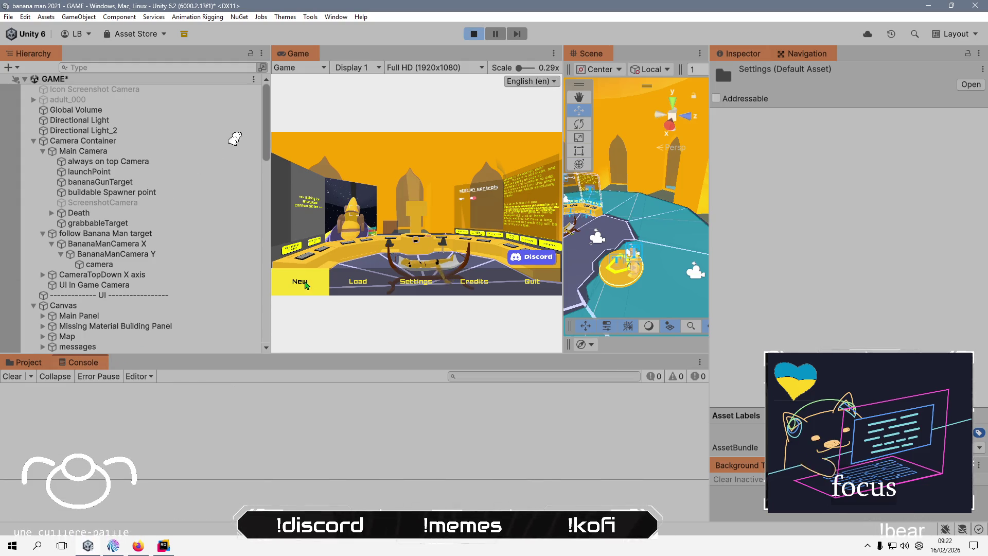
left_click(410, 269)
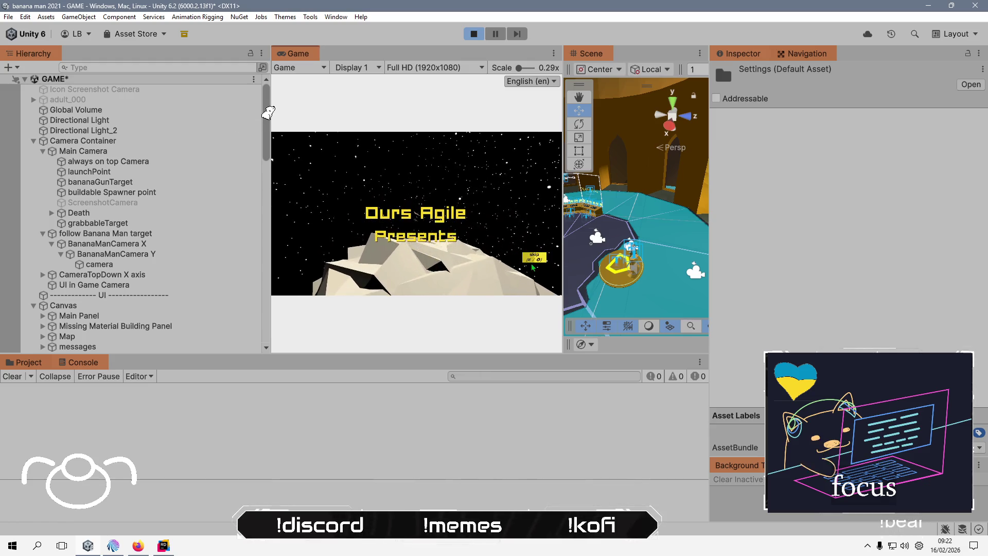
key("e")
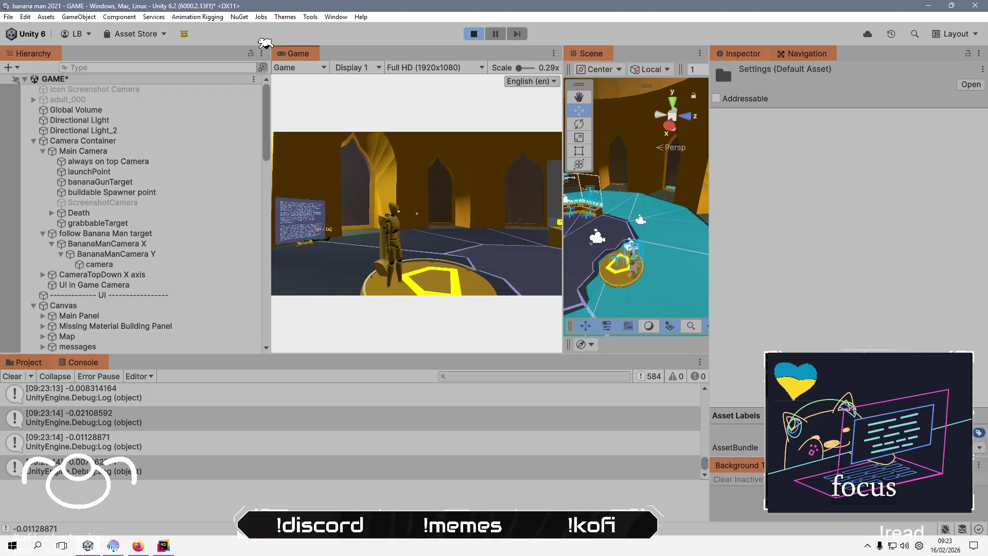
key("alt+Tab")
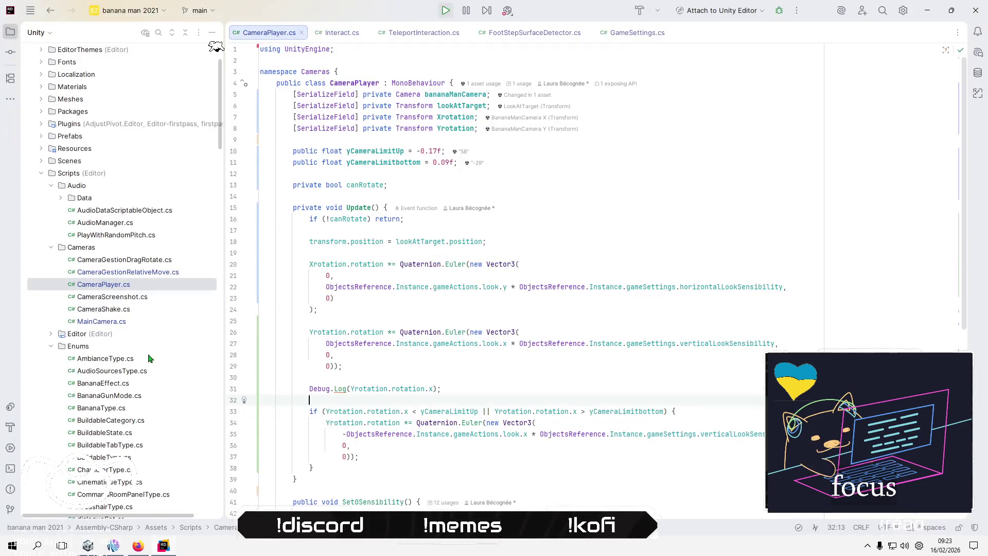
Review the rotation log and limit lines 31–37, adding a blank line after the log call.
left_click(432, 389)
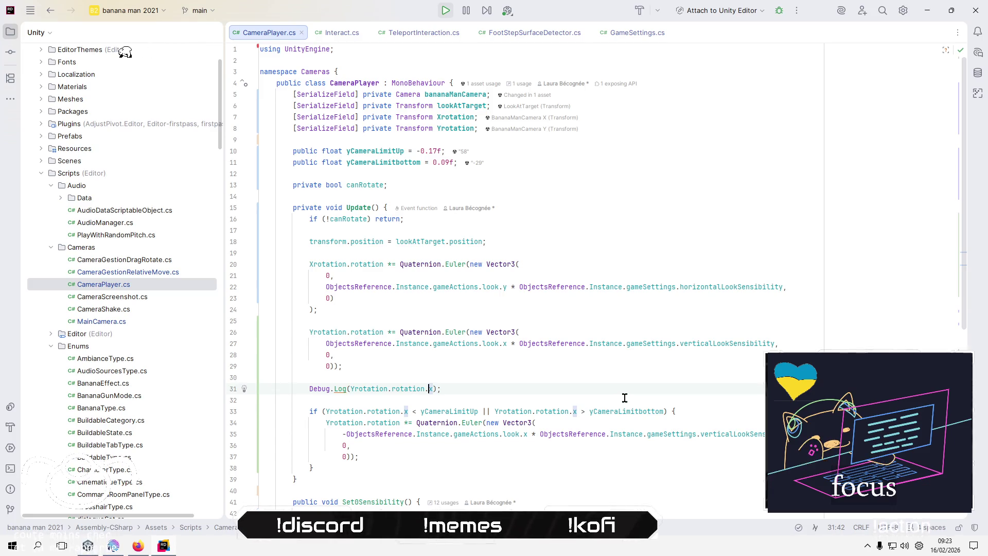
key("alt+Tab")
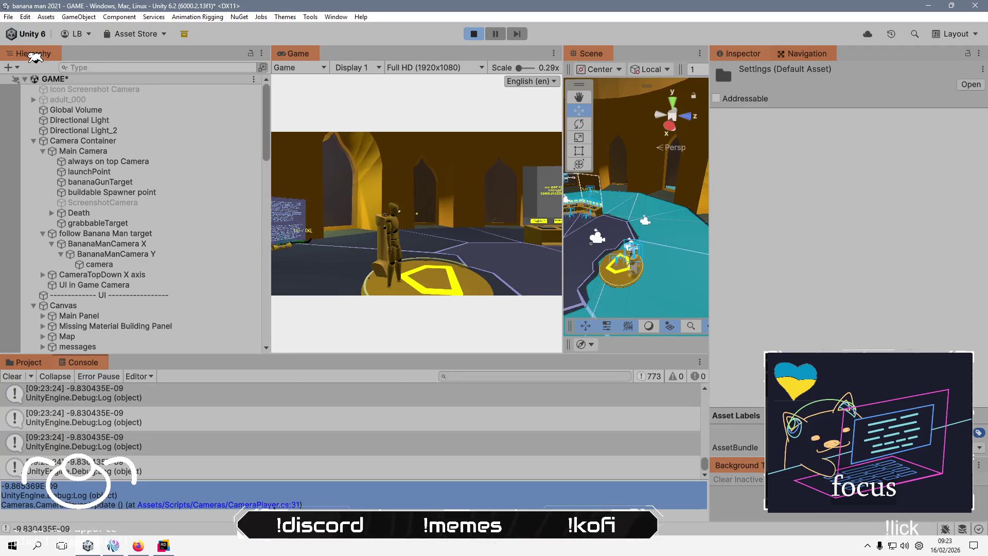
key("alt+Tab")
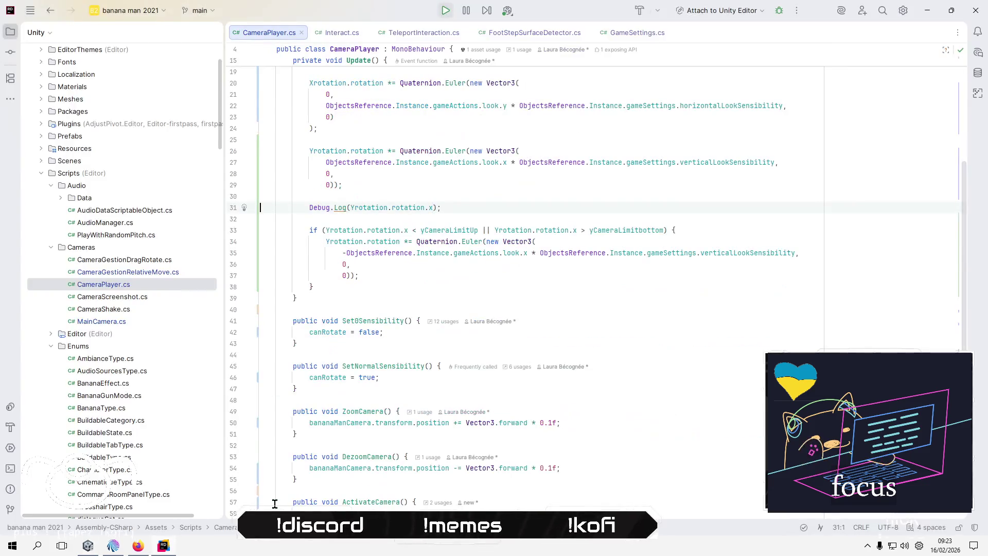
left_click(451, 274)
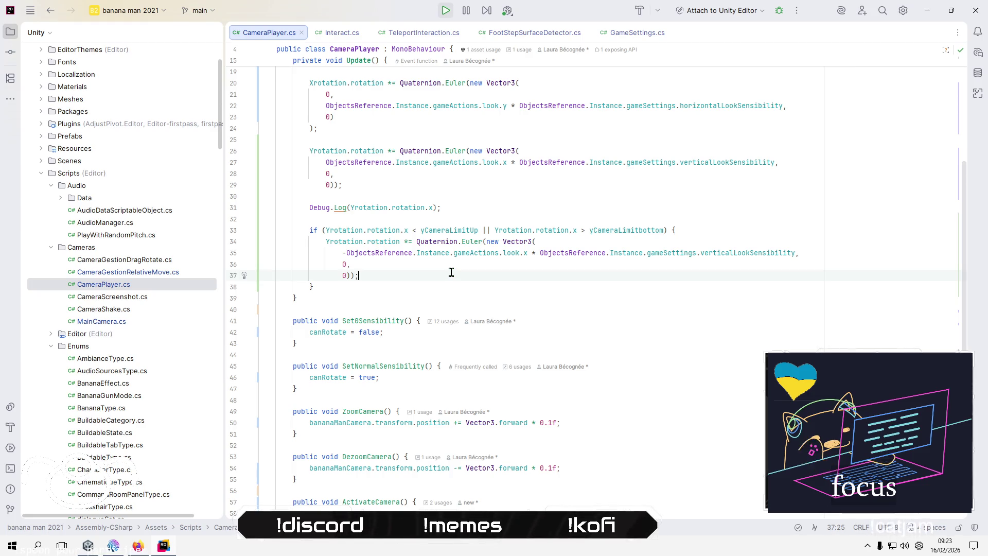
scroll(453, 273, "up", 3)
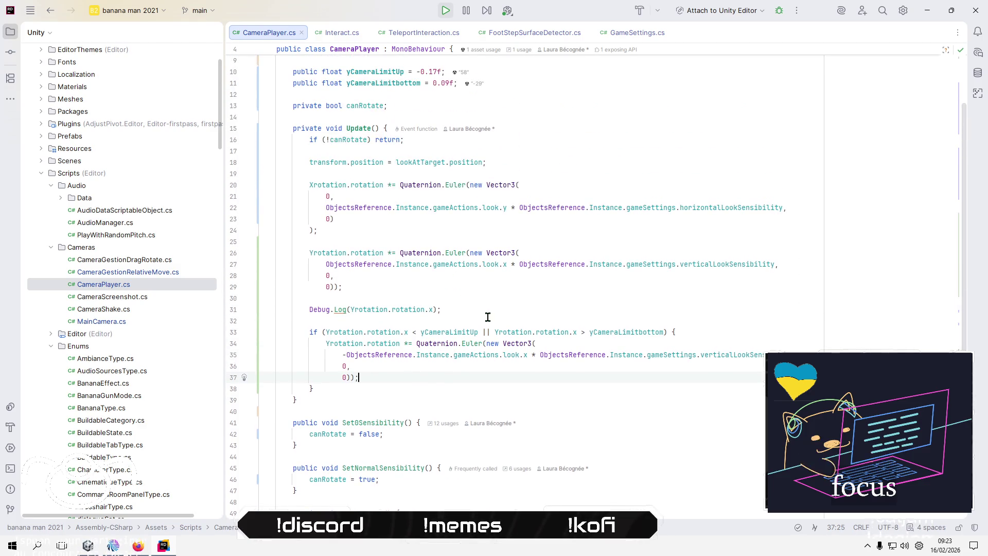
left_click(490, 316)
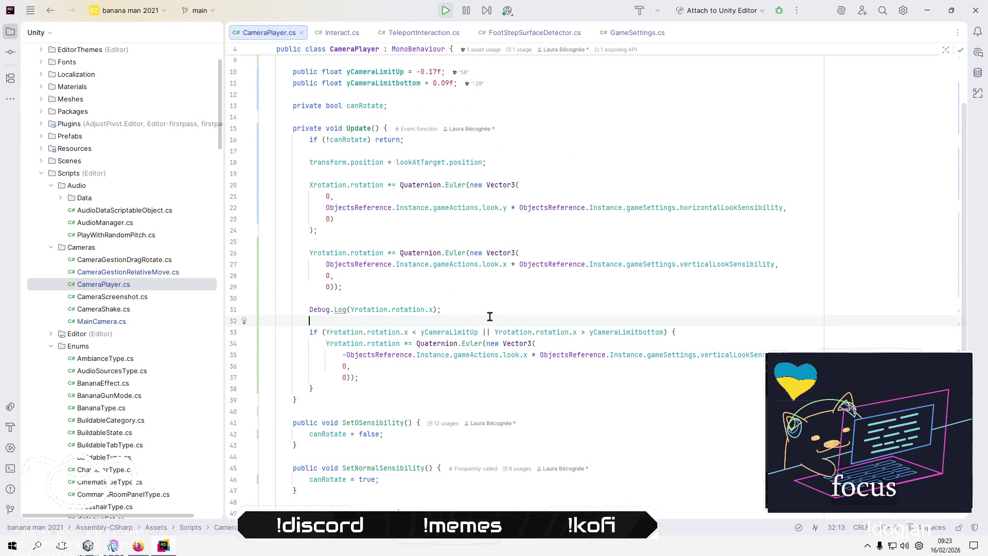
left_click(404, 310)
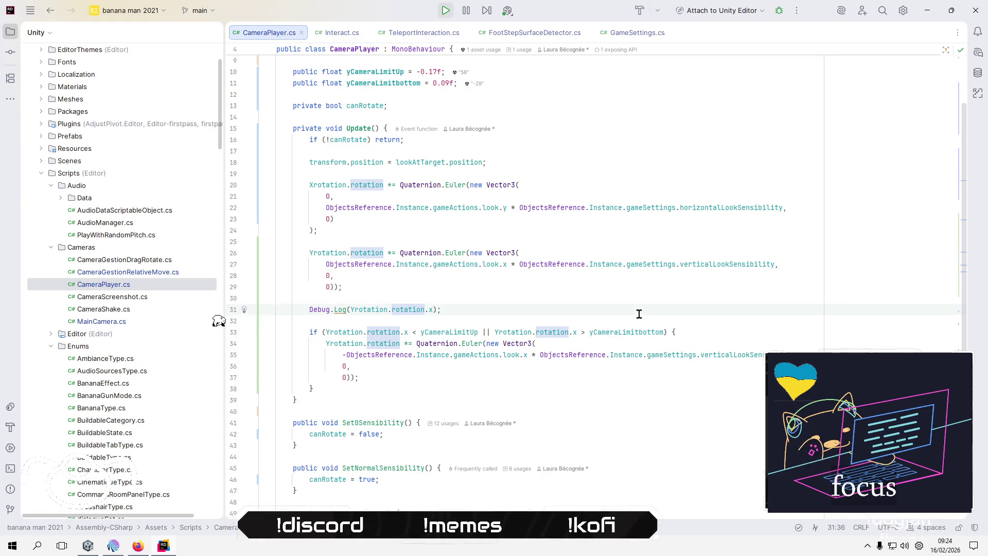
key("Return")
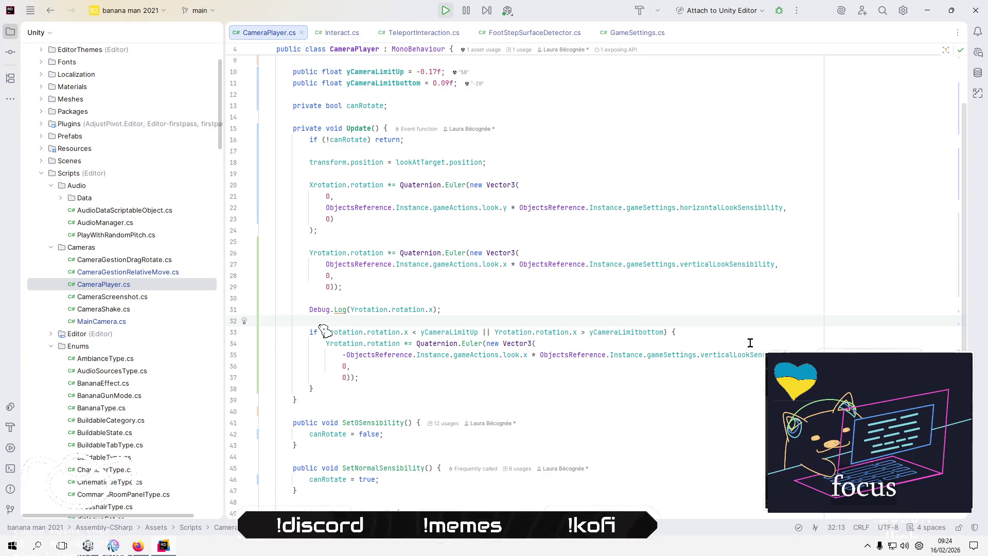
left_click(92, 548)
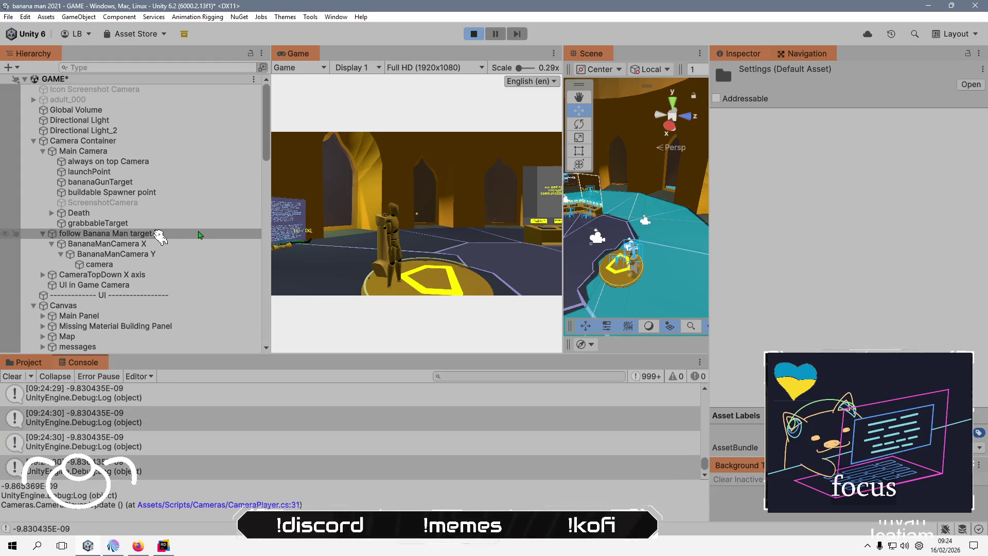
Inspect BananaManCamera Y's Transform values during play, then stop play mode.
left_click(172, 254)
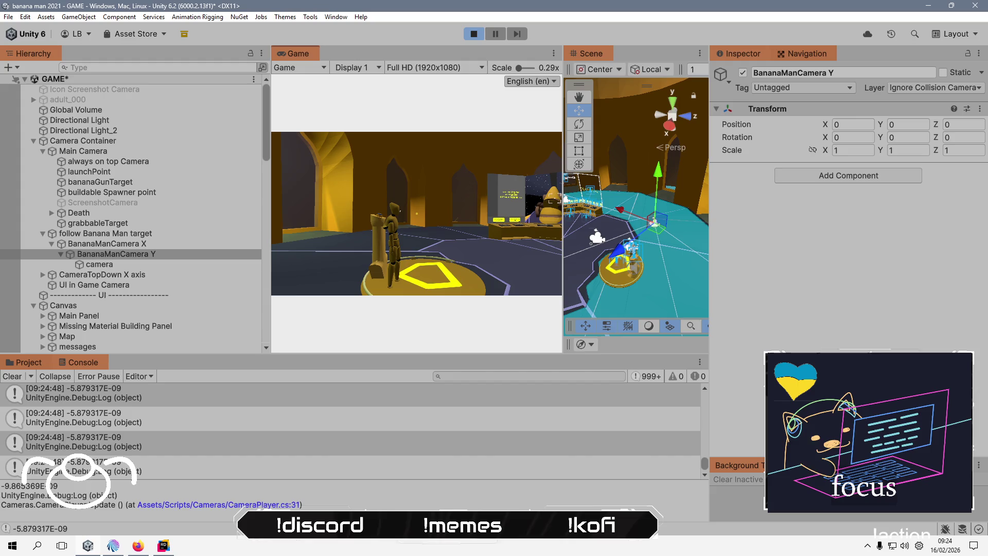
key("alt+Tab")
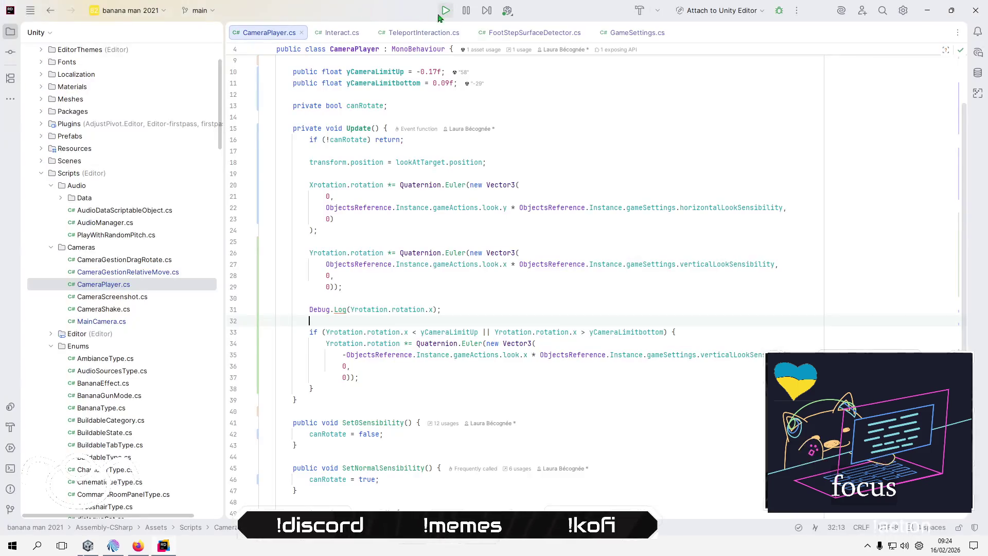
key("alt+Tab")
left_click(474, 34)
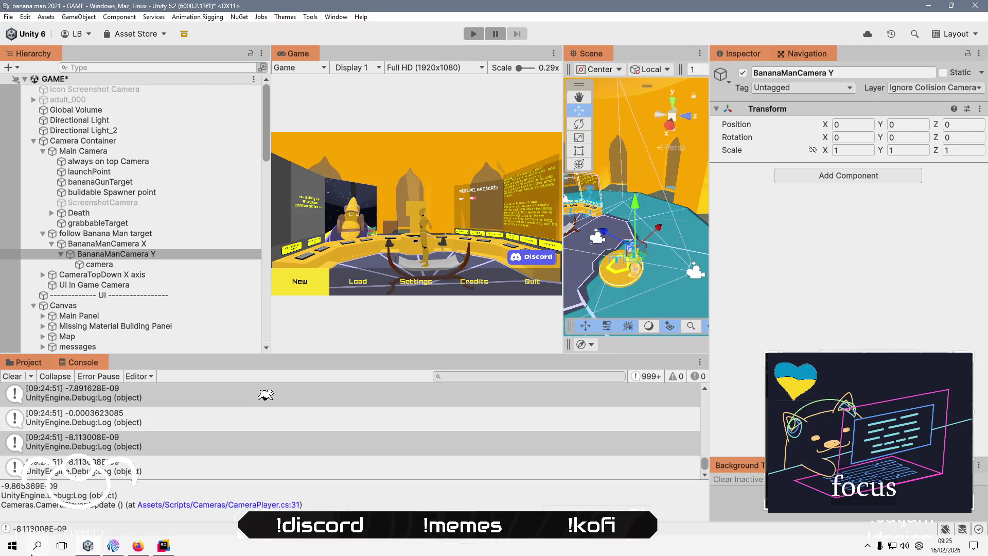
left_click(140, 549)
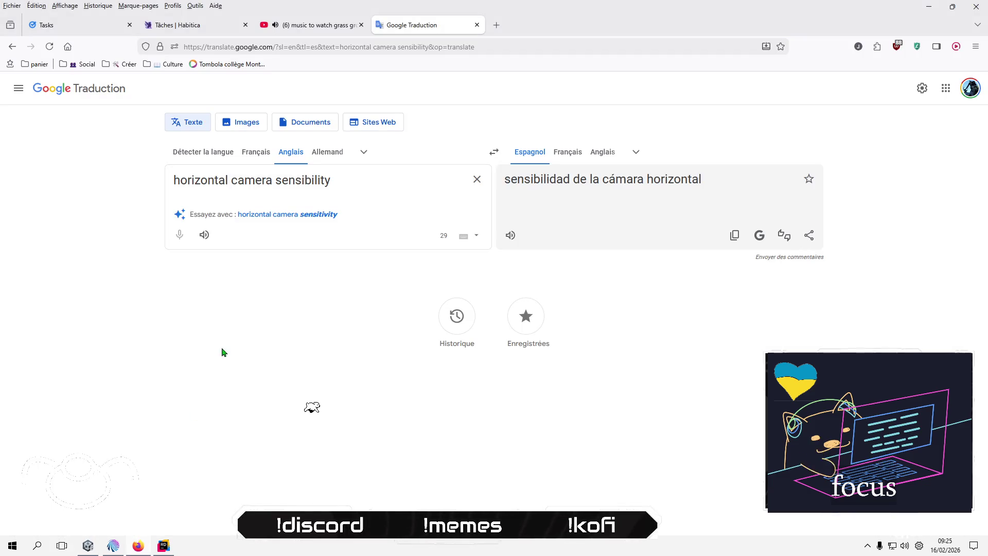
Minimize Firefox with Google Translate to bring the Unity editor back.
left_click(386, 41)
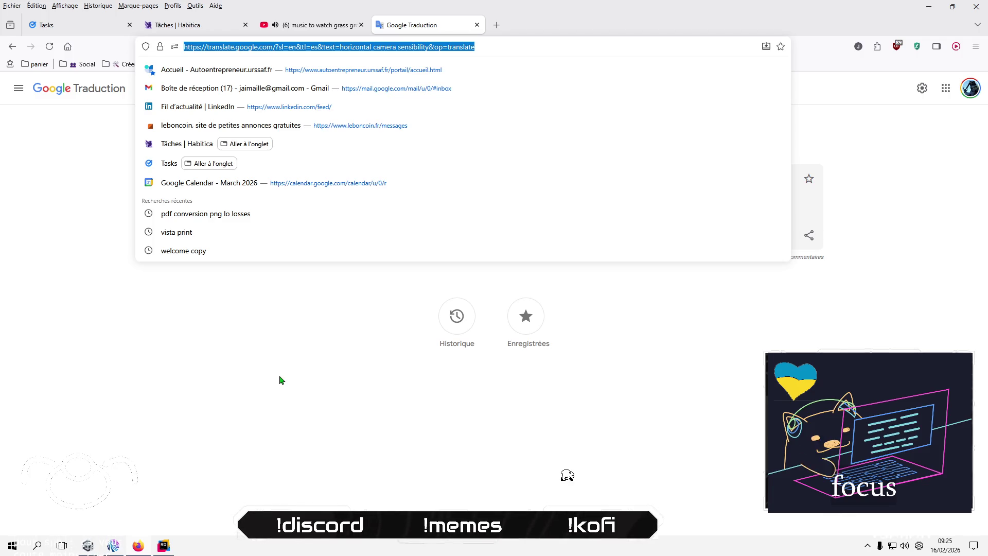
left_click(142, 549)
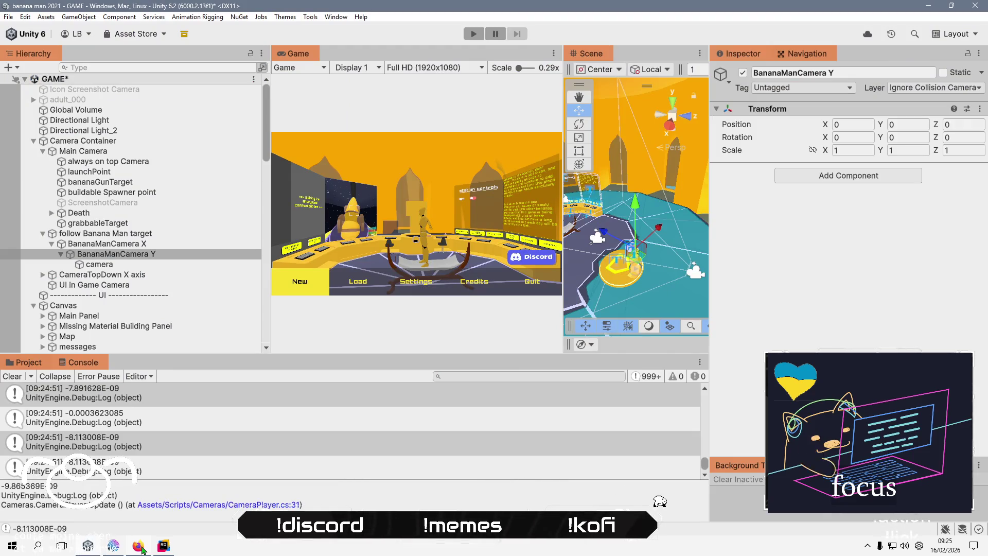
Read console entries -0.0003623085, -8.113008E-09 and -7.540454E-09, then return to CameraPlayer.cs in Rider.
left_click(199, 419)
left_click(199, 441)
left_click(200, 430)
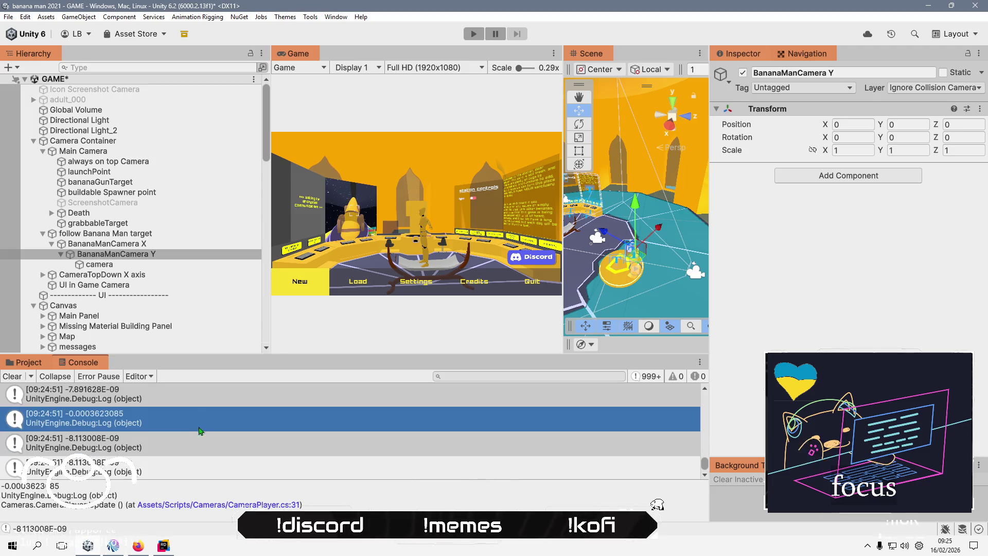
left_click(195, 443)
left_click(204, 424)
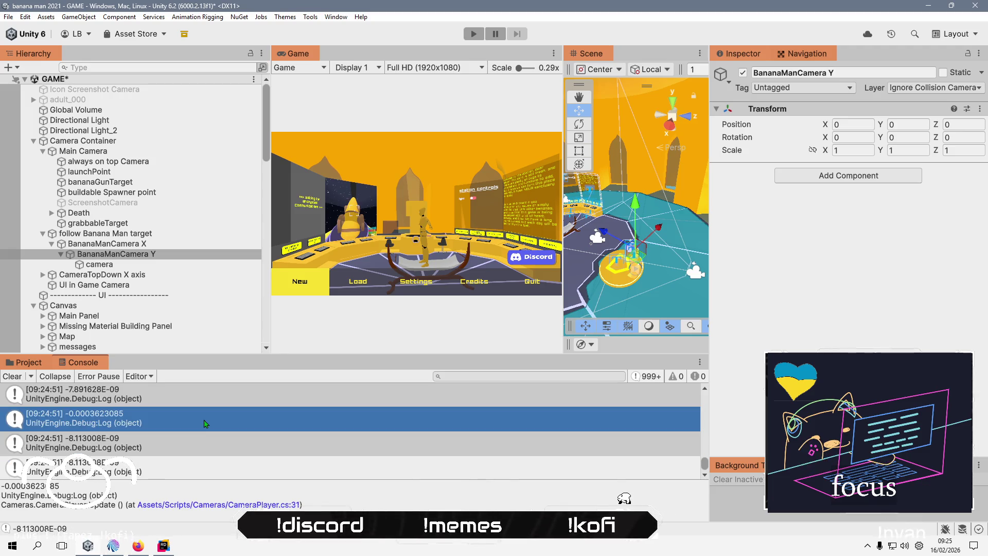
left_click(182, 469)
scroll(211, 422, "up", 1)
left_click(213, 415)
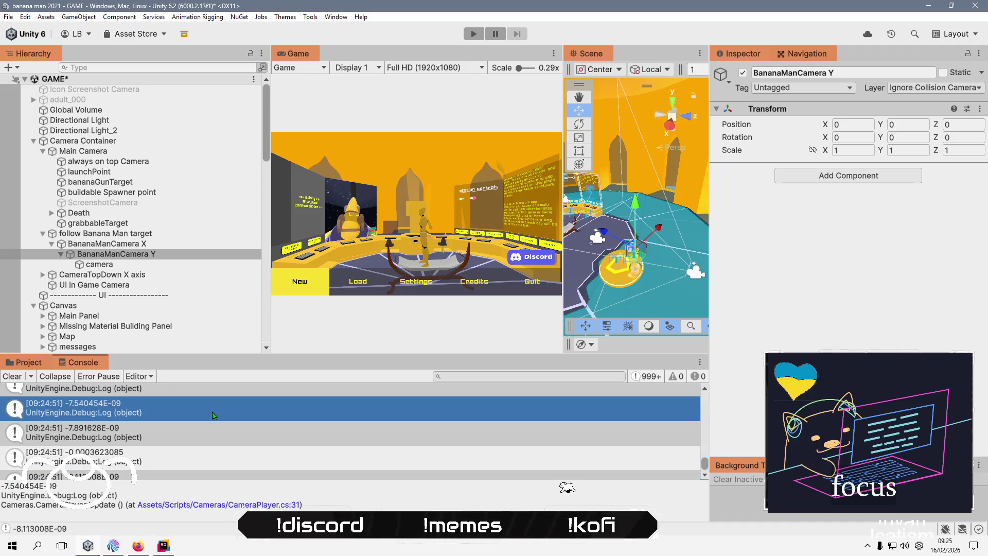
left_click(161, 546)
left_click(511, 289)
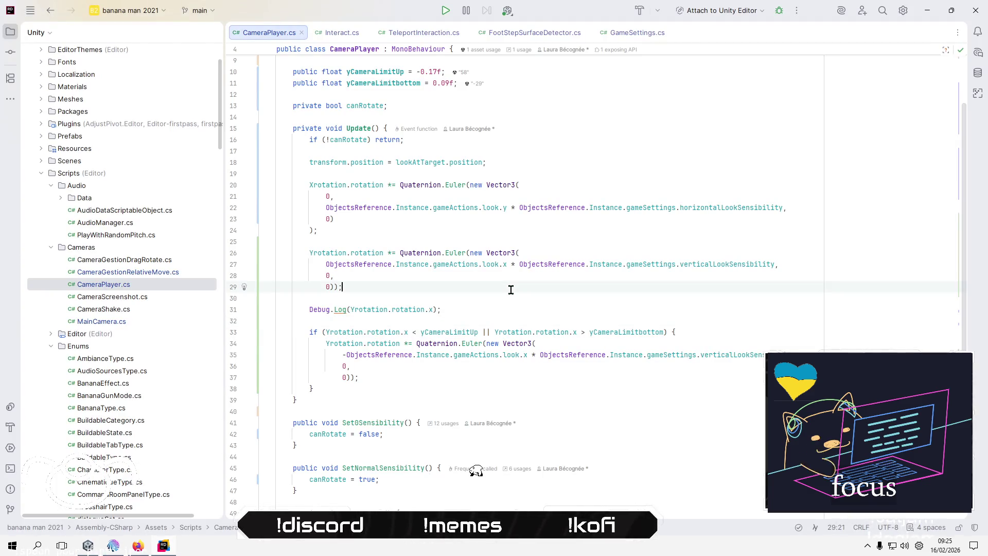
Comment out the old two-limit if block on lines 33–38.
key("Down")
key("Down")
key("Down")
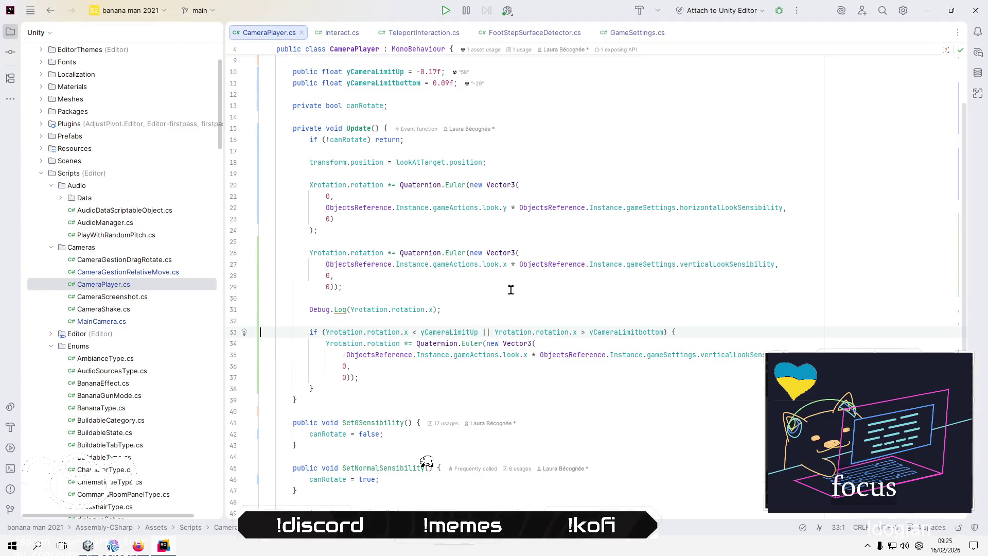
key("shift+Down")
key("shift+Down")
key("shift+Down")
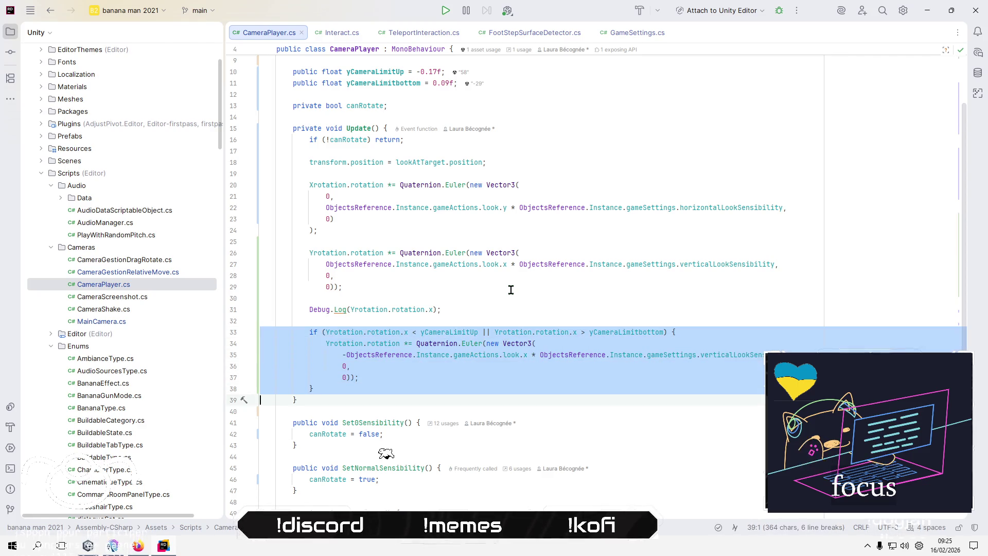
key("ctrl+slash")
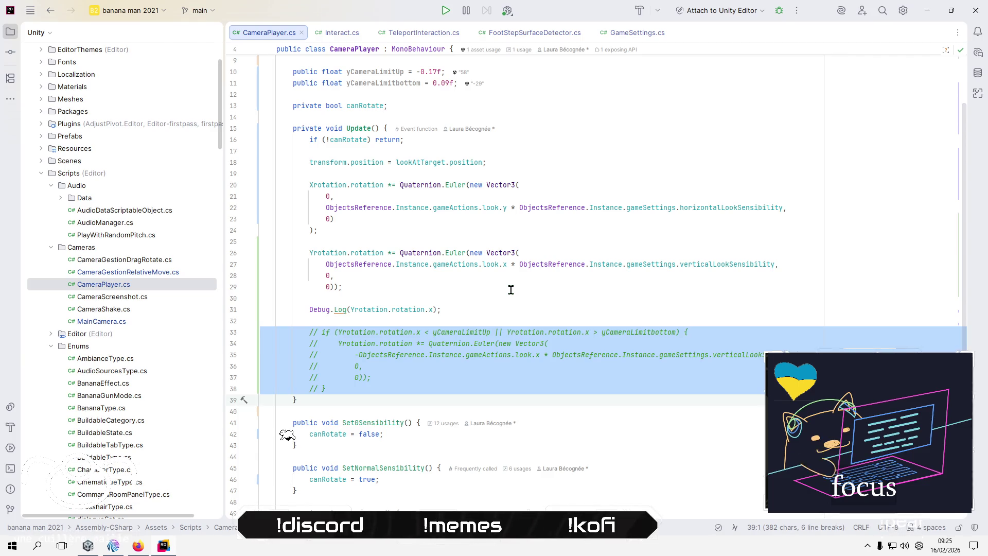
left_click(461, 300)
Paste an uncommented copy of the if line below Debug.Log, dropping the yCameraLimitbottom condition.
left_click(460, 311)
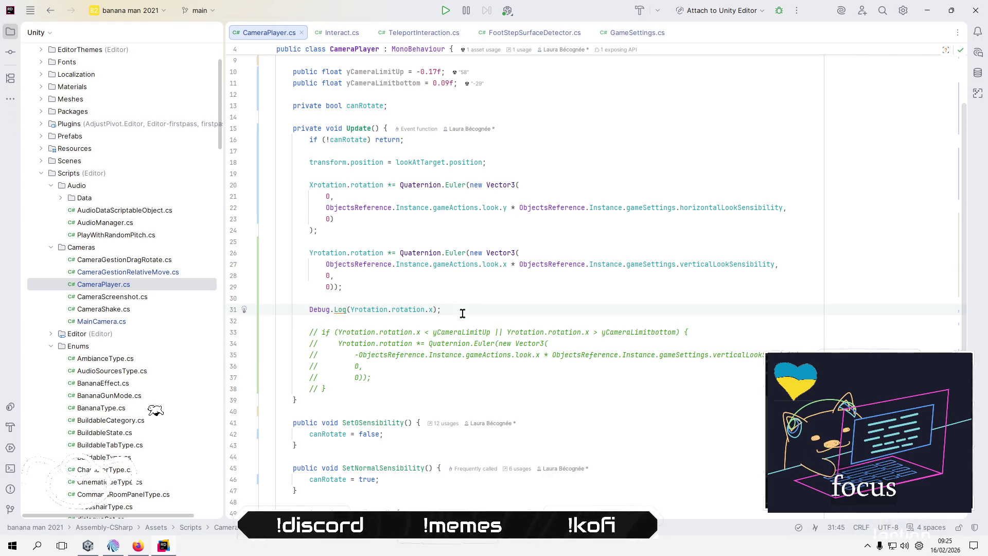
key("Return")
key("Return")
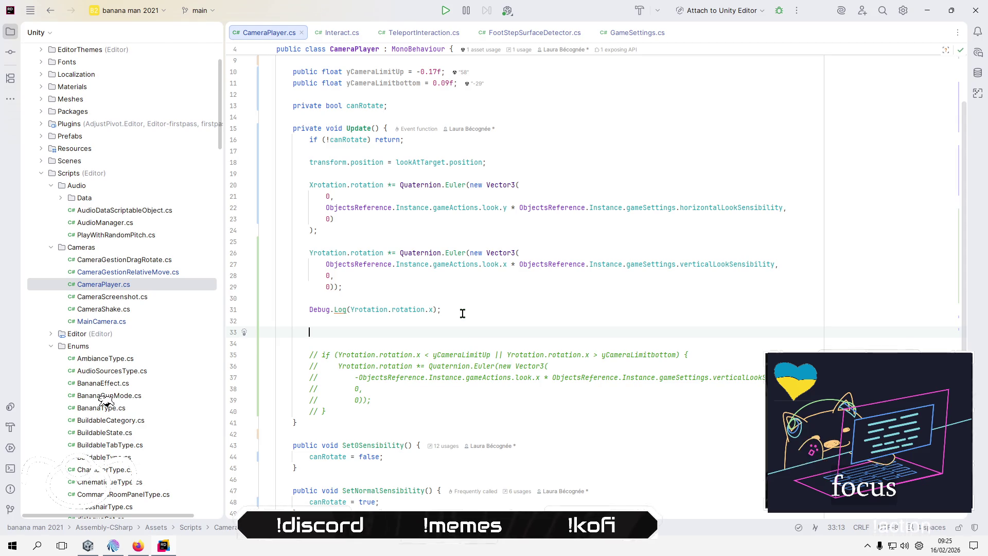
type("// if (Yrotation.rotation.x < yCameraLimitUp || Yrotation.rotation.x > yCameraLimitbottom) {")
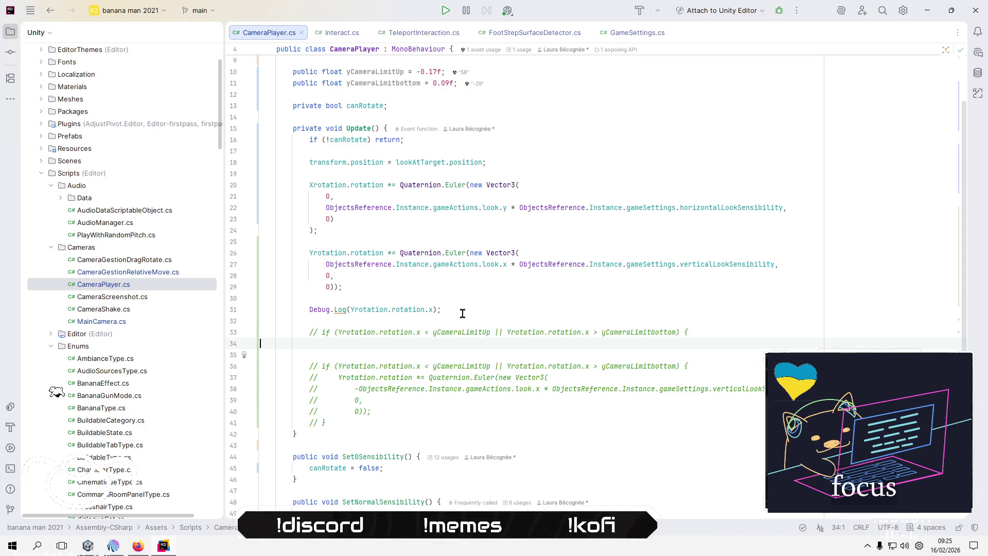
key("Up")
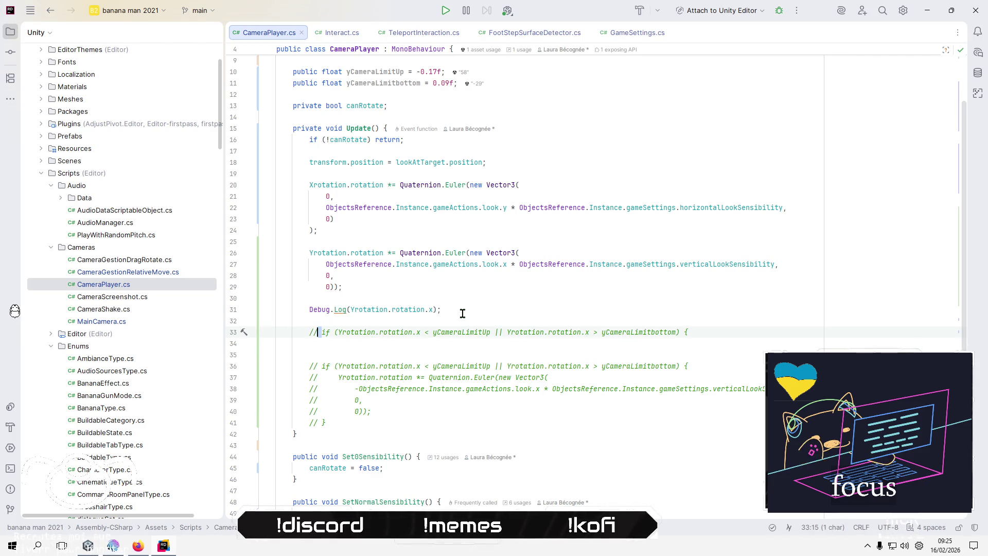
key("ctrl+slash")
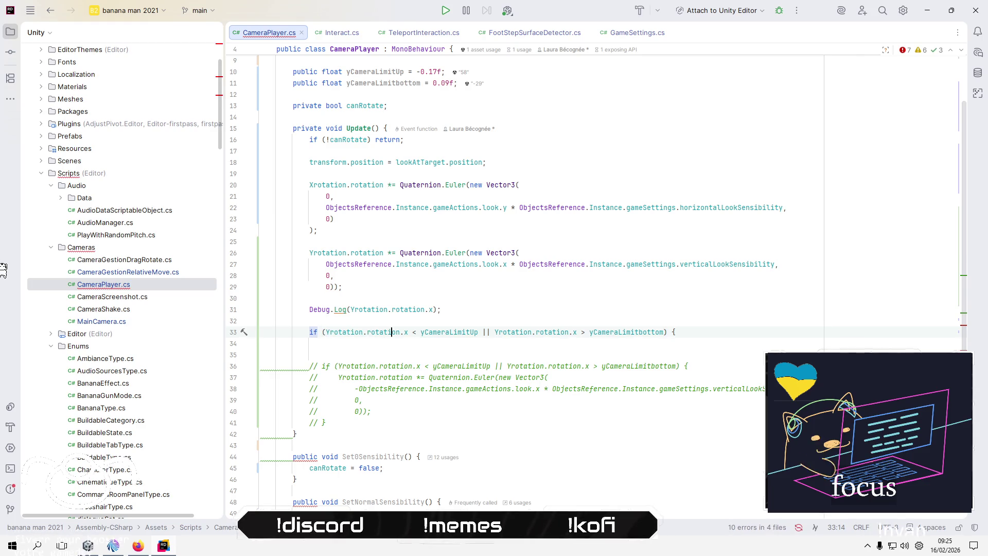
key("ctrl+Right")
key("shift+End")
key("shift+Left")
key("shift+Left")
key("shift+Left")
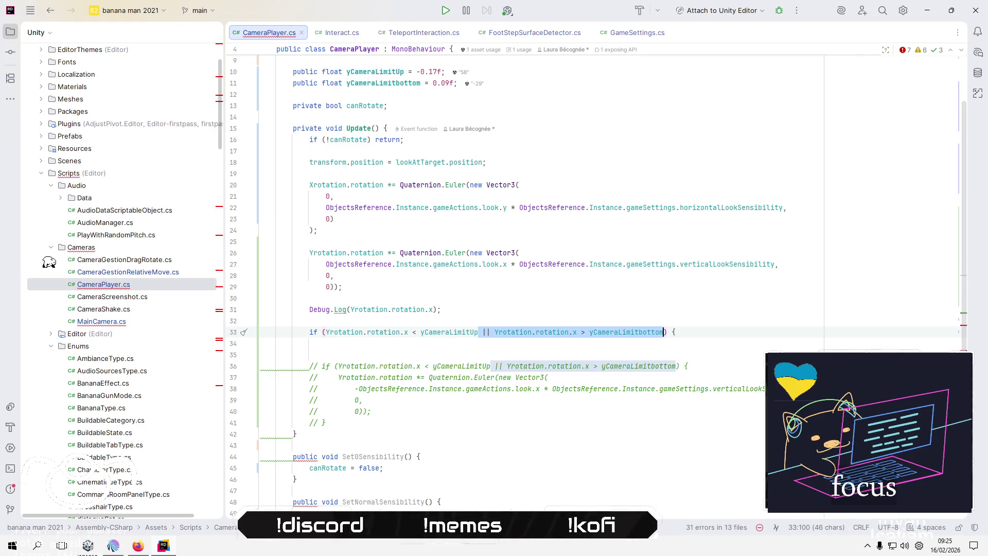
key("Delete")
Give the new upper-limit if braces and start a Debug.Log( call inside its body.
key("End")
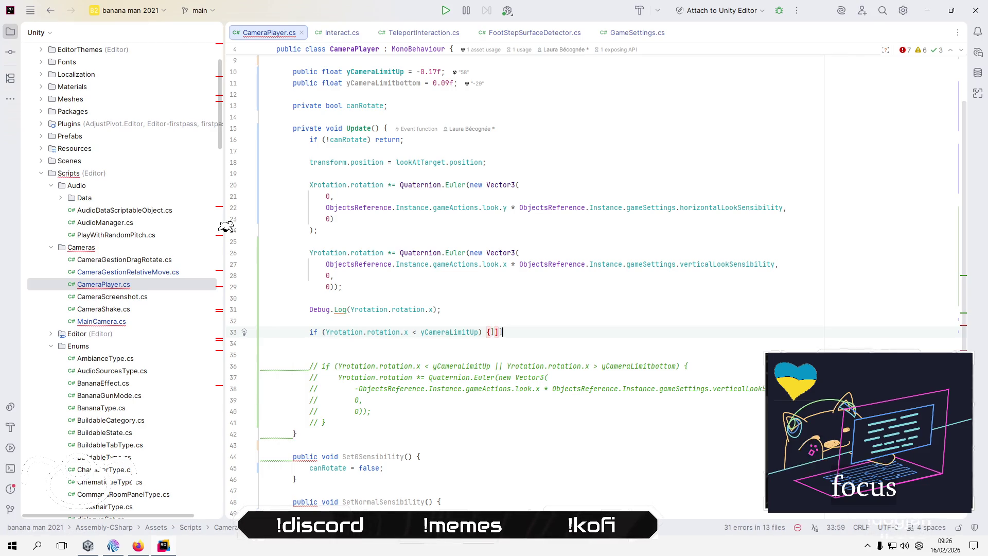
type("]]]¨_“°°°°“_¨][[]¨_“_¨][°°¨°]°°")
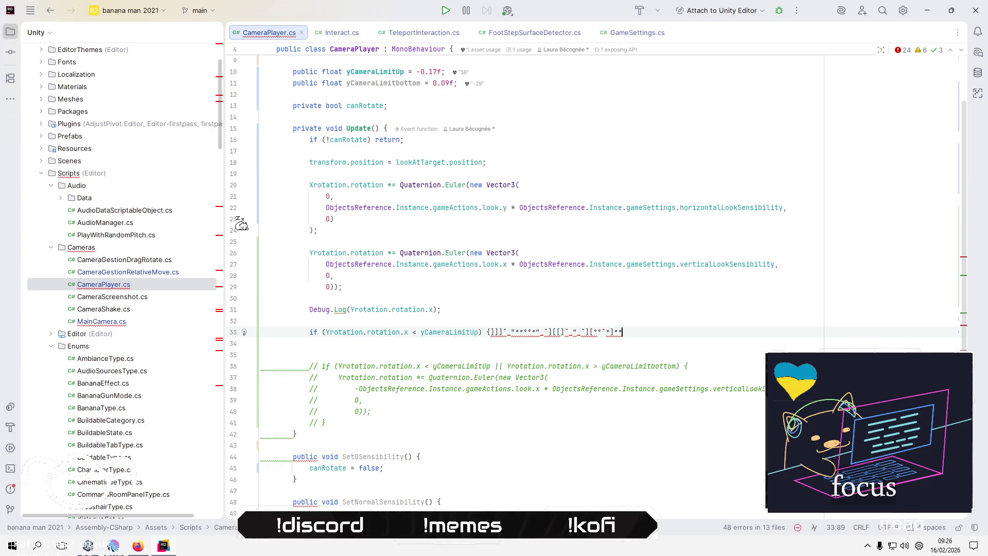
type("˘}")
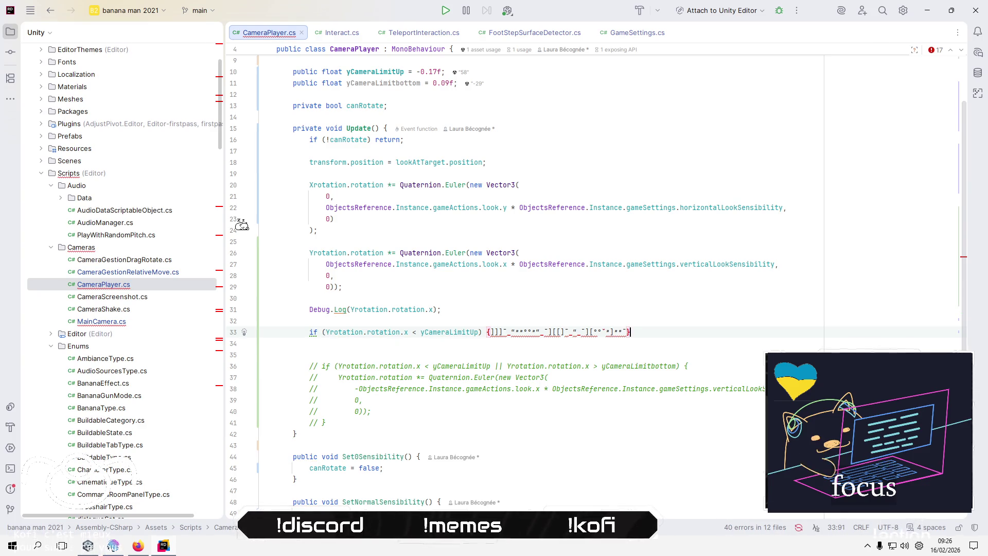
left_click(312, 332, "shift")
key("shift+Right")
key("shift+Right")
key("shift+Right")
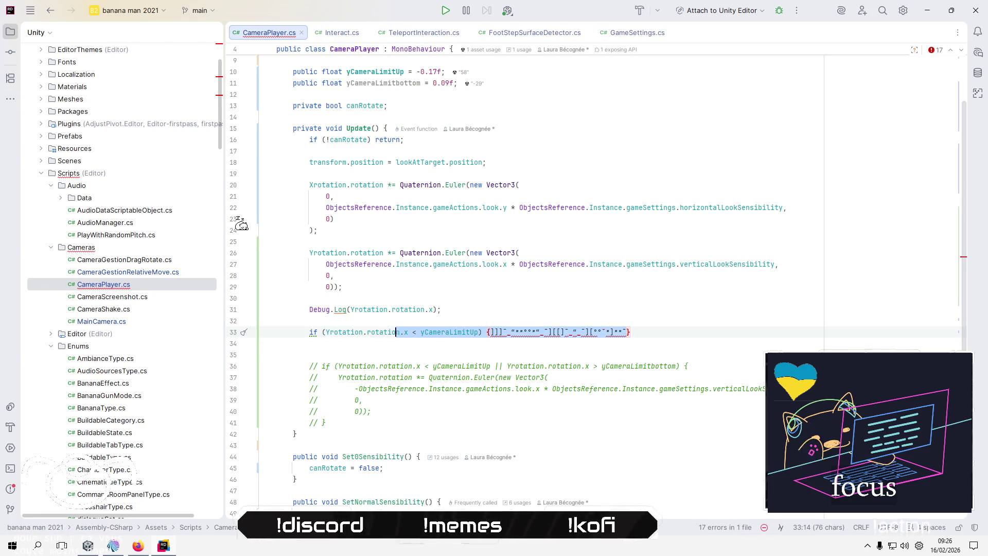
key("BackSpace")
key("BackSpace")
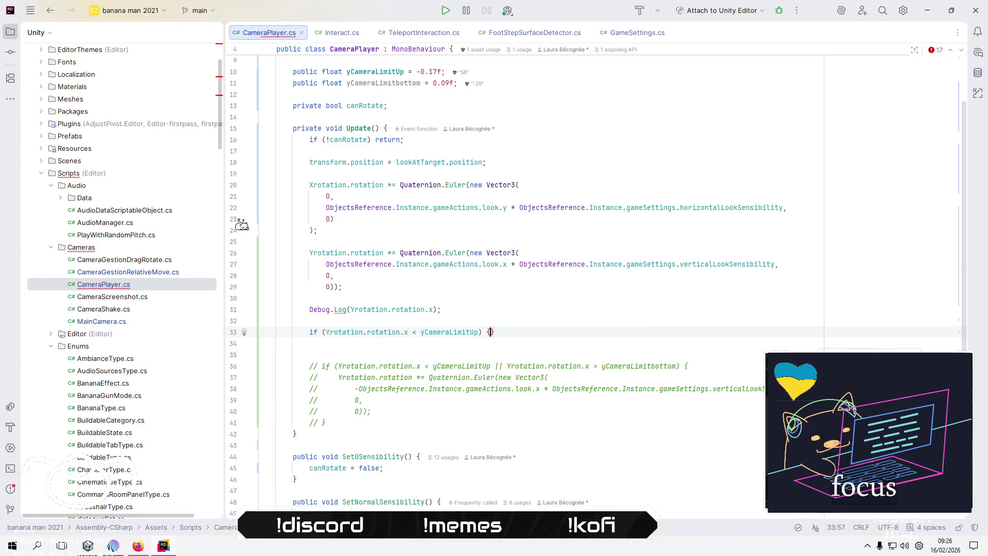
key("Return")
key("Down")
key("Down")
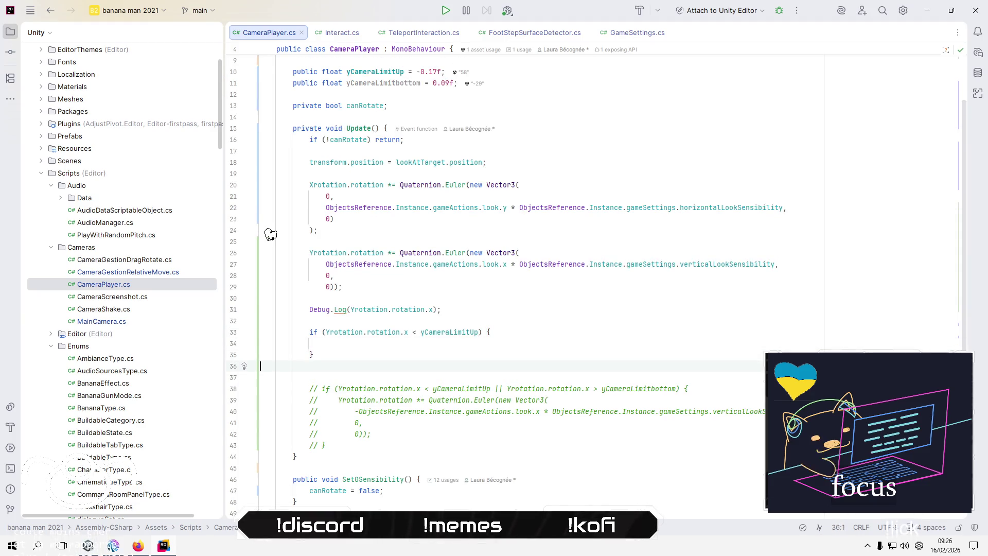
key("Up")
key("Up")
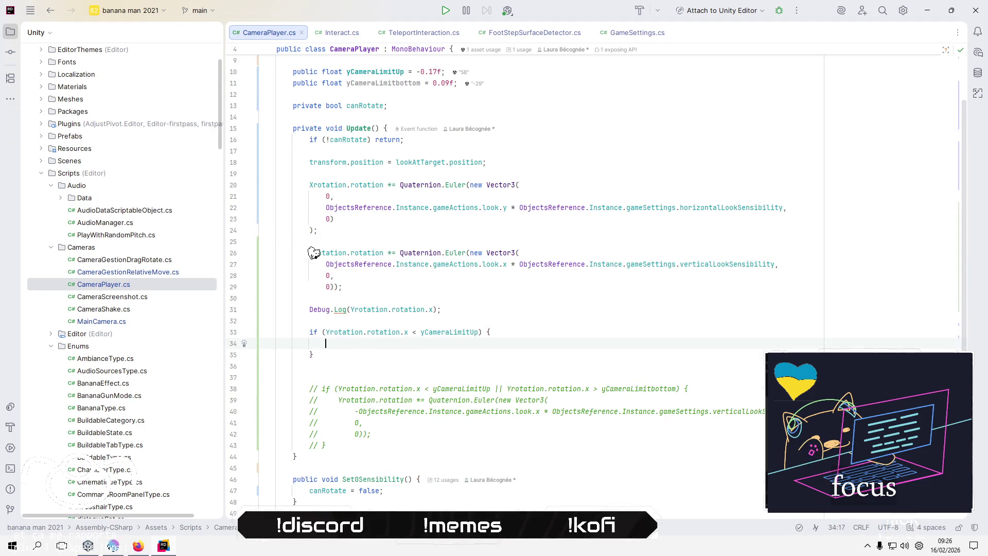
type("Debug")
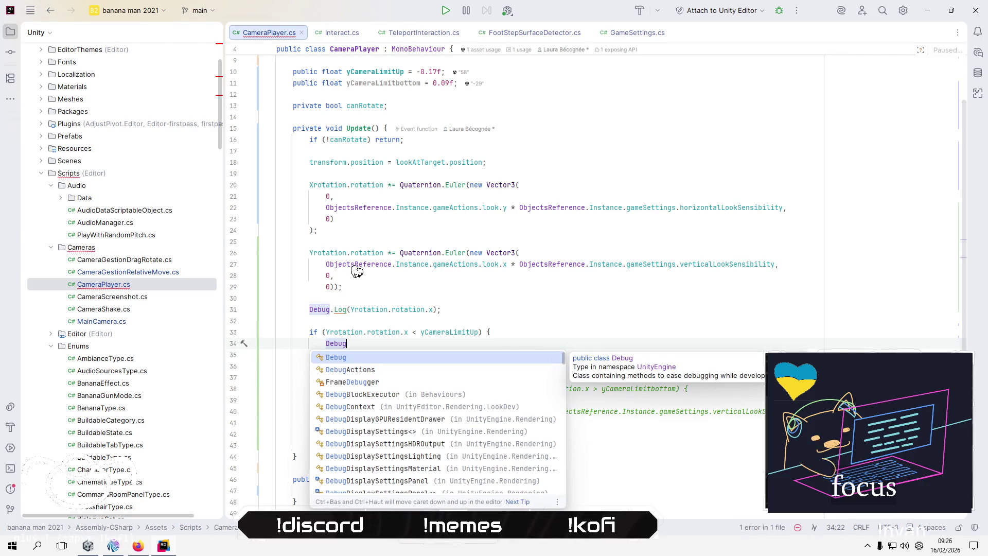
type(".Log();")
key("alt+Tab")
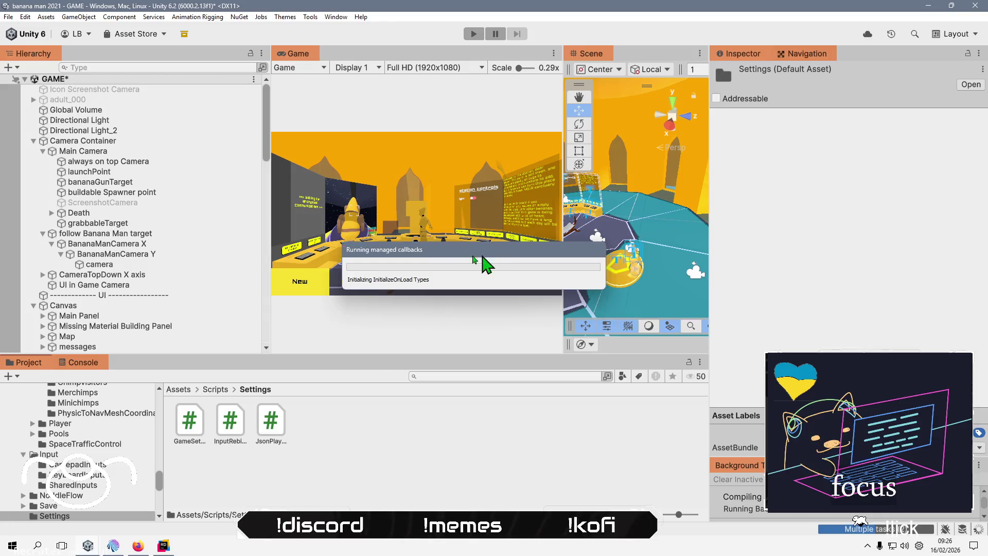
Move the progress dialog aside, show the Console, and enter play mode.
mouse_move(474, 259)
left_mouse_down()
mouse_move(453, 198)
mouse_move(642, 155)
mouse_move(540, 247)
mouse_move(355, 314)
mouse_move(400, 285)
mouse_move(382, 307)
mouse_move(287, 305)
mouse_move(736, 222)
left_mouse_up()
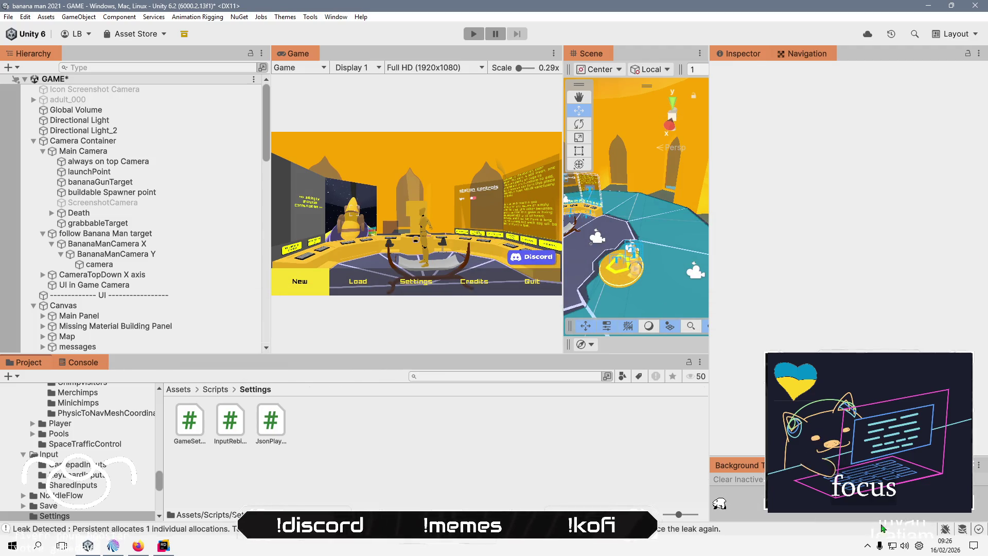
left_click(882, 528)
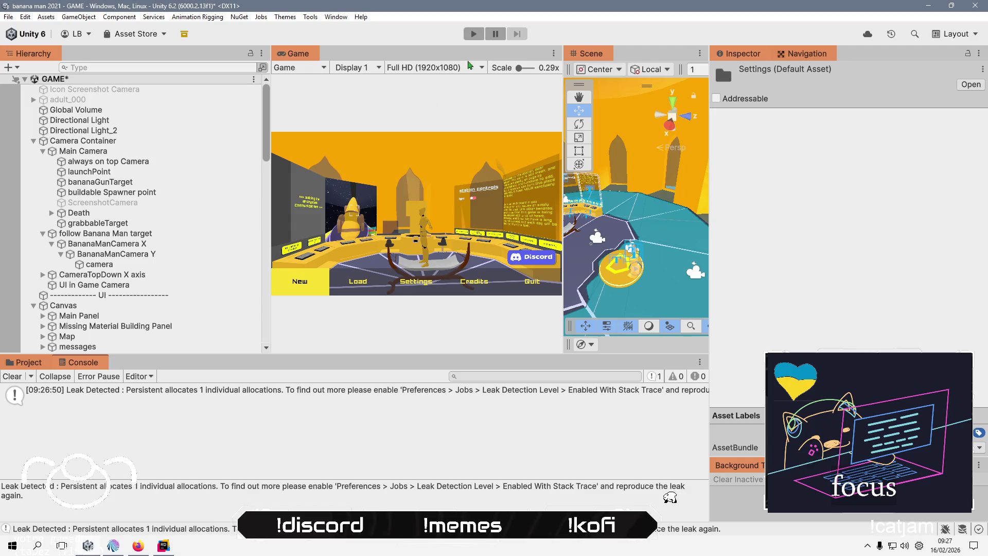
left_click(474, 33)
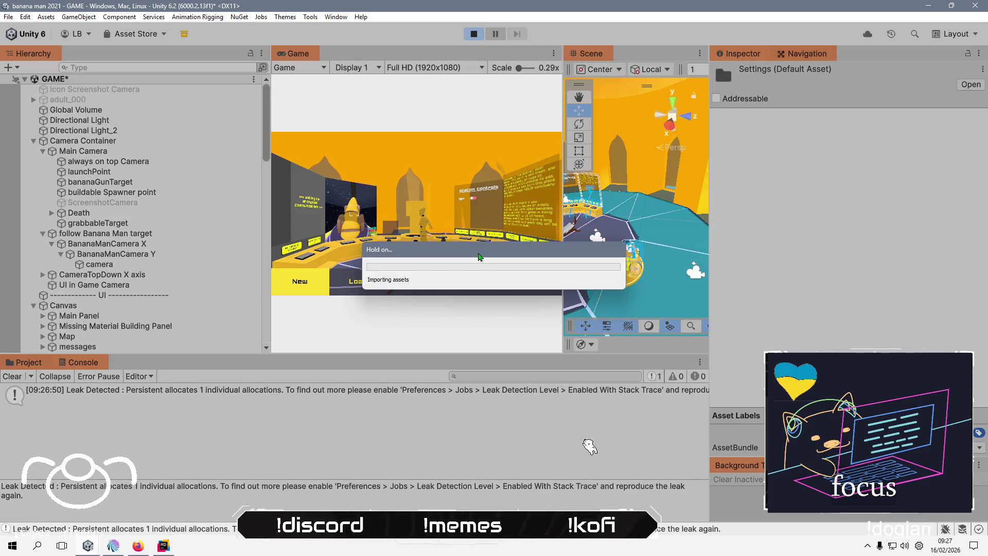
Start a new game and skip the intro so the level loads and logs appear.
mouse_move(478, 260)
left_mouse_down()
mouse_move(669, 201)
mouse_move(379, 265)
mouse_move(407, 291)
left_mouse_up()
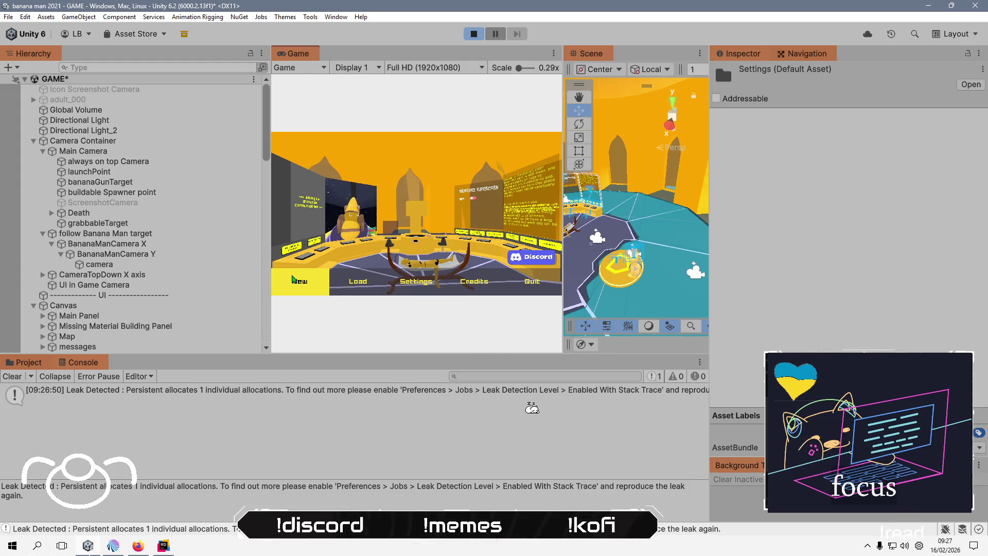
left_click(293, 282)
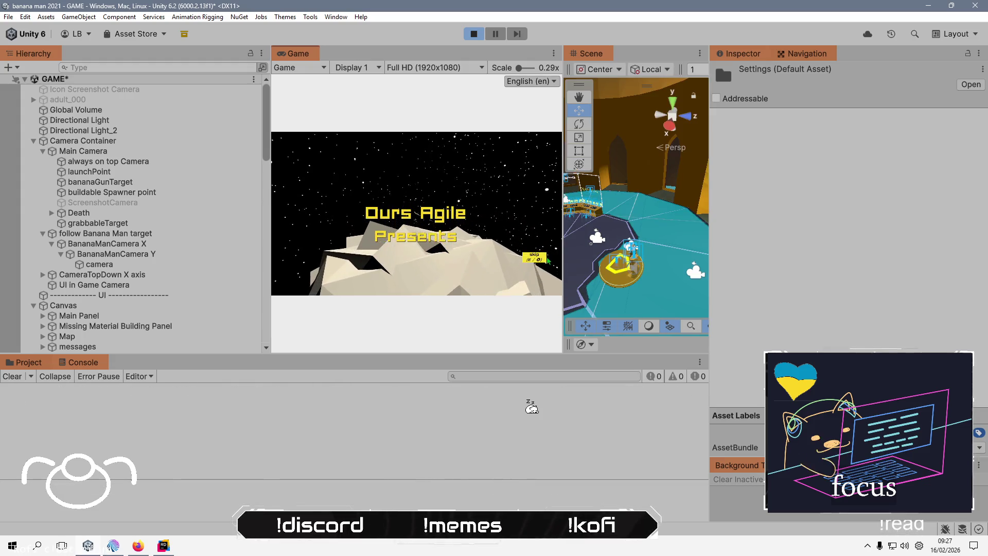
left_click(538, 261)
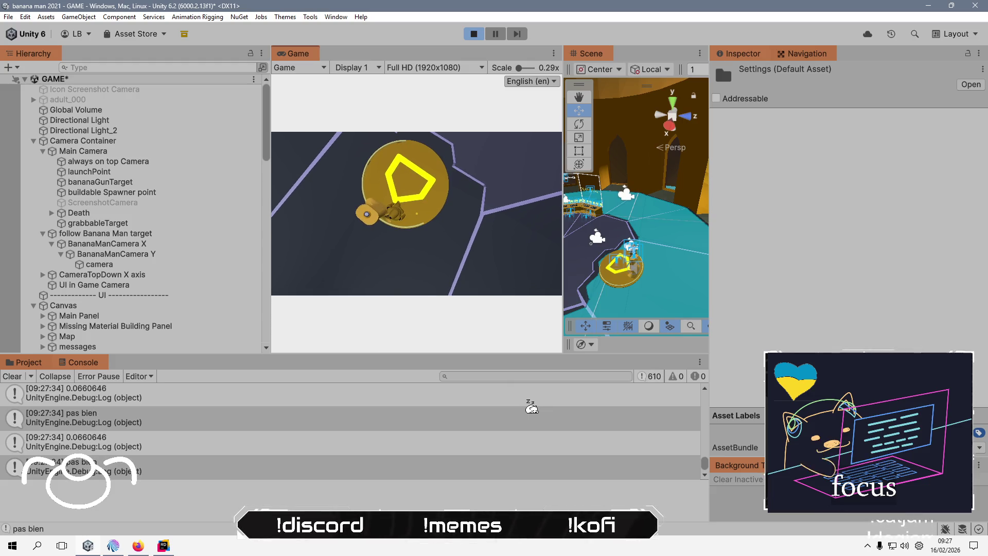
Pause the game, check the camera sensitivity in the in-game Settings, then resume play.
key("alt+Tab")
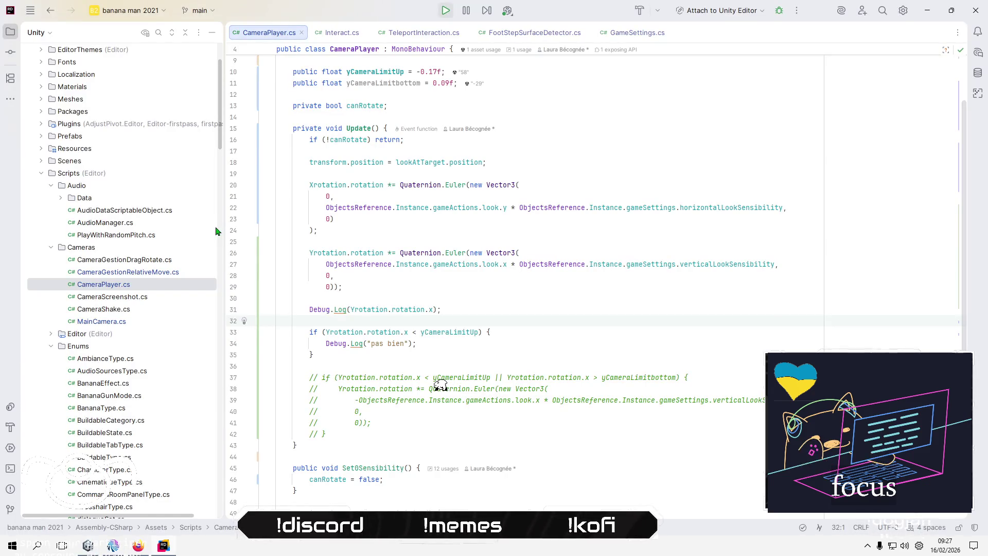
key("alt+Tab")
key("Escape")
left_click(417, 284)
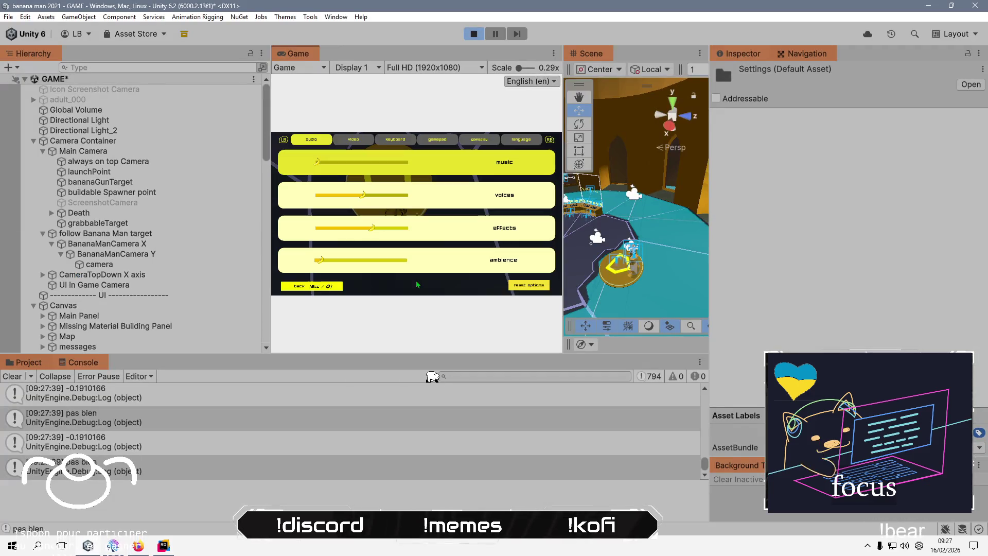
left_click(479, 140)
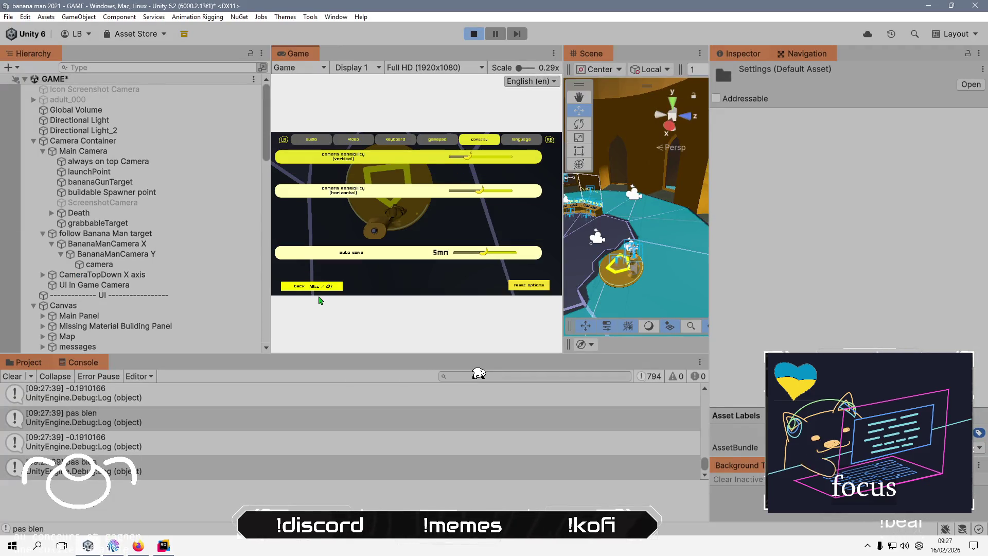
key("Escape")
key("Escape")
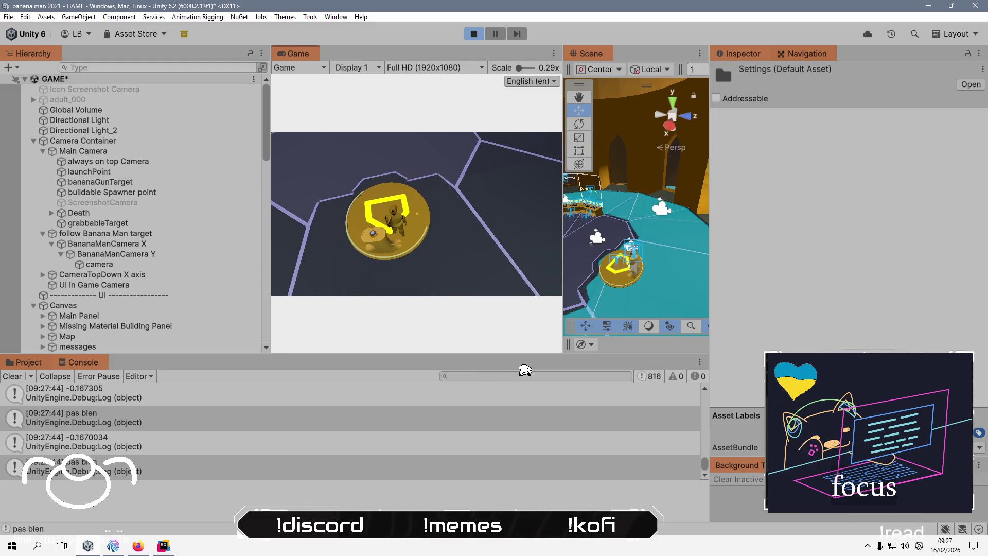
key("Escape")
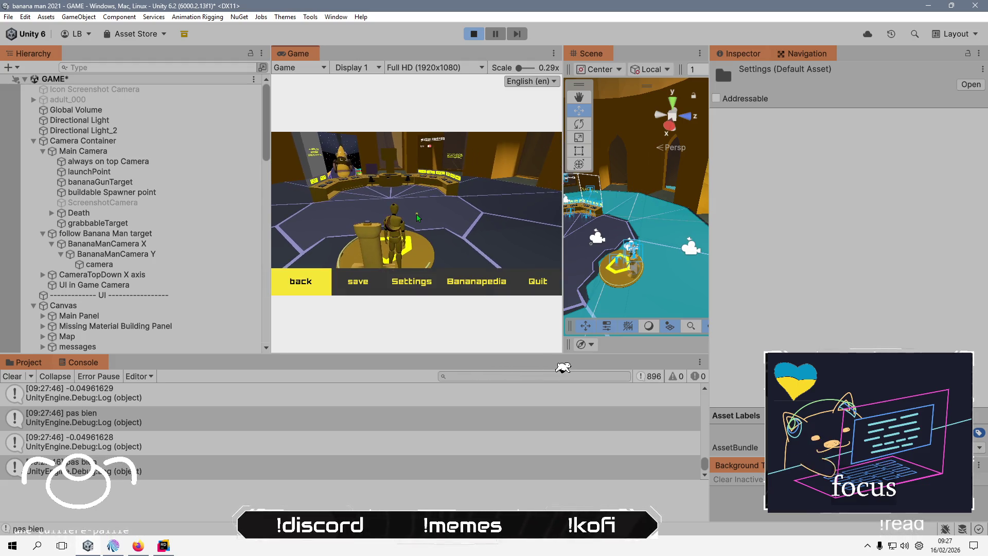
left_click(412, 281)
left_click(477, 140)
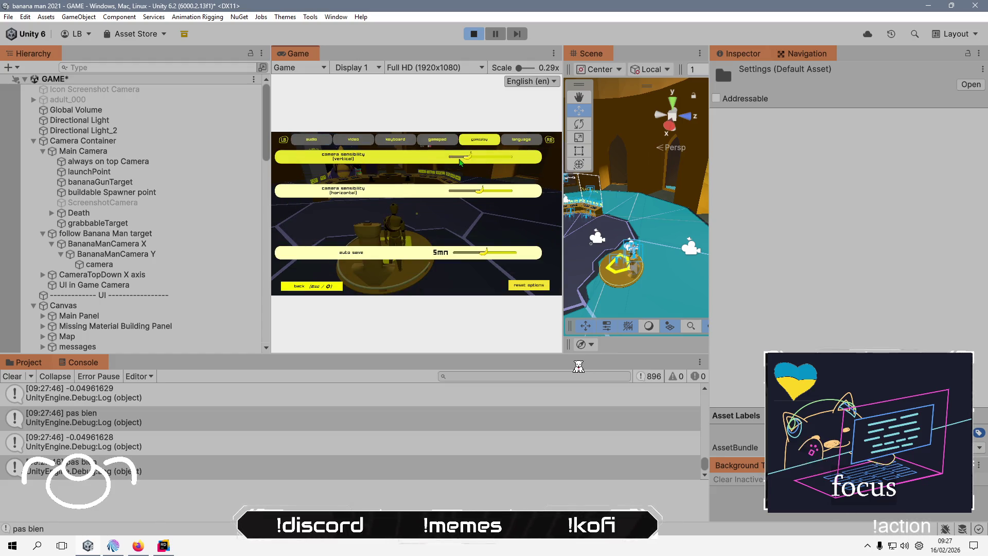
left_click(308, 287)
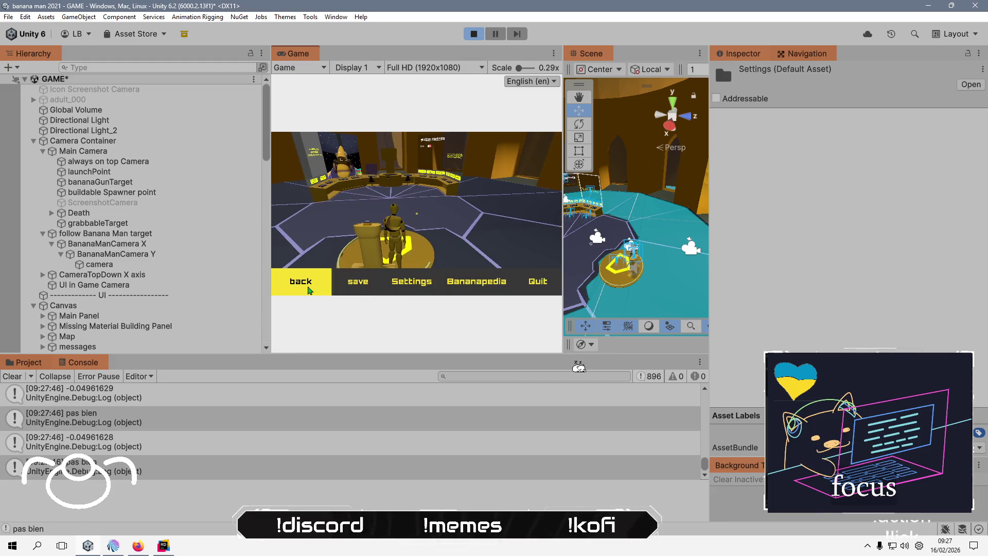
left_click(308, 287)
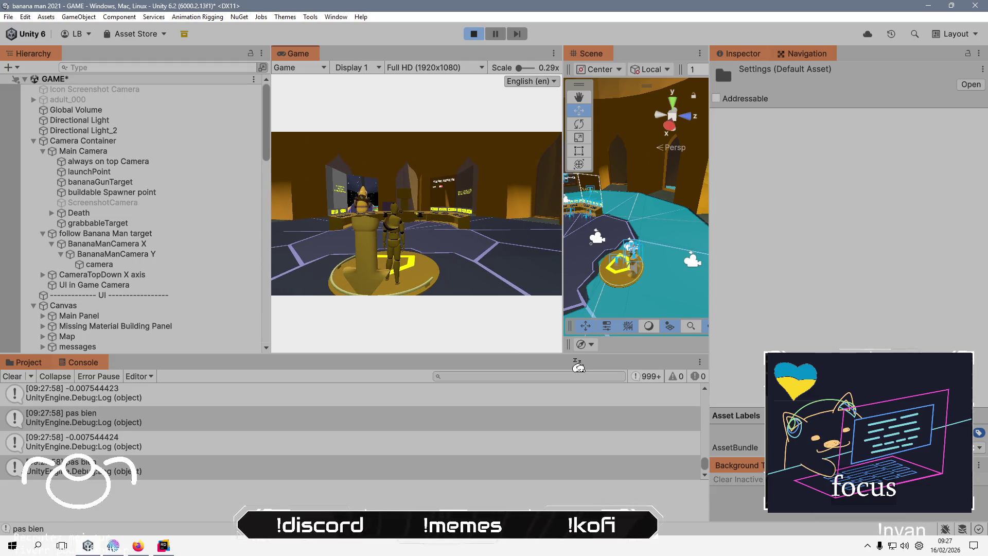
Inspect the follow Banana Man target's Camera Player limits, then select Objects reference.
key("alt+Tab")
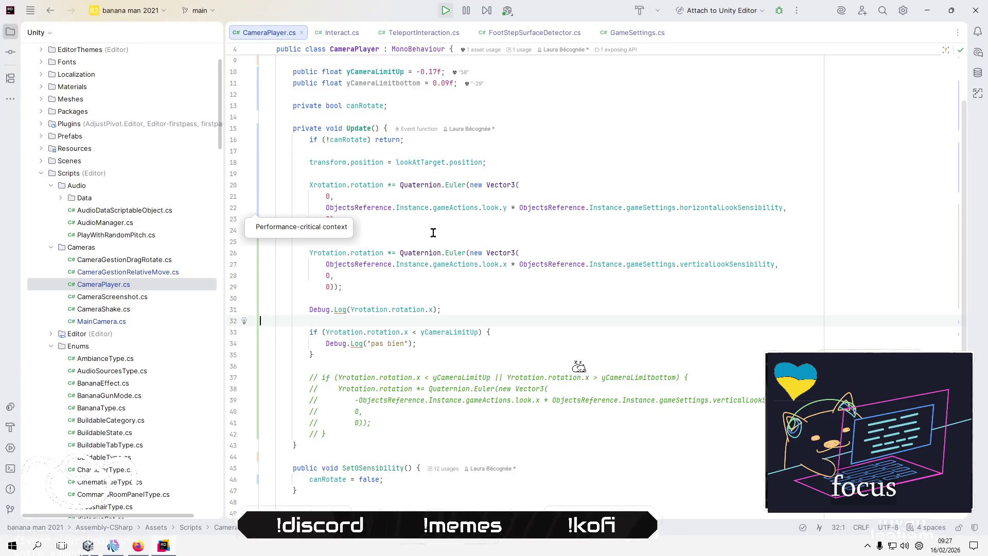
key("alt+Tab")
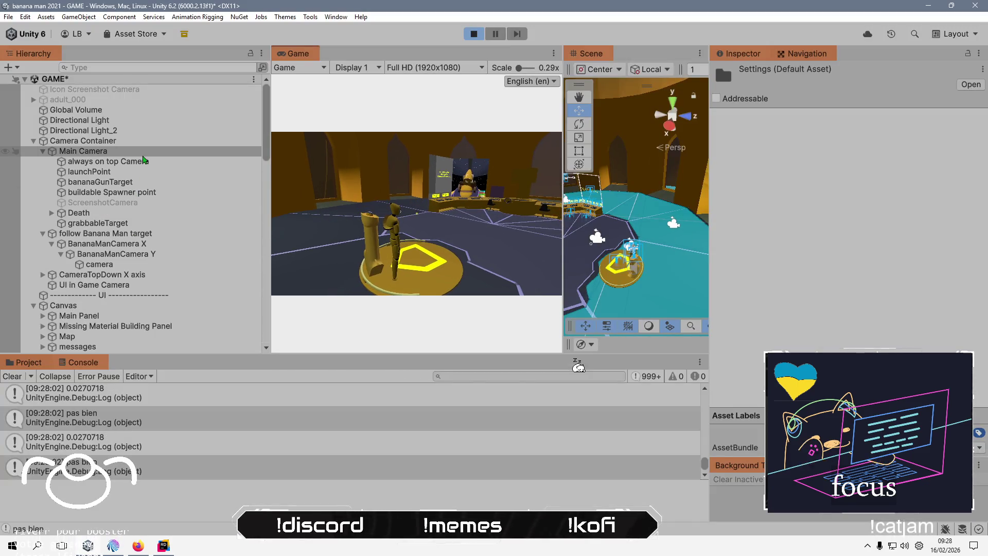
left_click(145, 244)
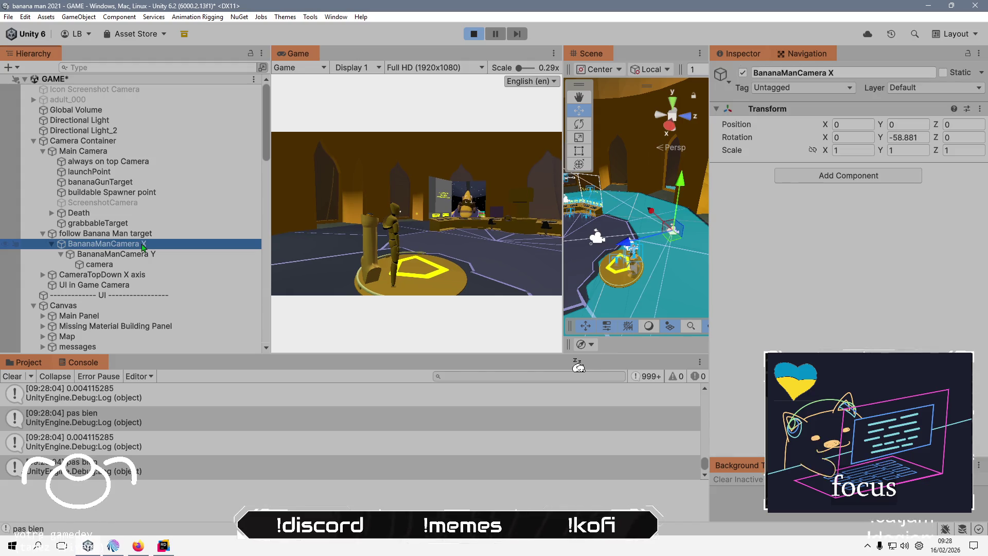
left_click(148, 234)
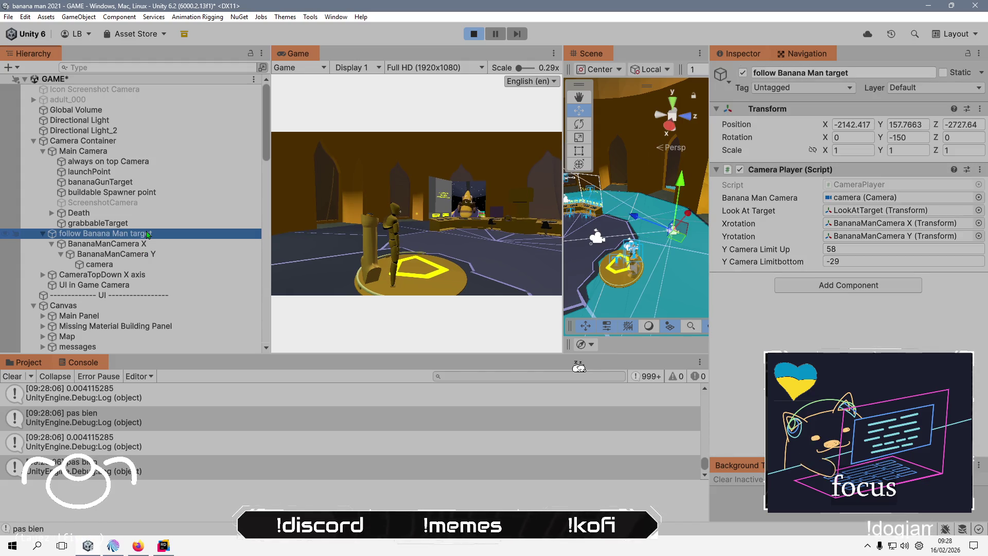
scroll(133, 328, "down", 15)
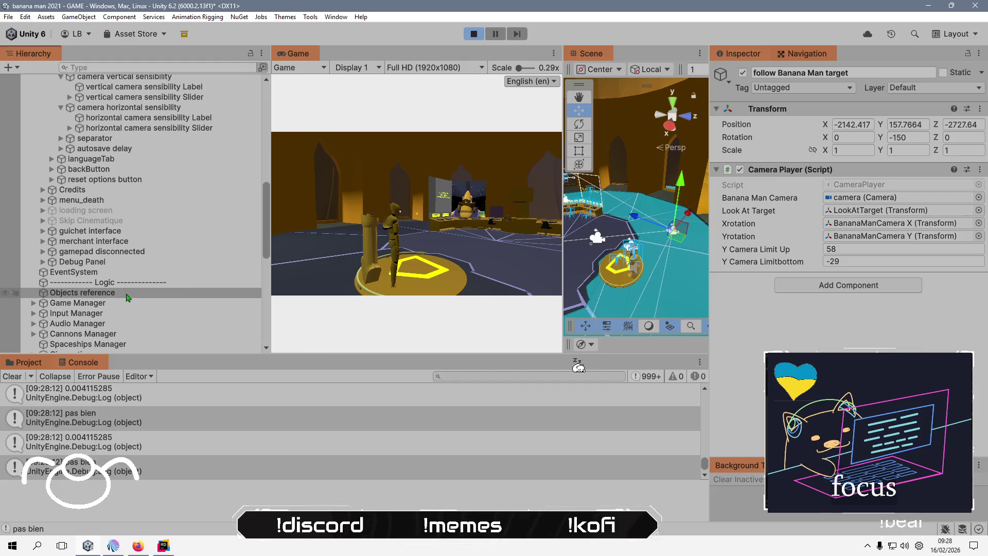
scroll(129, 294, "down", 5)
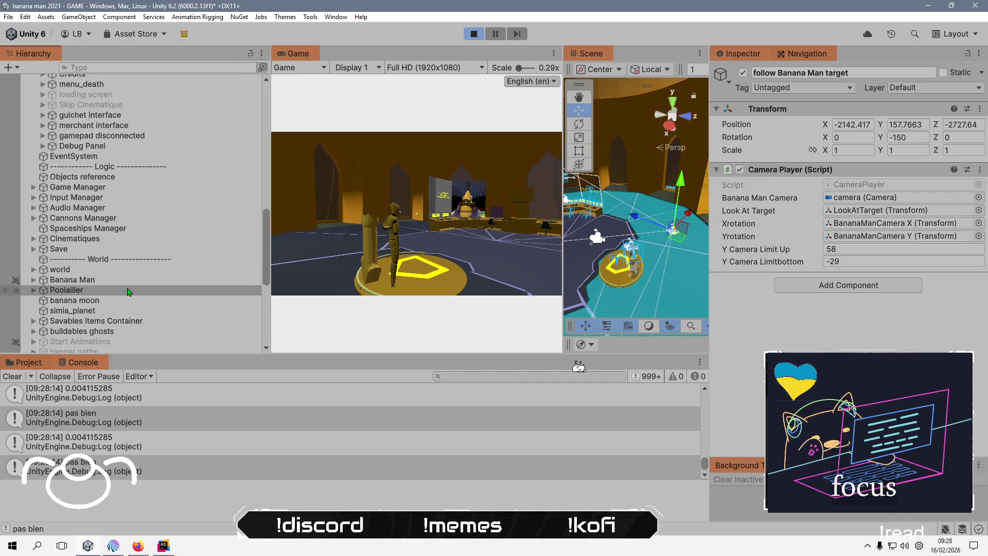
scroll(129, 292, "up", 10)
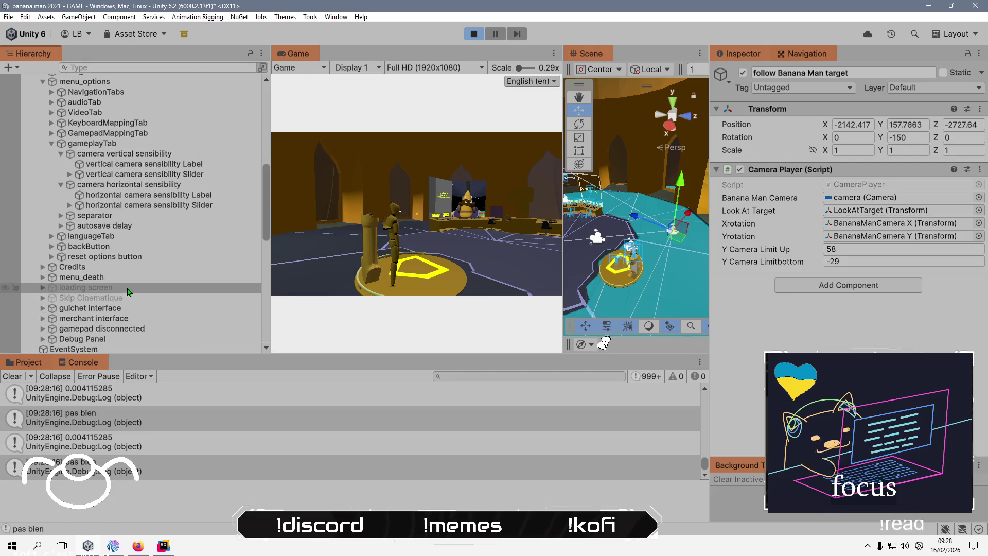
scroll(133, 231, "down", 15)
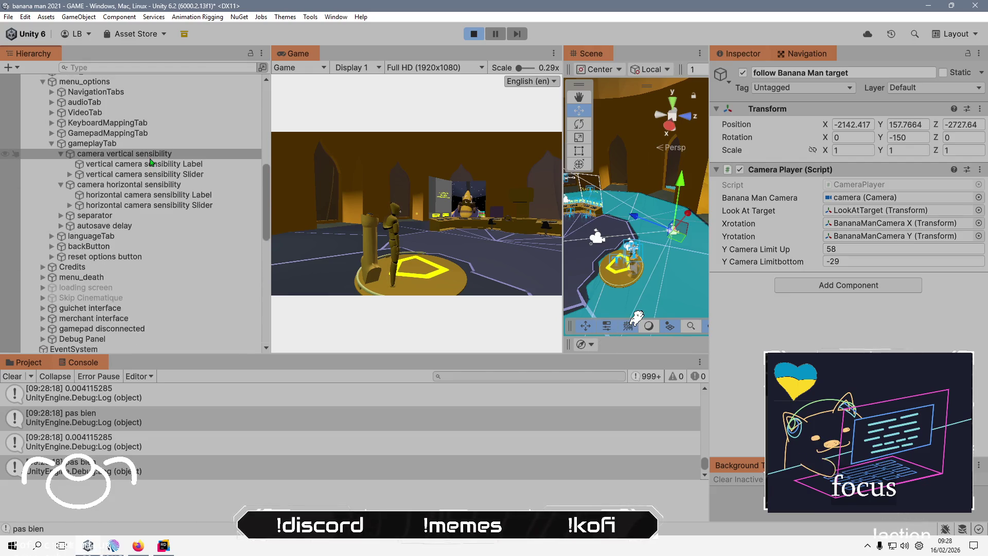
scroll(126, 150, "up", 15)
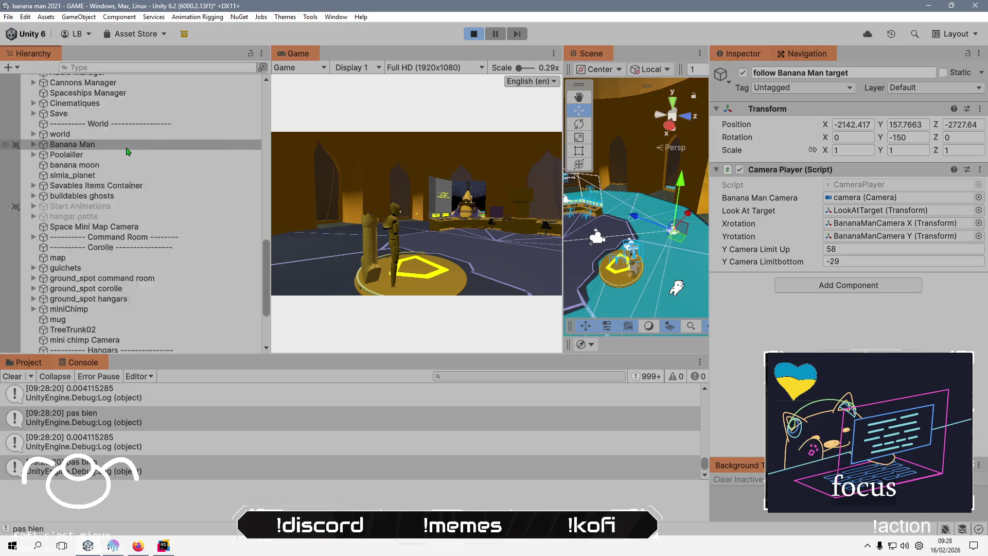
scroll(129, 247, "down", 7)
scroll(131, 249, "down", 3)
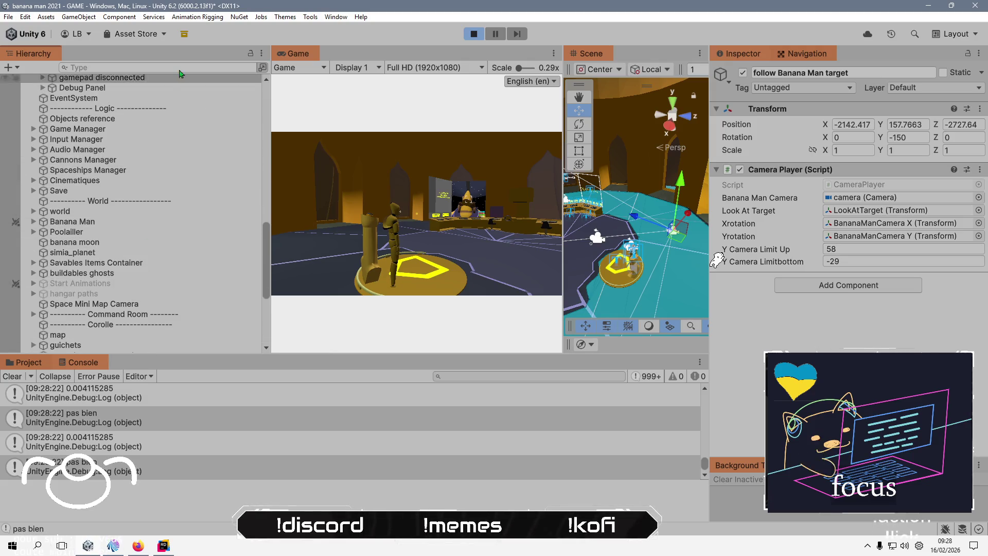
scroll(125, 162, "up", 3)
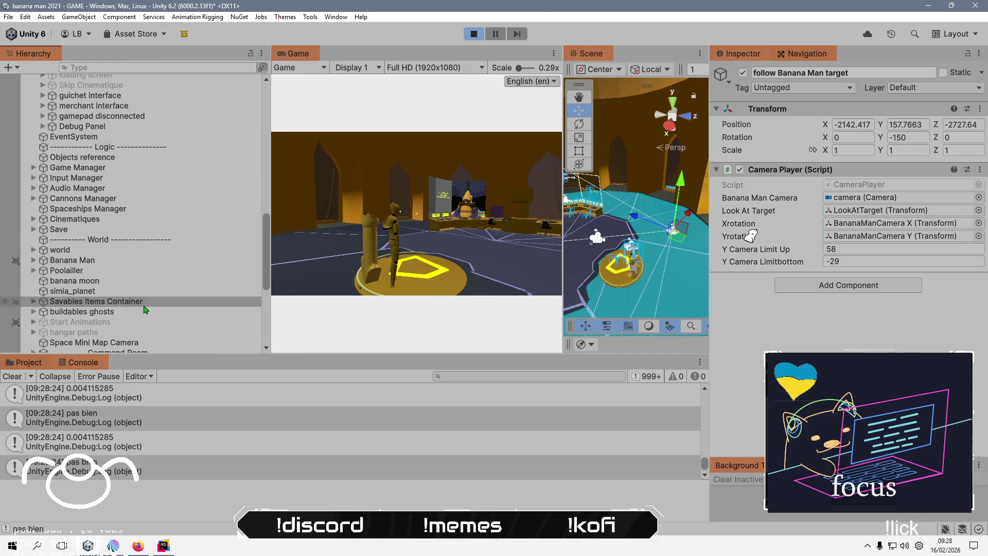
left_click(123, 160)
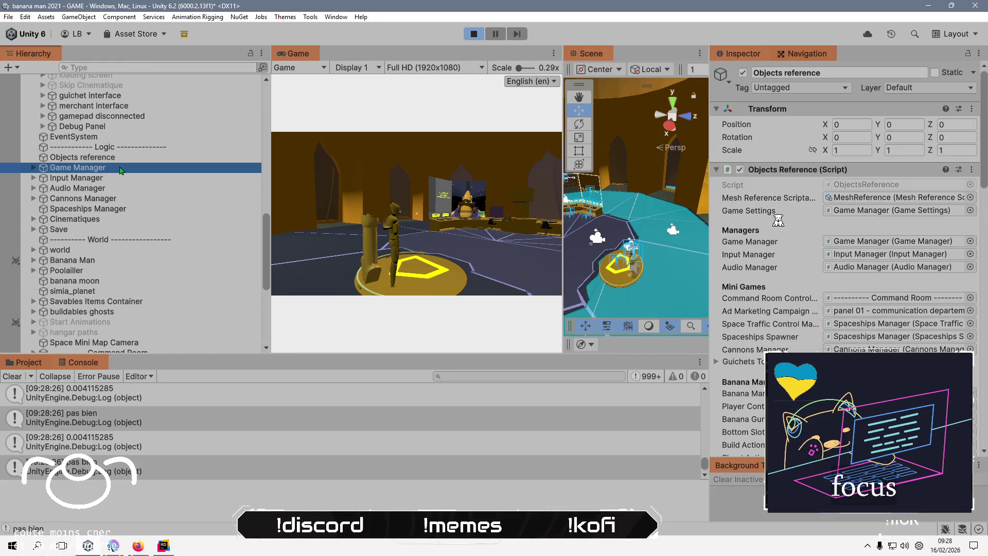
Review Game Manager's vertical look sensitivity and save delay settings, then return to Rider.
left_click(124, 168)
scroll(778, 220, "down", 10)
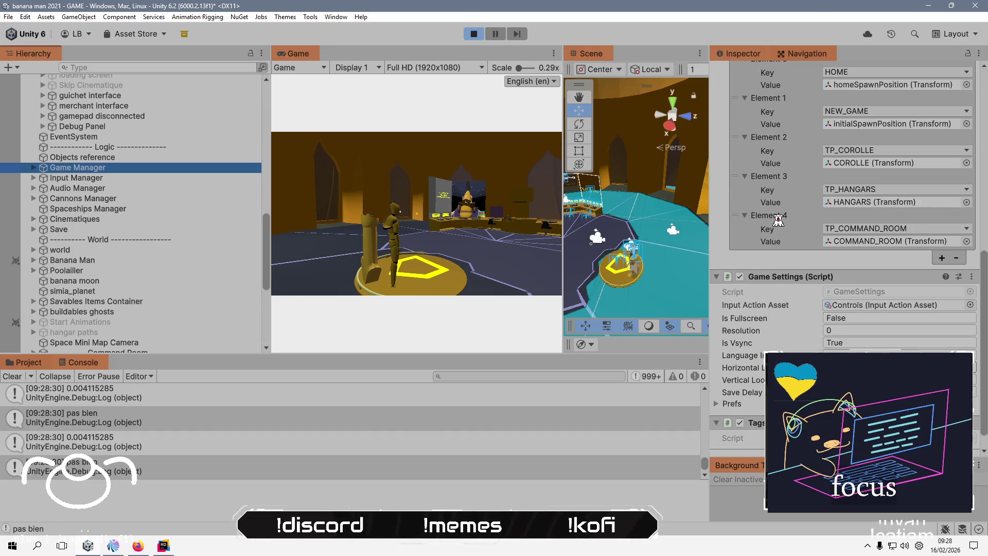
left_click(779, 220)
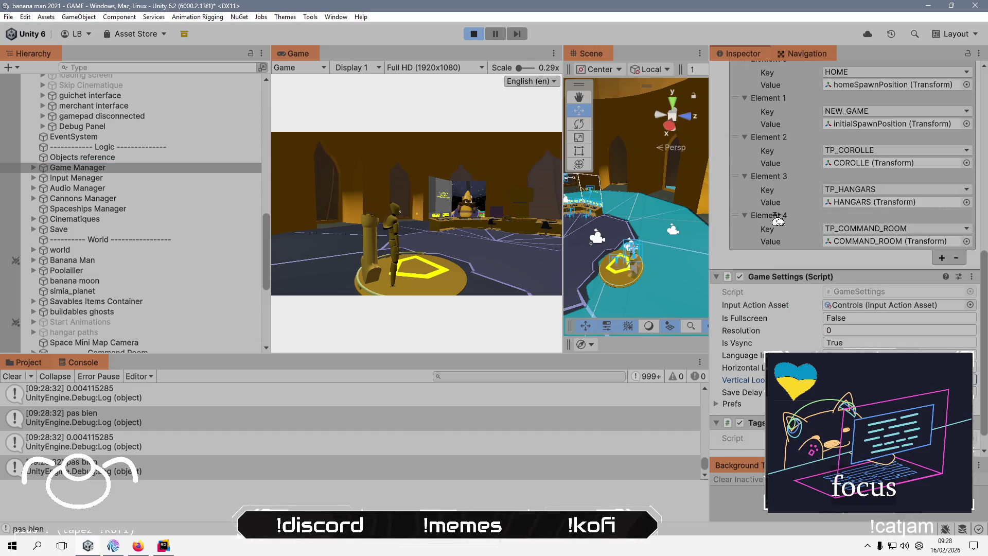
key("Tab")
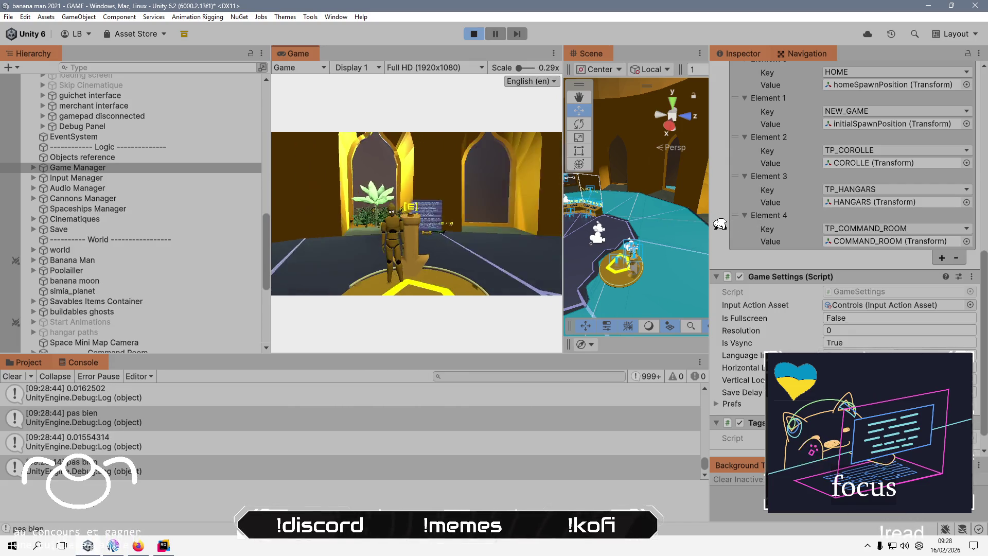
key("alt+Tab")
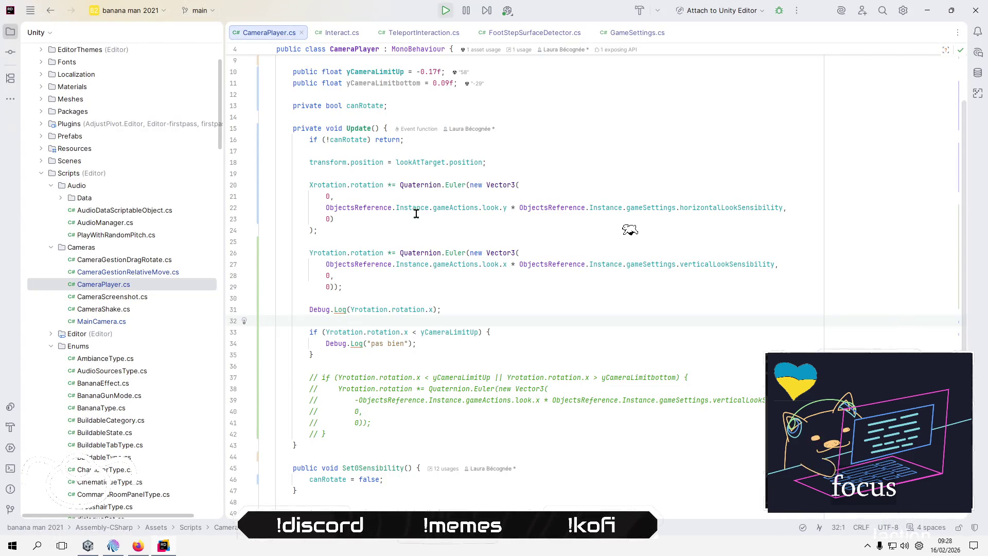
Back in Unity, collapse Canvas and select the follow Banana Man target in the Hierarchy.
key("alt+Tab")
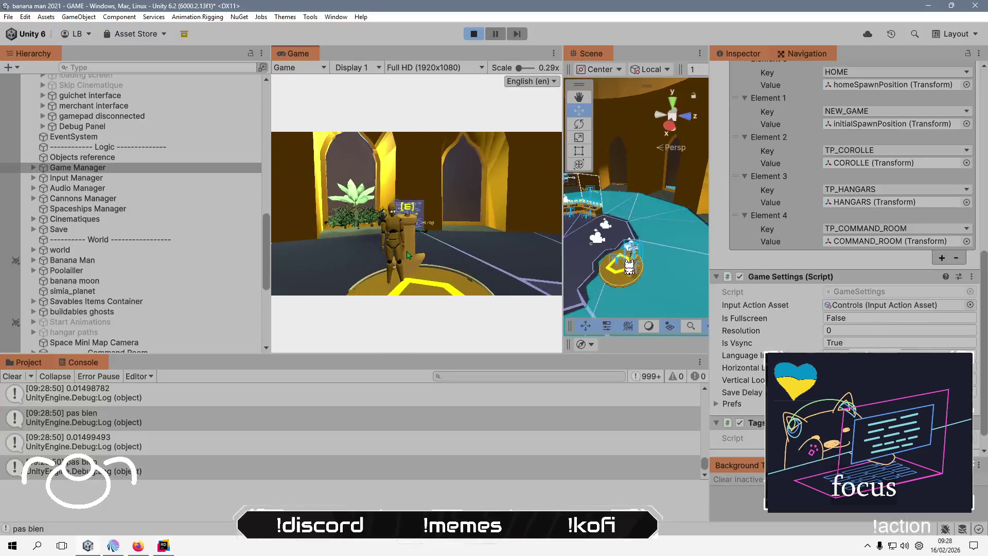
scroll(136, 179, "up", 8)
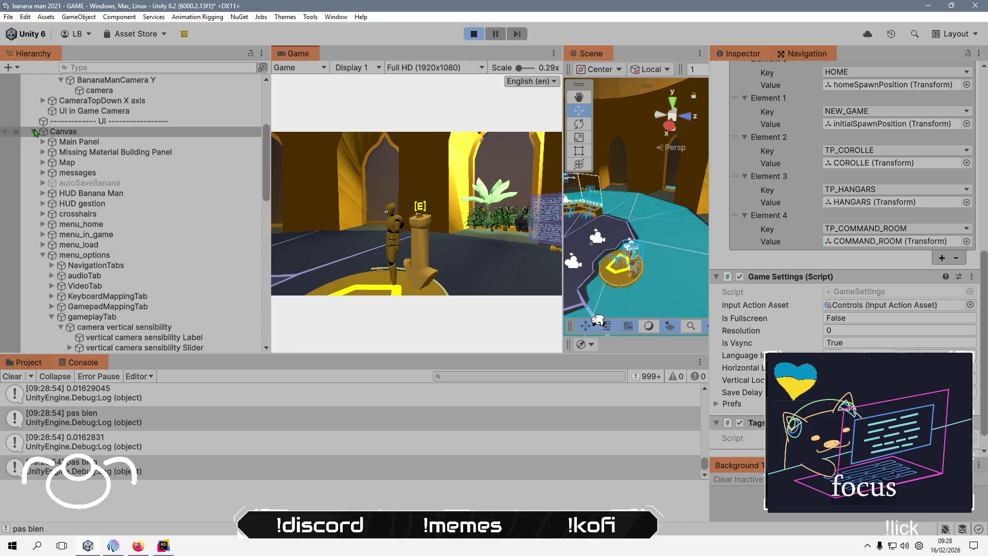
left_click(33, 131)
left_click(165, 172)
scroll(165, 173, "up", 5)
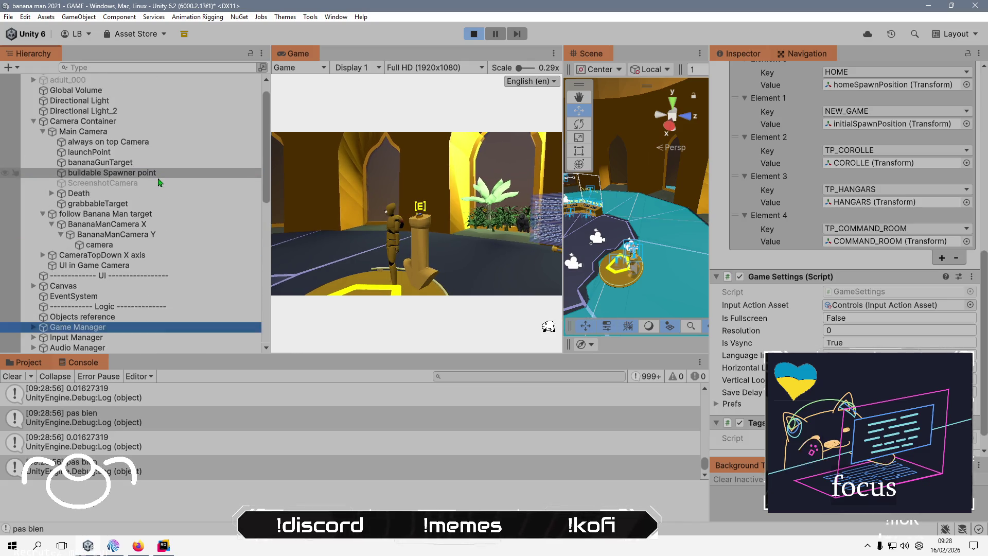
left_click(143, 217)
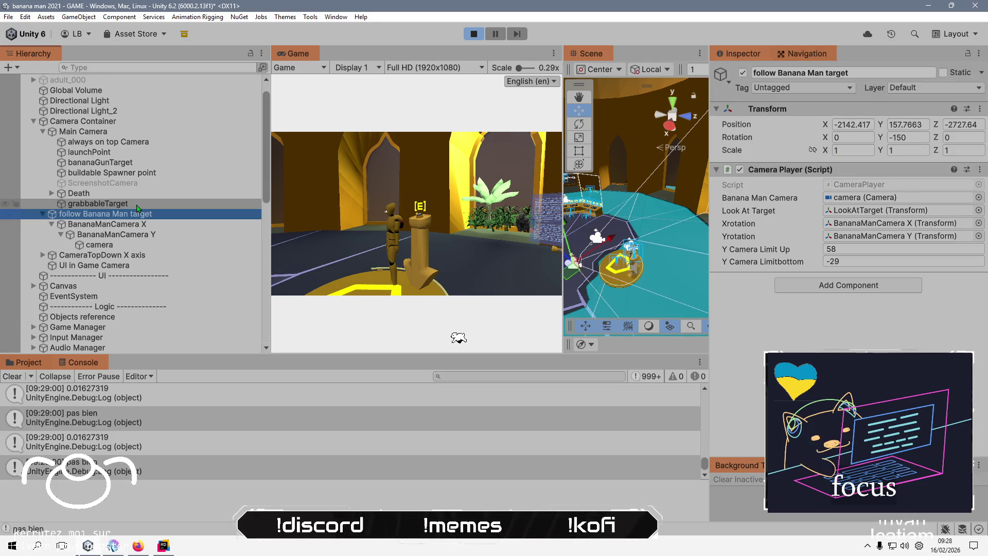
Test mouse-look in the Game view while watching 'pas bien' logs, switching to CameraPlayer.cs.
left_click(391, 216)
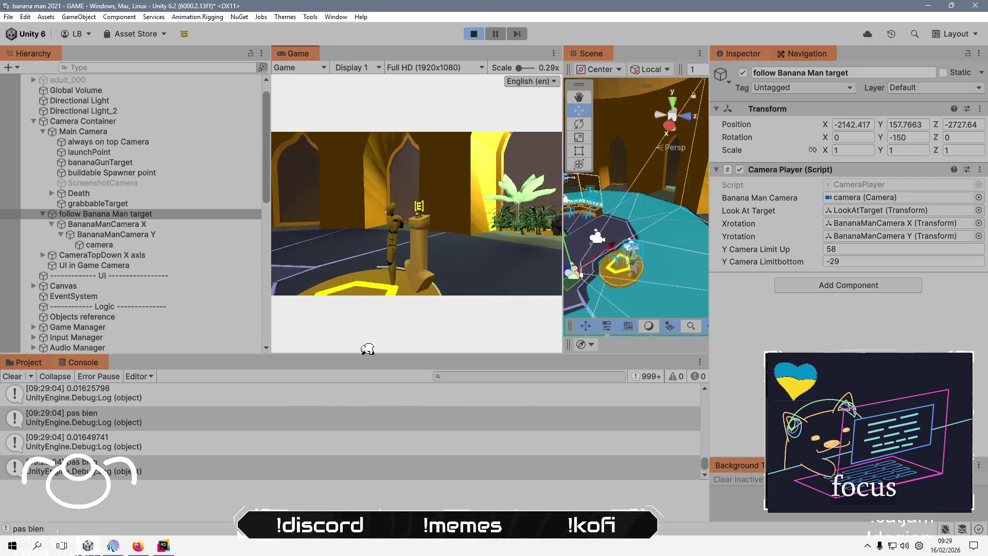
key("alt+Tab")
key("alt+Tab")
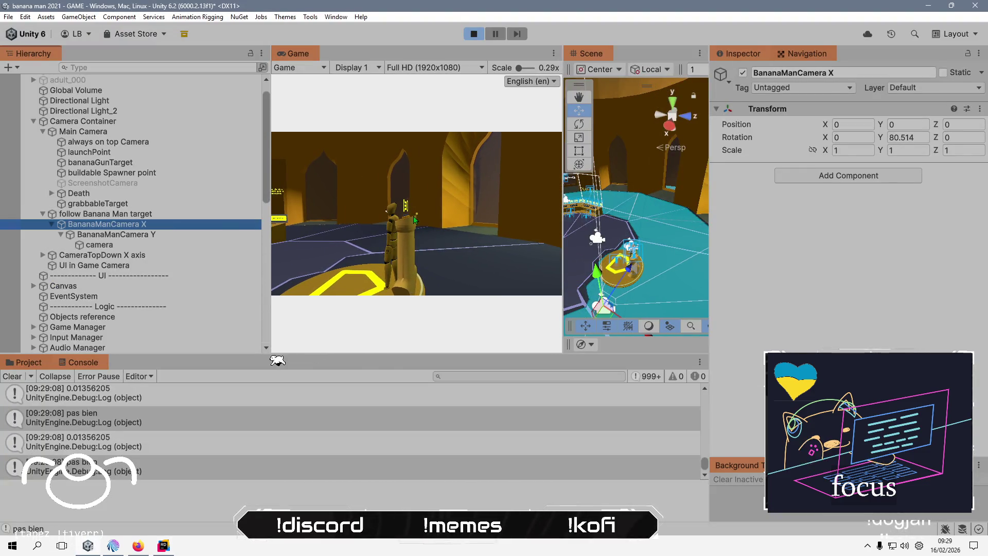
left_click(335, 216)
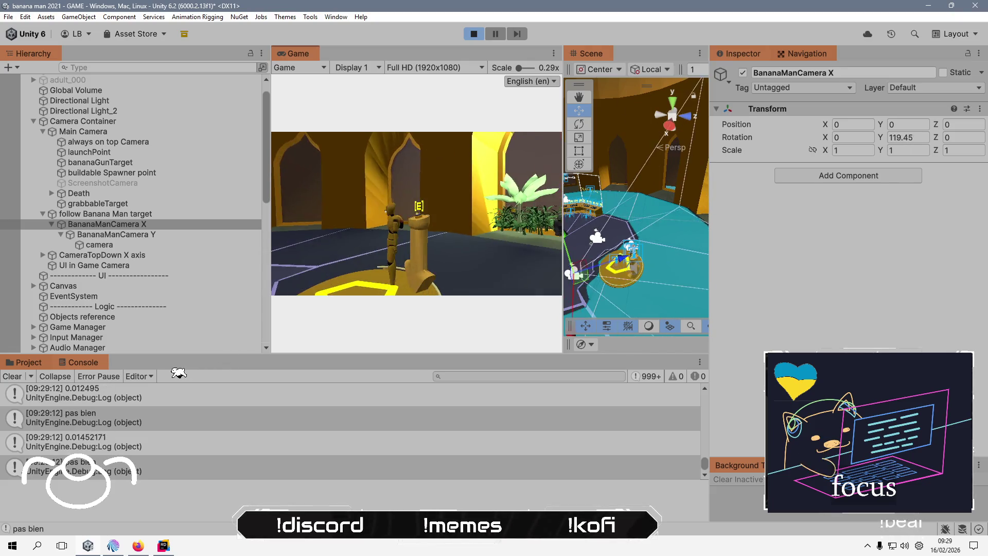
key("alt+Tab")
key("alt+Tab")
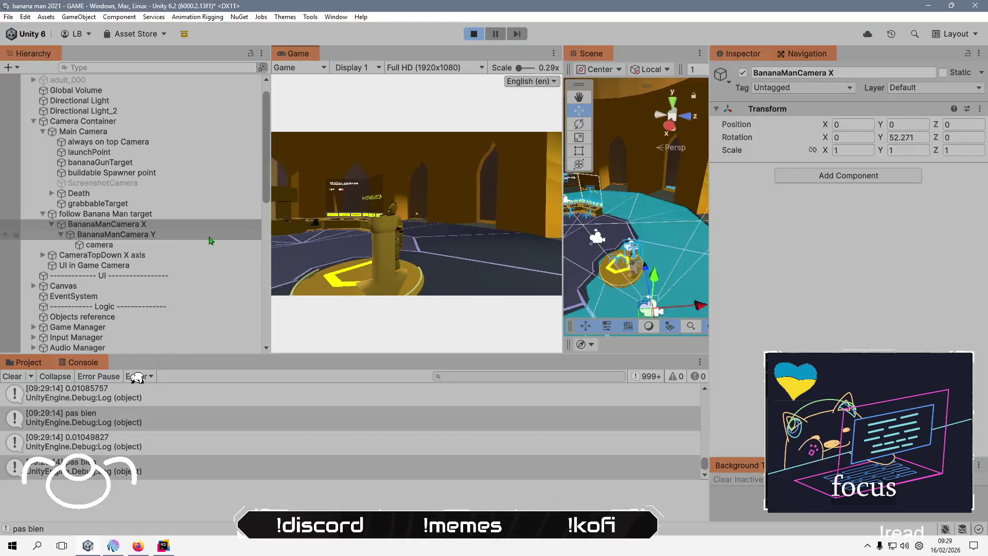
left_click(508, 233)
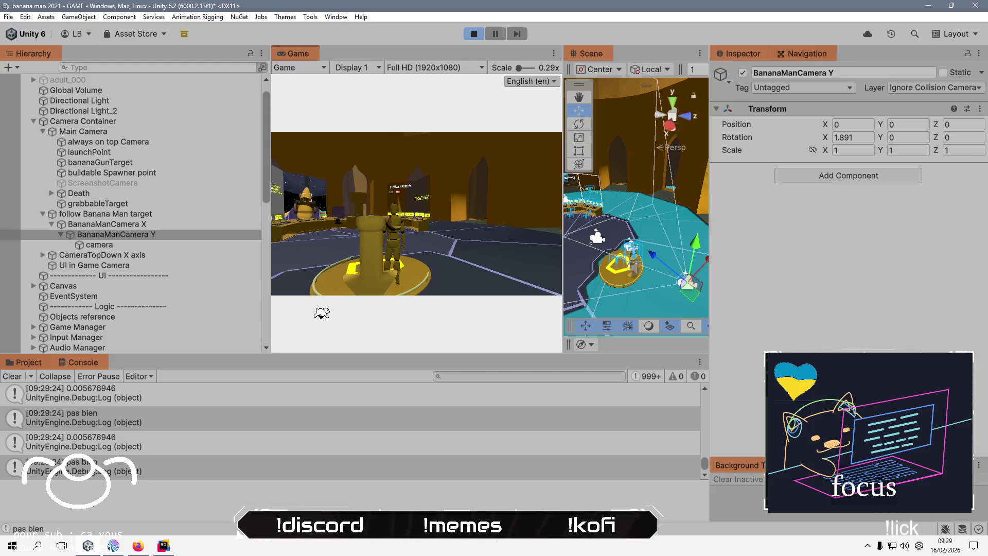
key("alt+Tab")
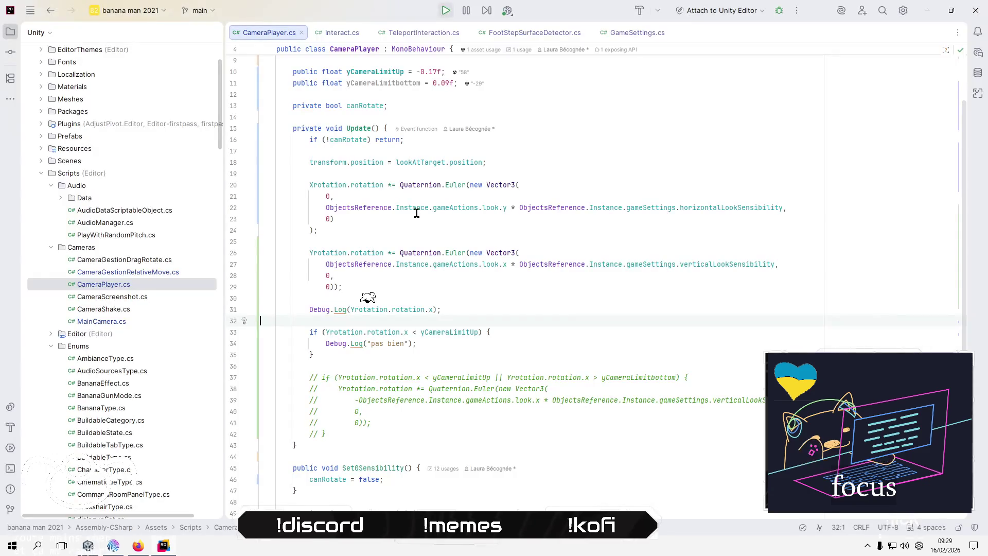
Change the line 31 debug log from Yrotation.rotation.x to Yrotation.localRotation.x.
left_click(404, 309)
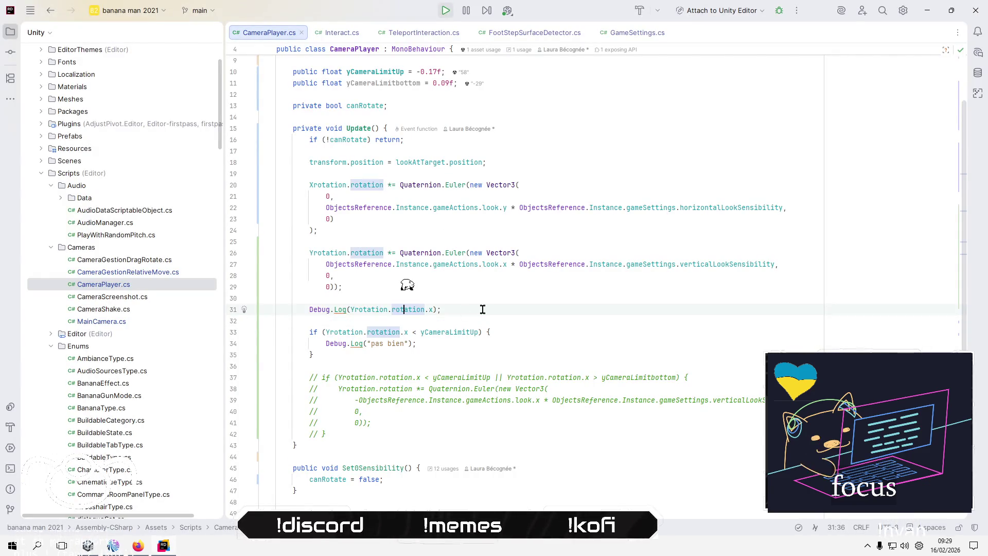
double_click(394, 309)
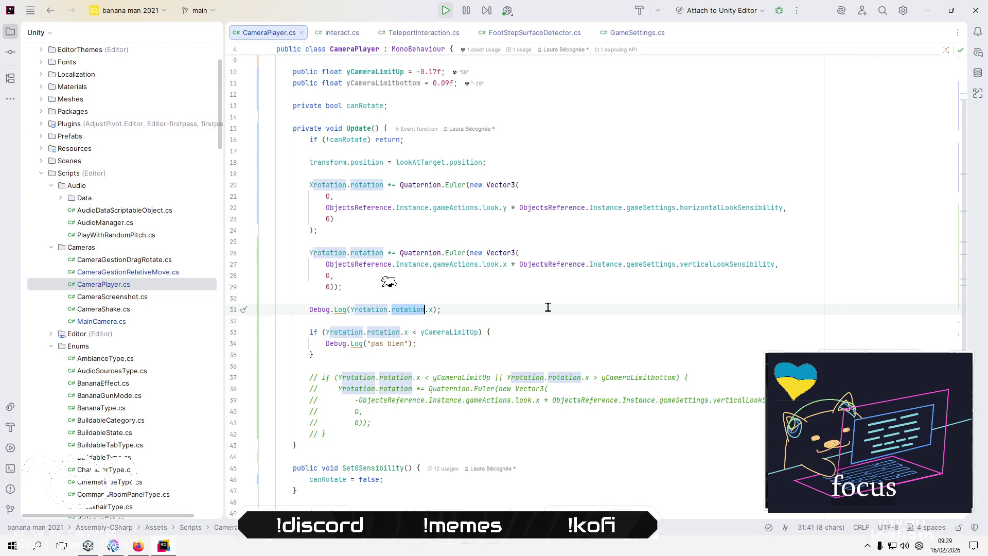
type("local")
key("Down")
key("Down")
key("Return")
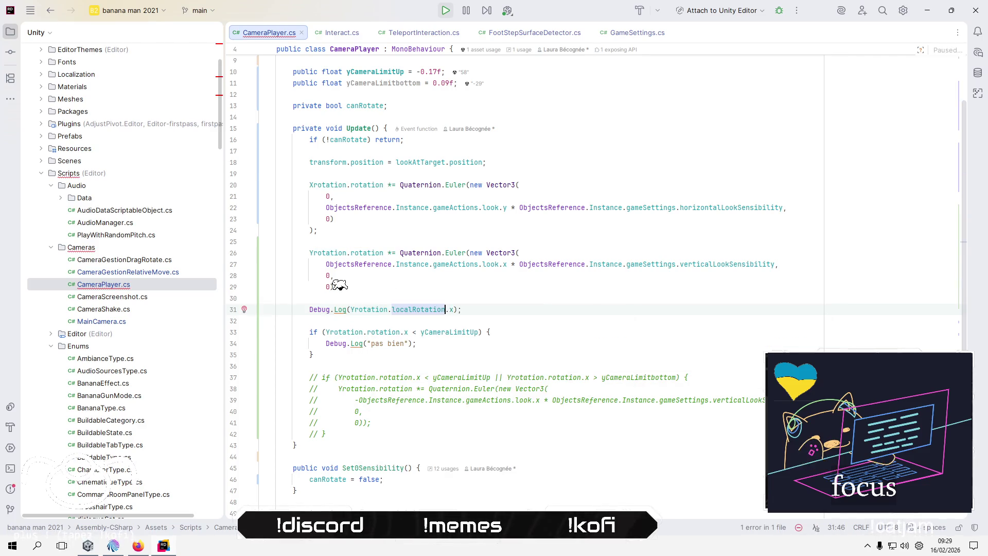
Stop play mode in Unity and show the project's asset folders.
key("alt+Tab")
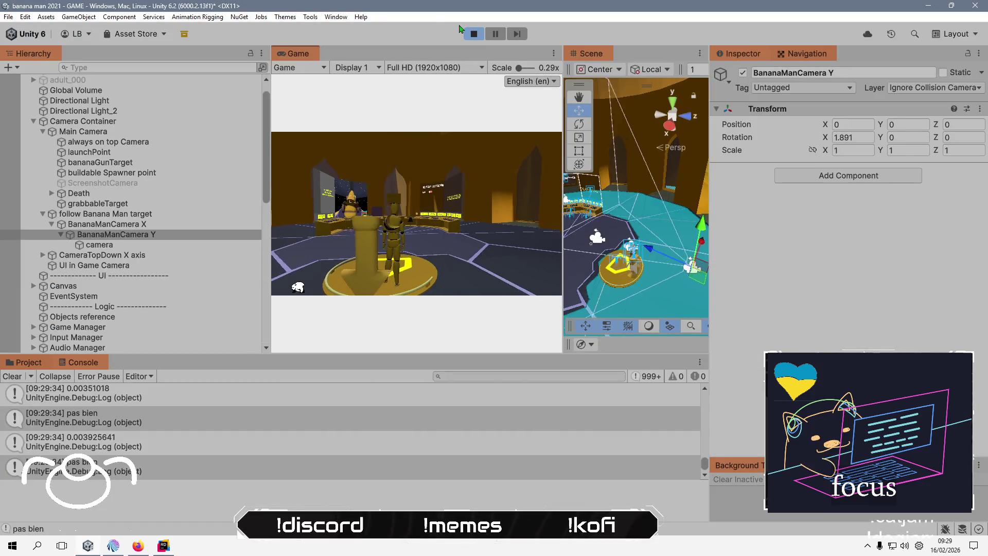
left_click(475, 34)
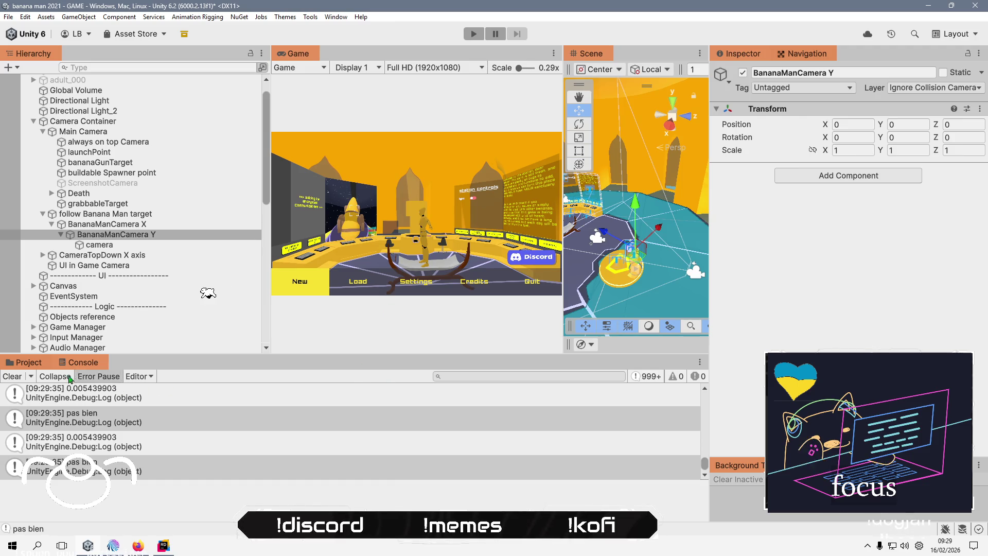
left_click(29, 363)
Refresh the Settings folder to recompile, then enter play mode and start a new game.
right_click(322, 476)
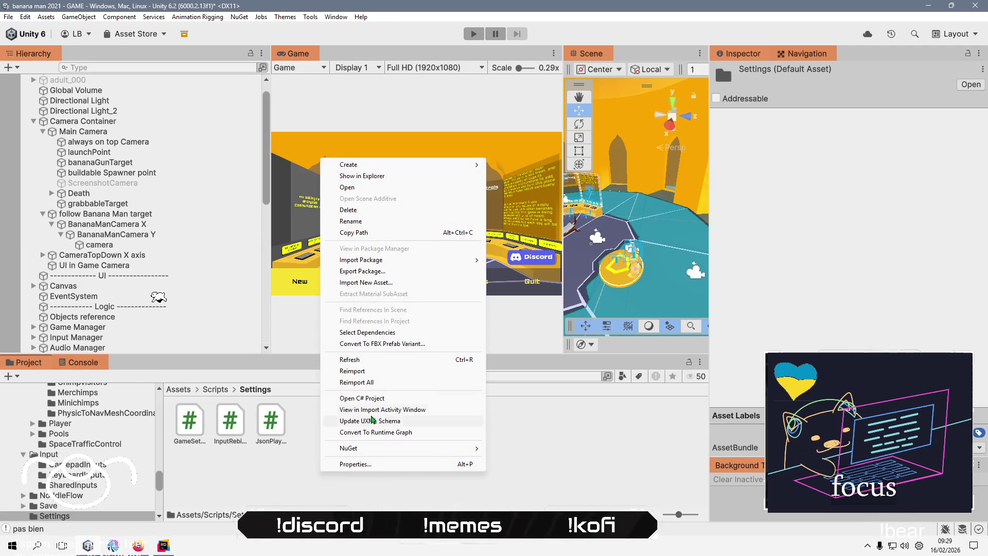
left_click(374, 364)
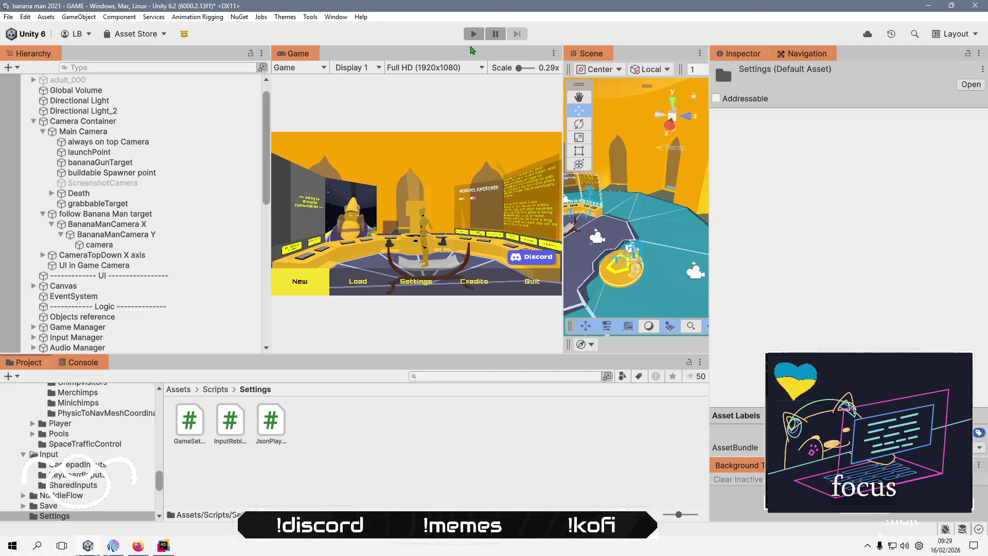
left_click(474, 34)
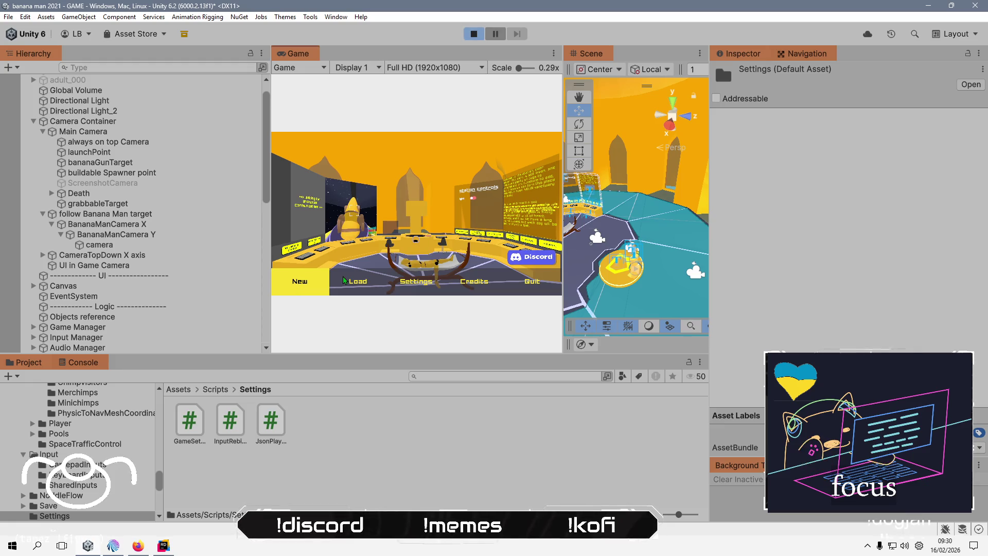
left_click(287, 290)
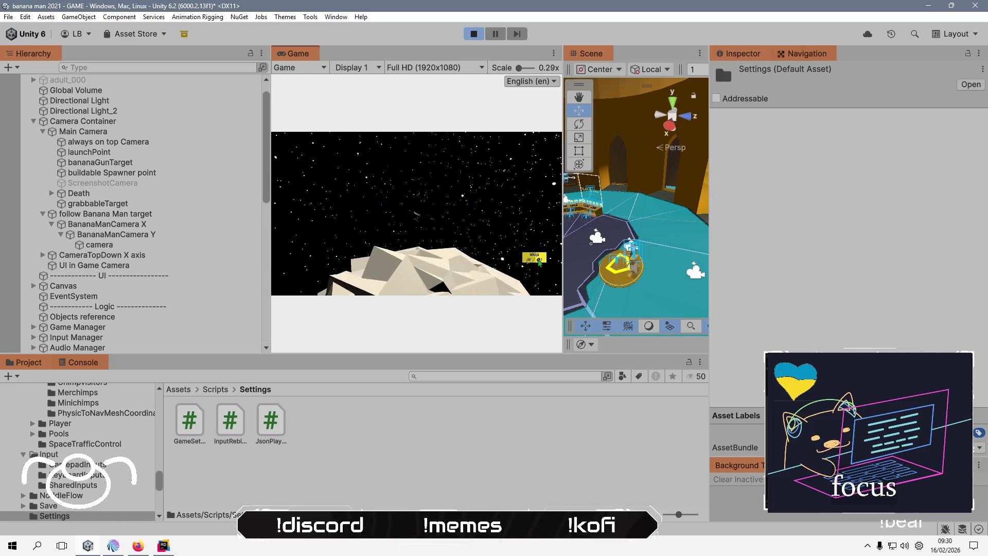
Skip the intro, pause, and review Game Manager's vertical look sensitivity before resuming.
left_click(539, 260)
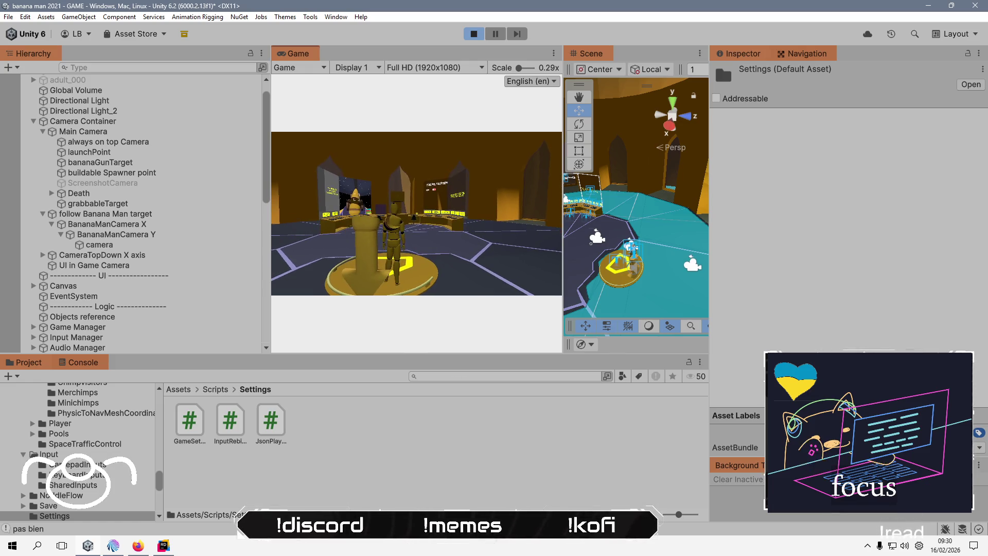
key("Escape")
left_click(77, 327)
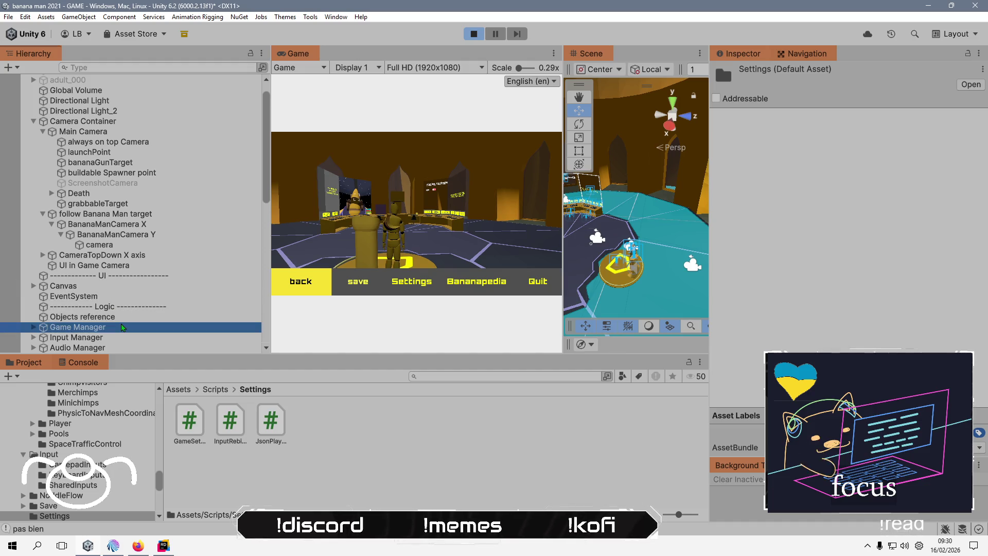
scroll(791, 230, "down", 5)
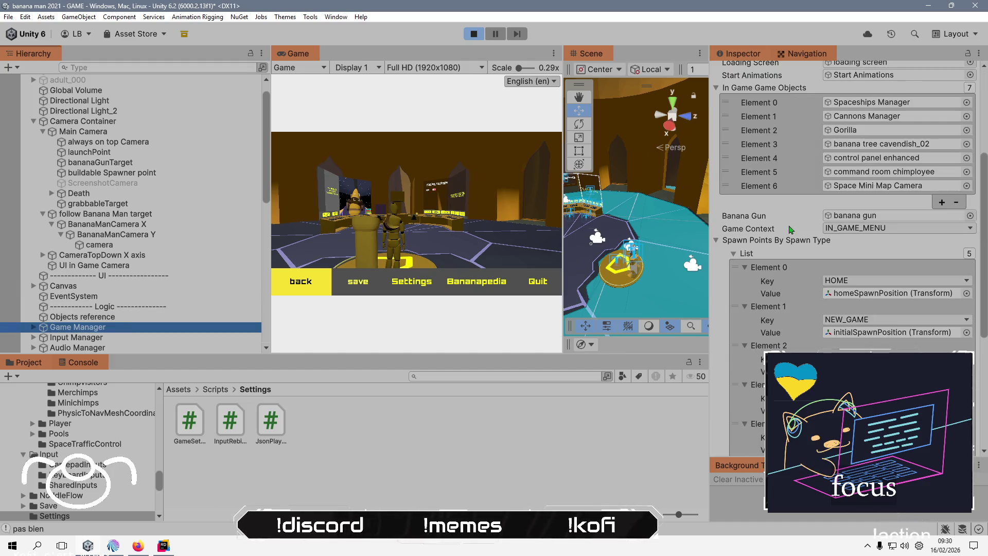
scroll(791, 230, "down", 7)
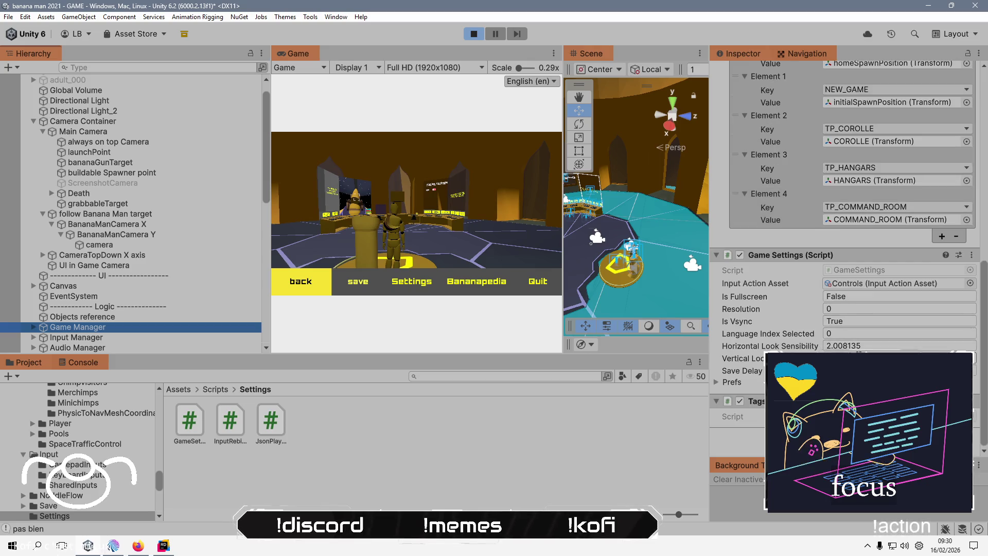
left_click(876, 358)
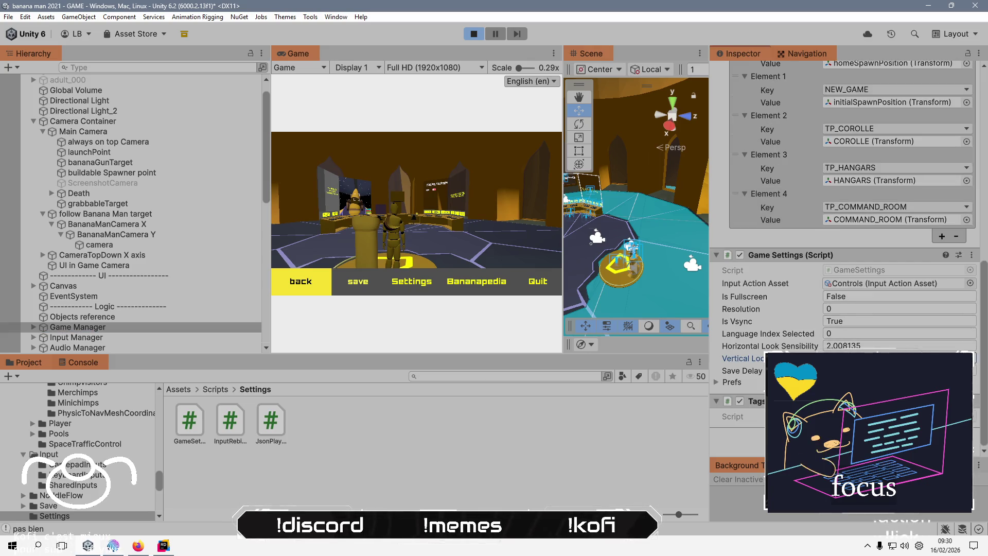
left_click(306, 283)
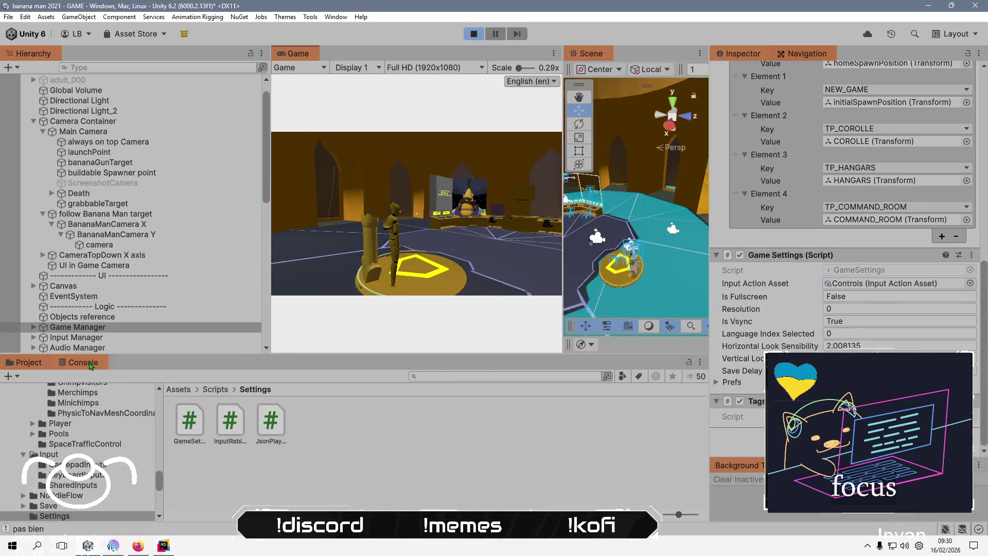
Watch the Console log localRotation.x values around 0.0262 alongside 'pas bien'.
left_click(90, 363)
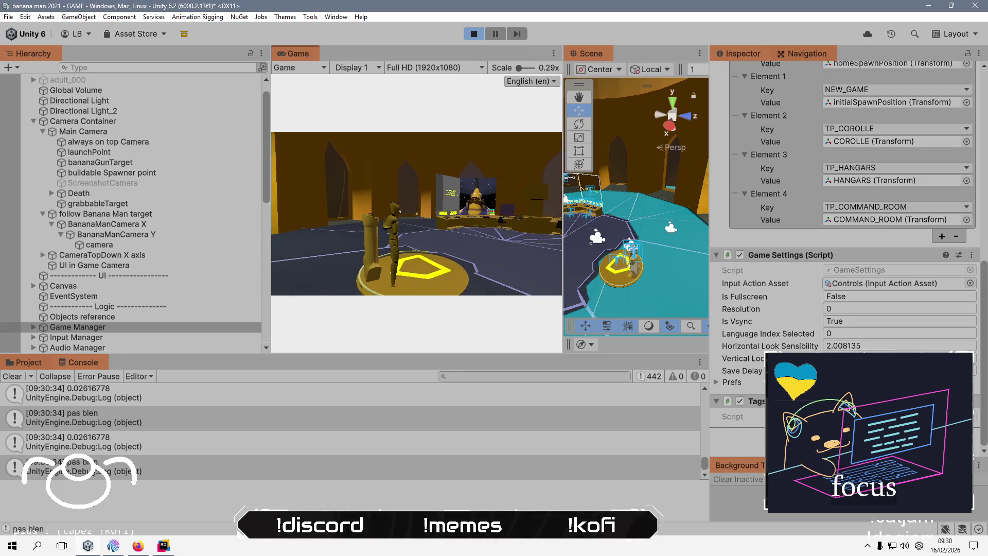
key("alt+Tab")
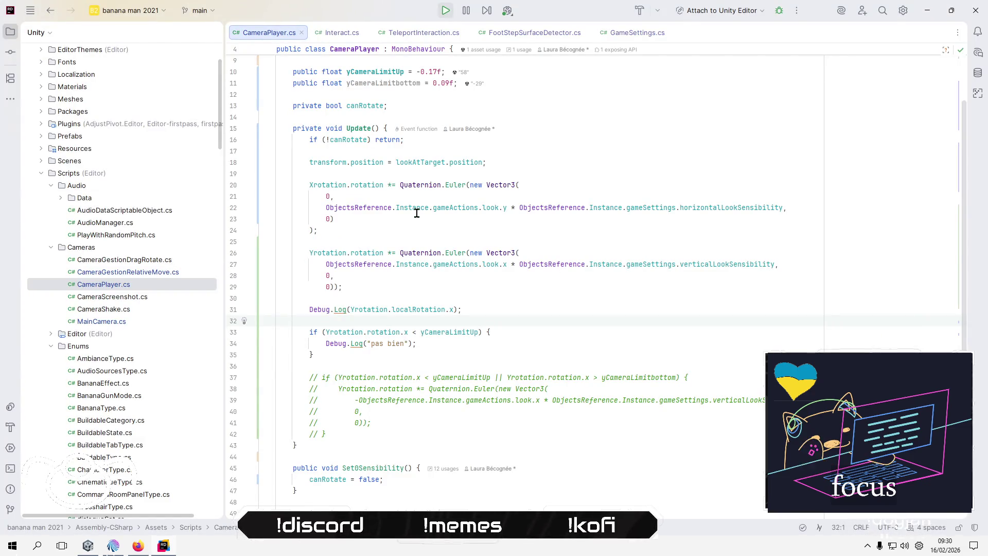
key("alt+Tab")
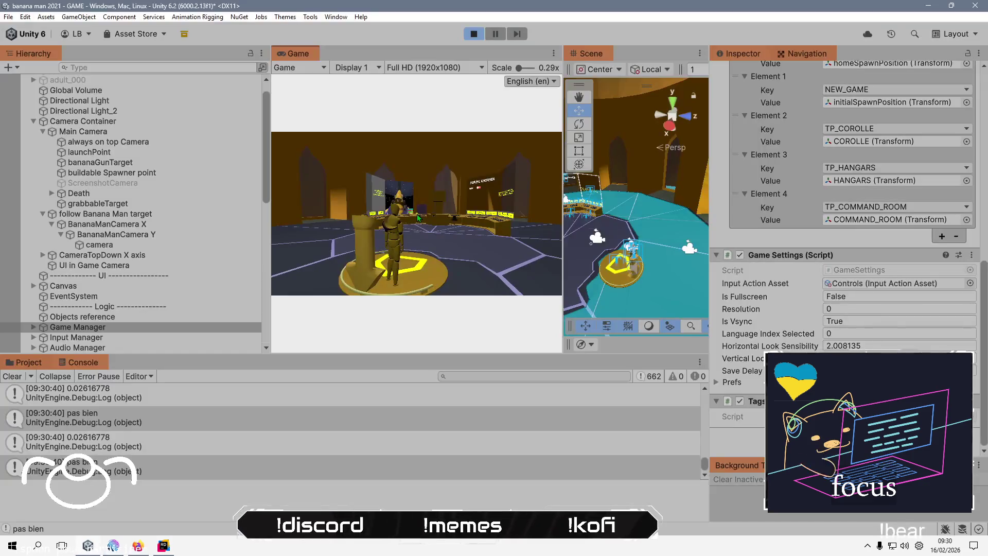
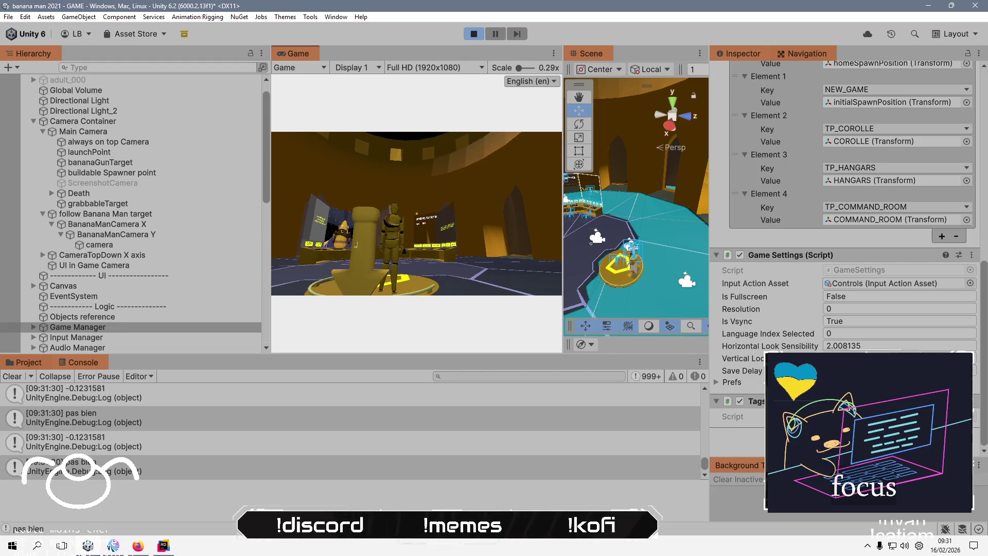
Stop the game and set follow Banana Man target's Y camera limits to 0.48 up, -0.29 bottom.
key("alt+Tab")
key("alt+Tab")
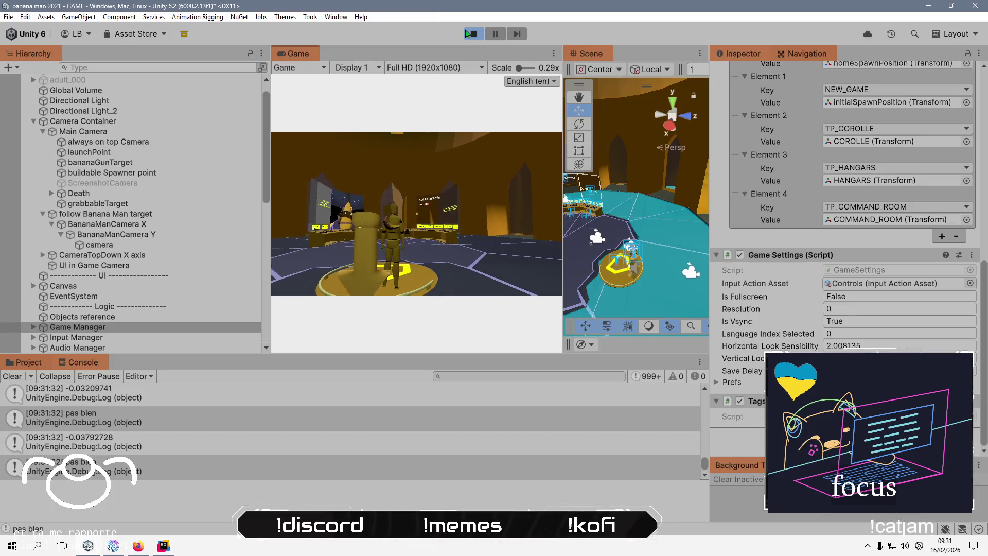
key("ctrl+p")
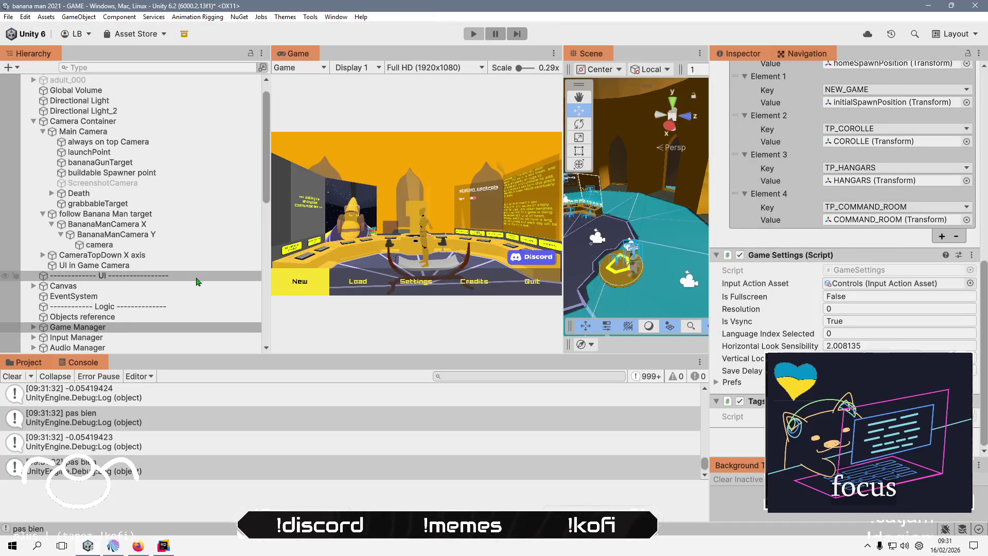
left_click(145, 224)
key("Up")
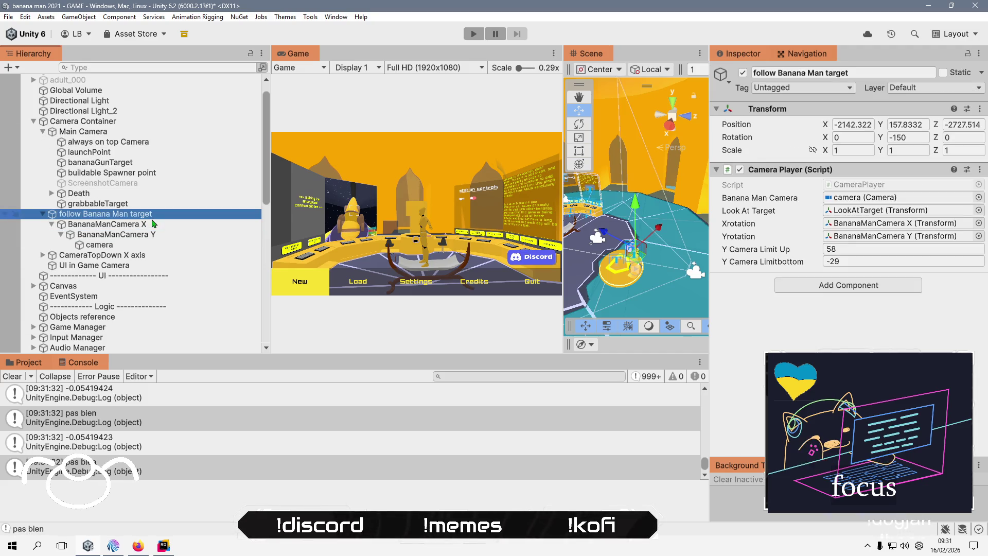
left_click(870, 250)
type("0")
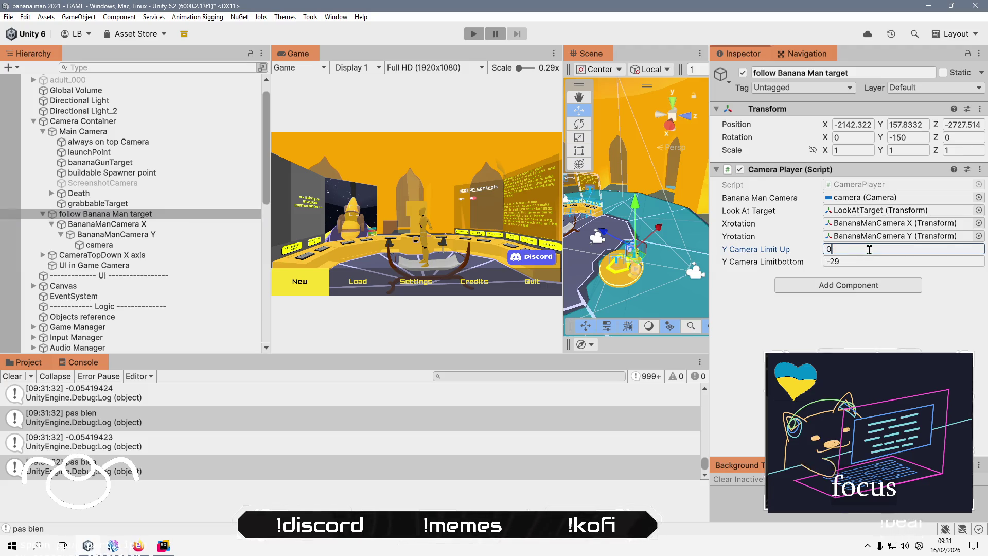
type(",48")
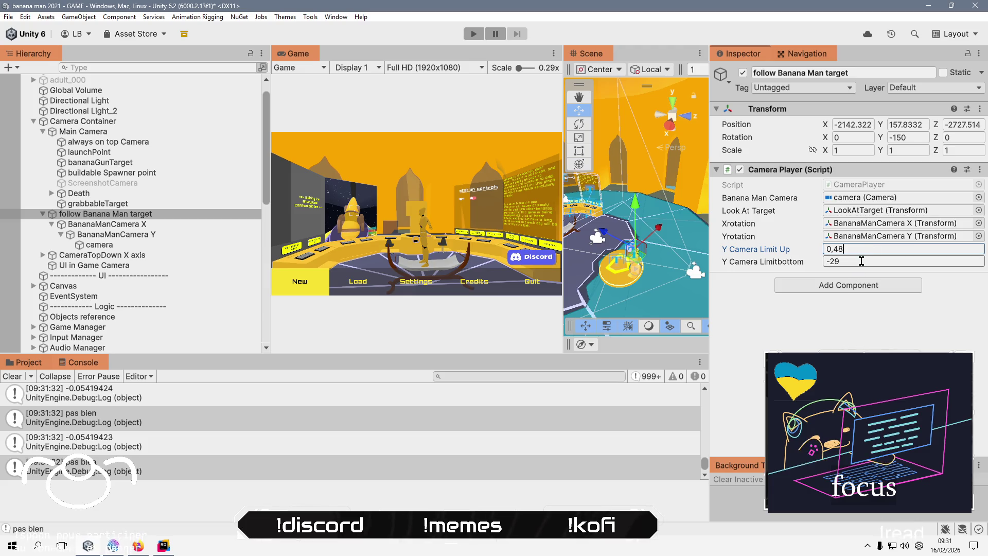
left_click(862, 261)
type("-0,29")
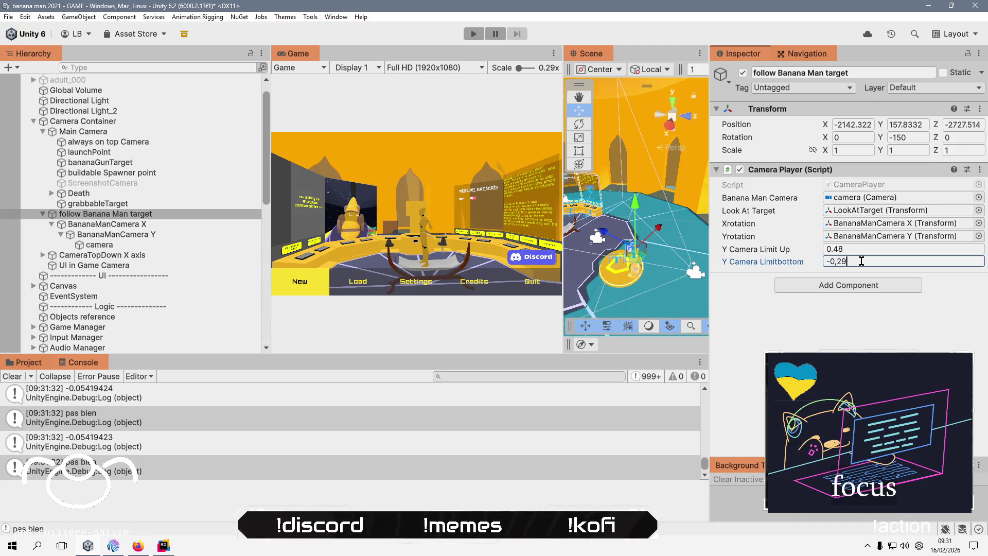
key("Return")
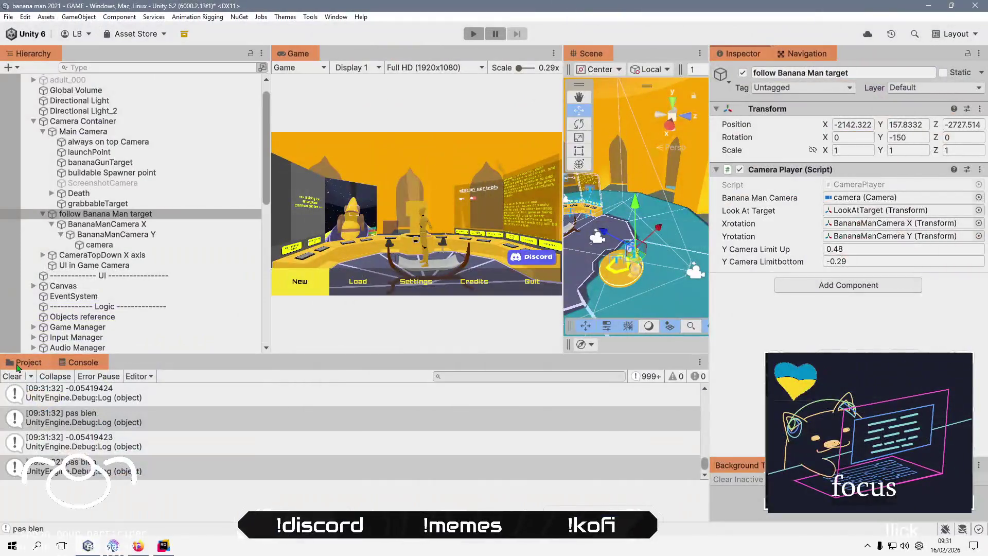
left_click(28, 363)
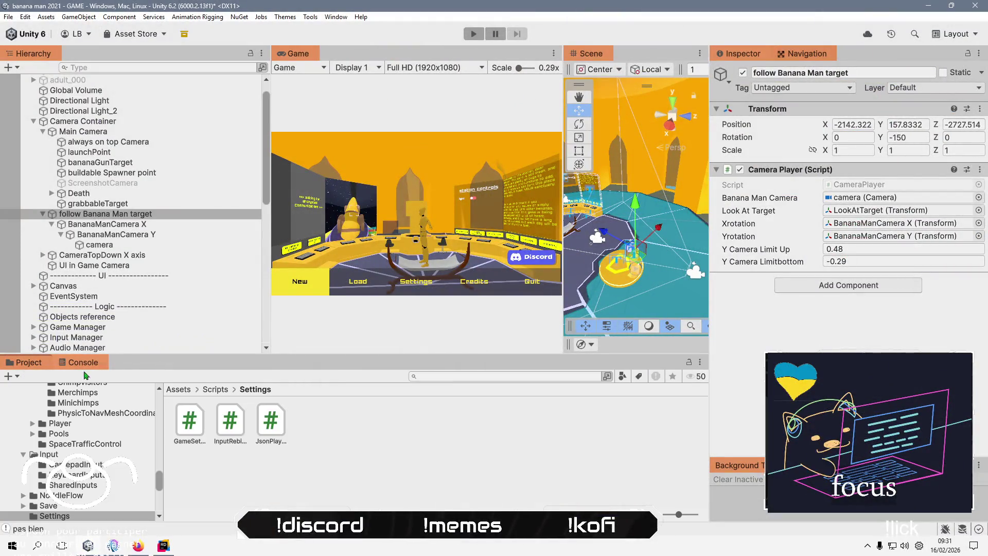
Refresh the assets, play a New game past the intro, and show the Console.
right_click(278, 474)
left_click(367, 368)
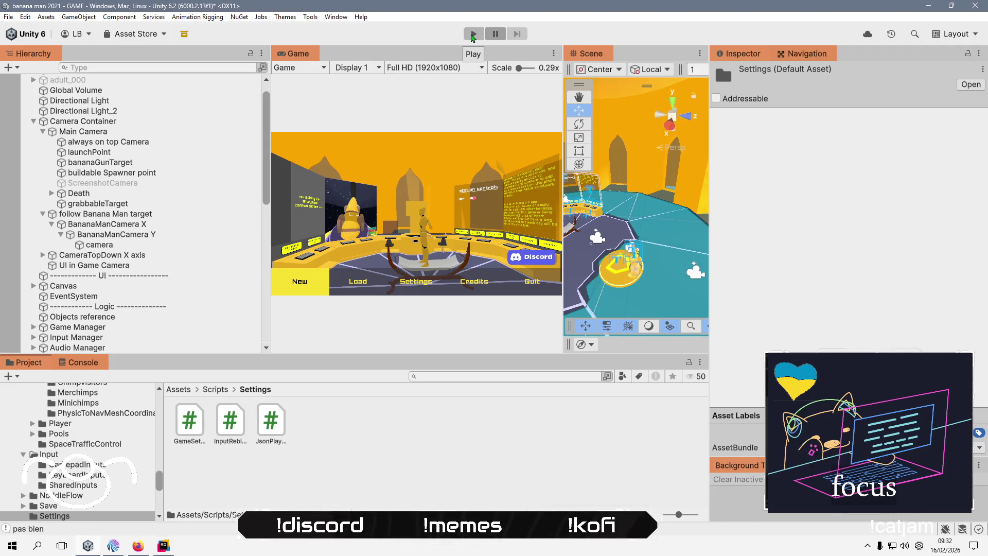
left_click(473, 35)
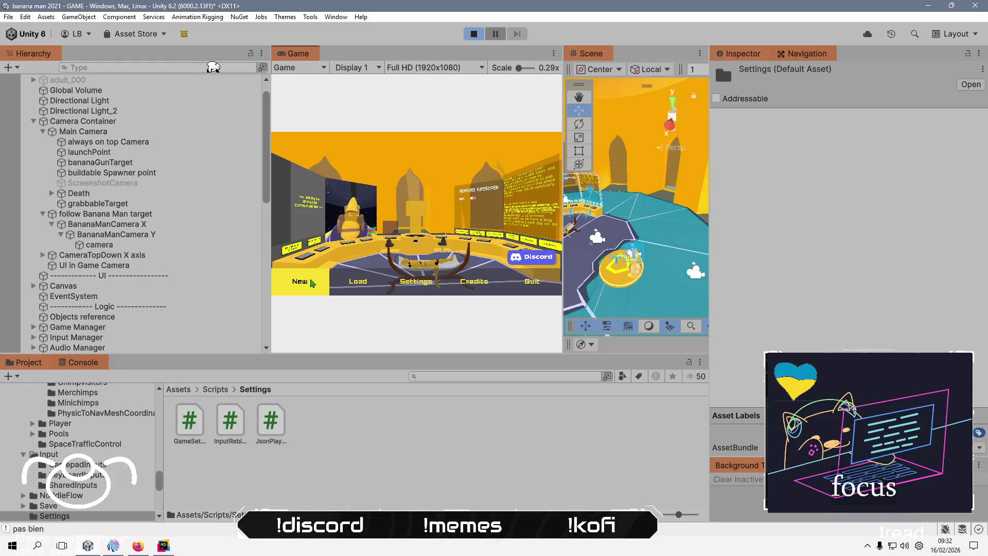
left_click(312, 283)
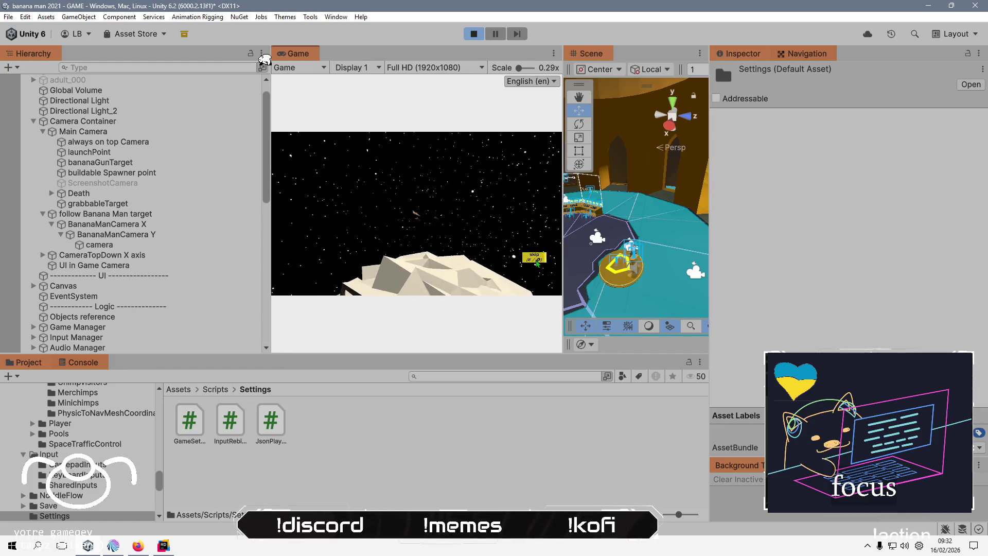
key("e")
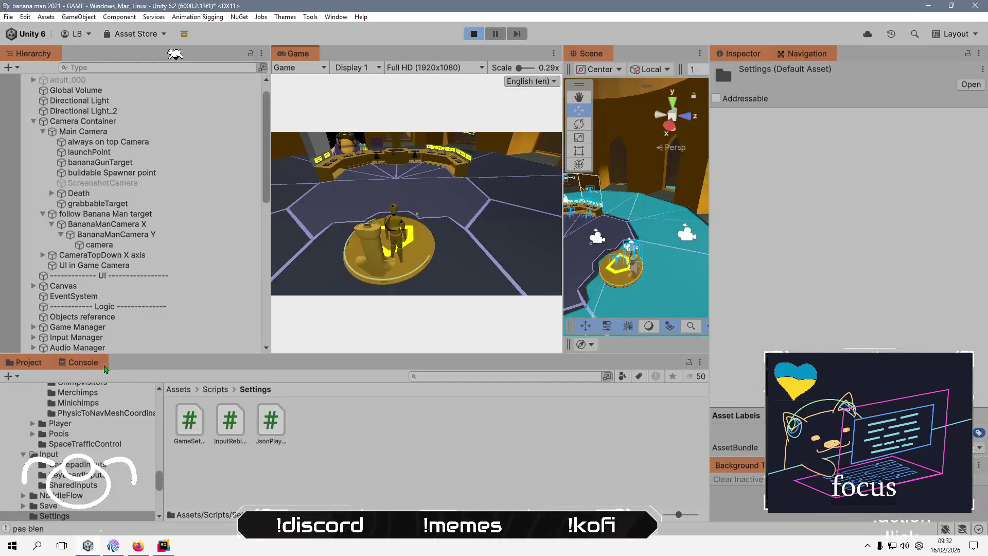
left_click(102, 364)
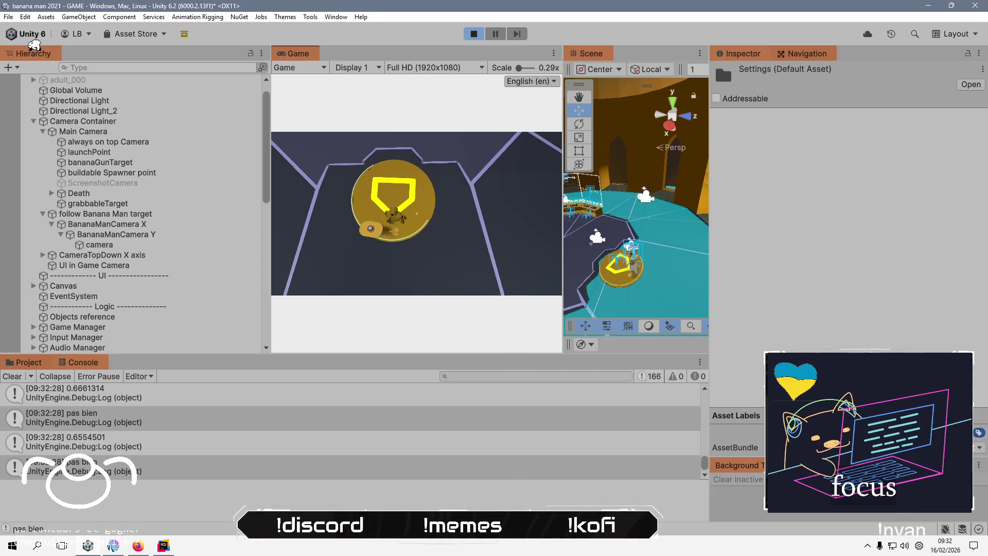
Change Yrotation.rotation.x to Yrotation.localRotation.x in the line 33 limit check.
key("alt+Tab")
left_click(513, 311)
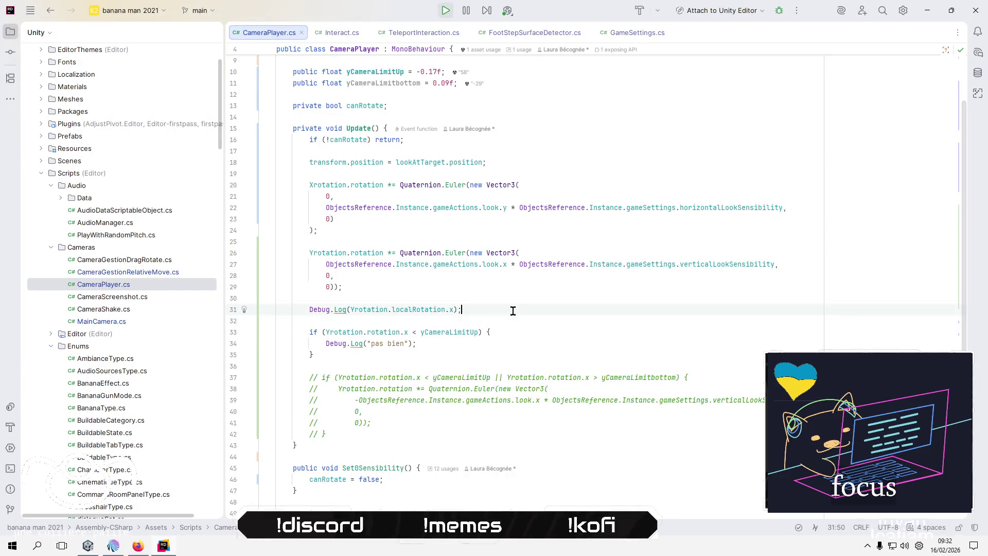
key("Down")
key("Down")
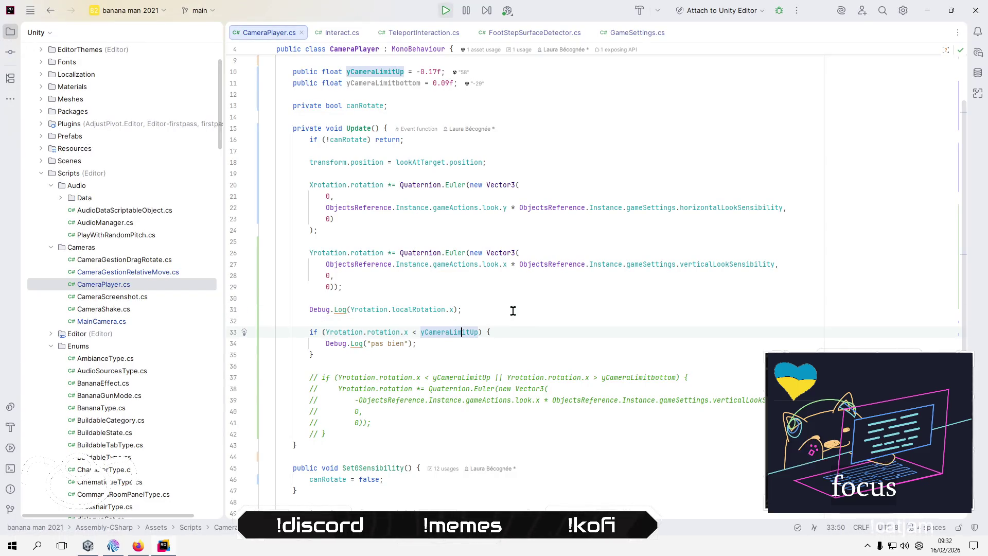
key("Left")
key("Left")
key("Left")
key("Left")
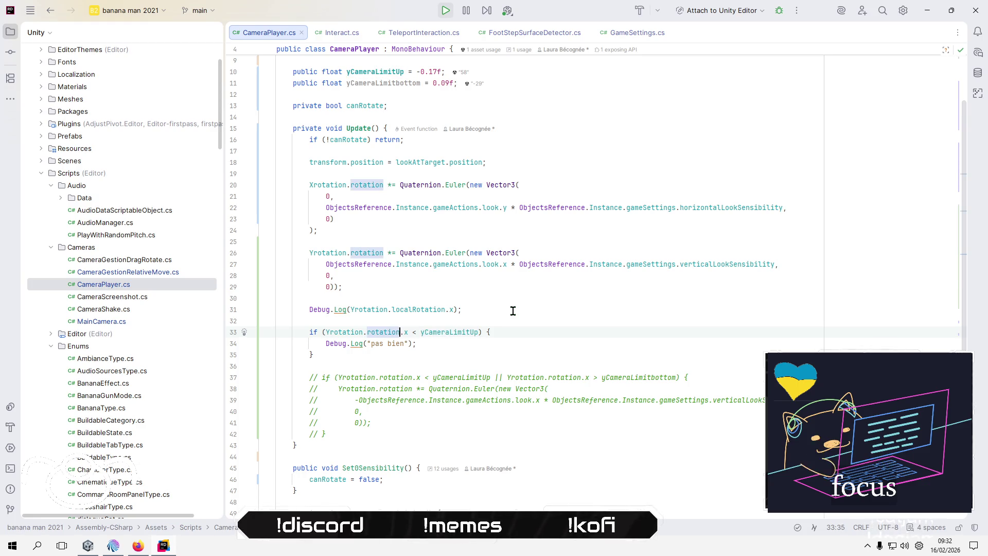
key("ctrl+BackSpace")
type("loc")
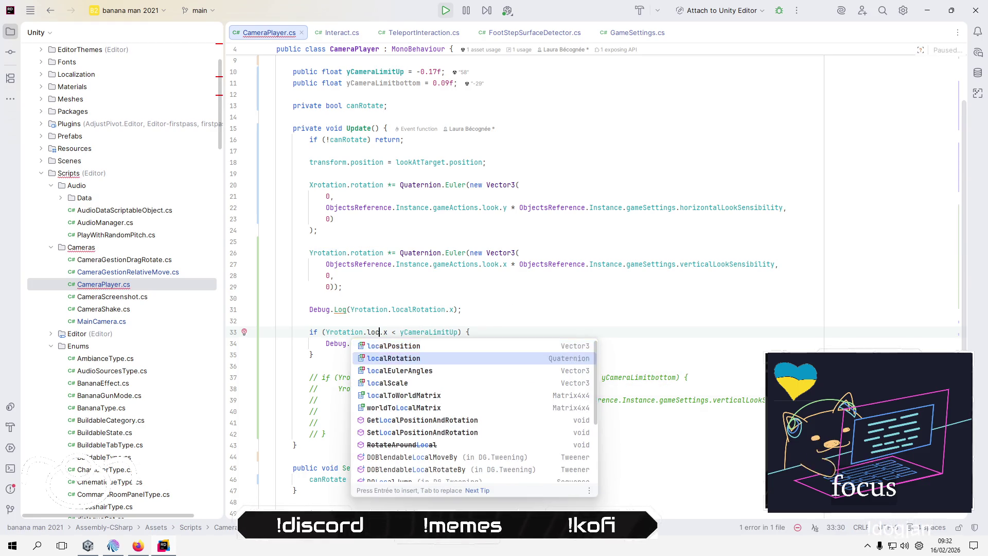
key("Return")
Add an else block after the if that logs "bien" via Debug.Log.
left_click(313, 355)
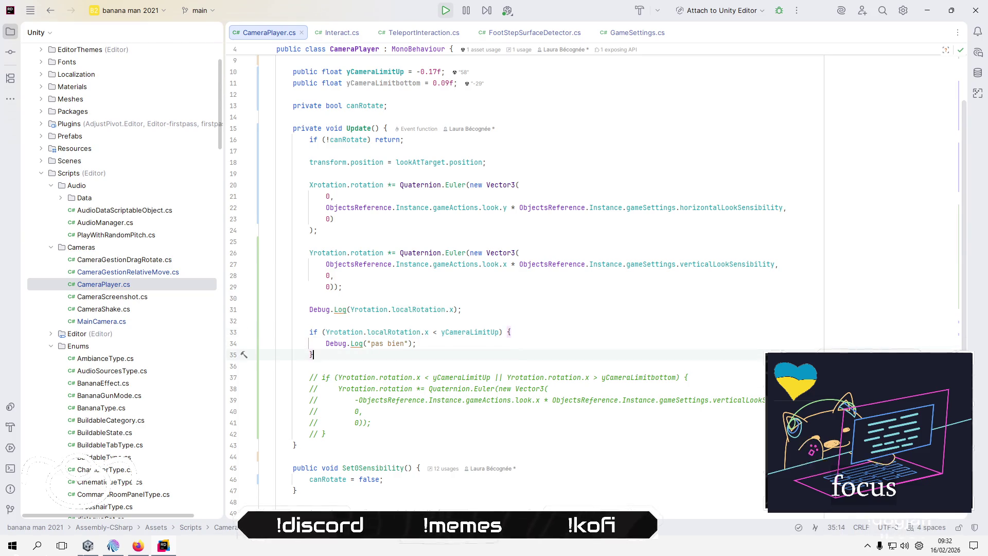
key("Return")
type("els")
key("Return")
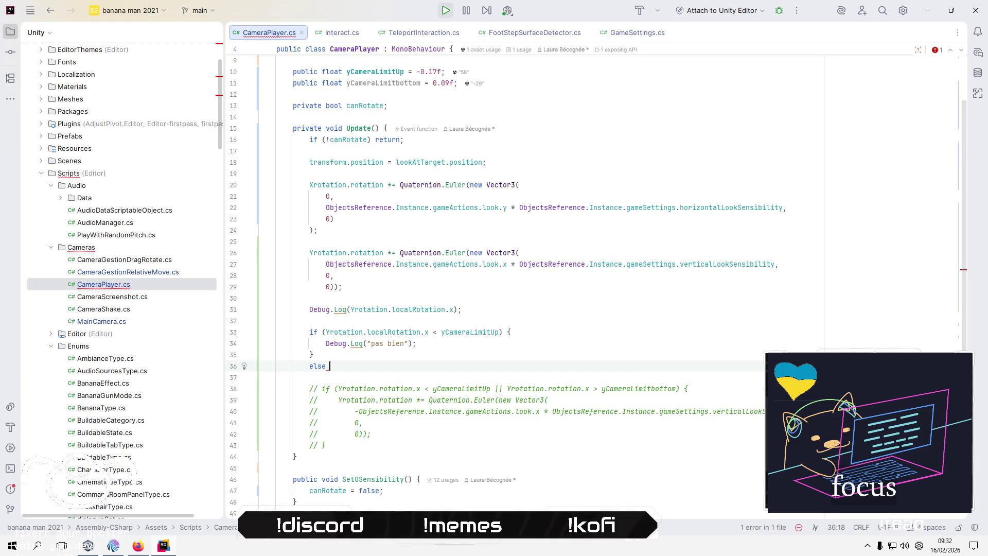
type("{")
key("Return")
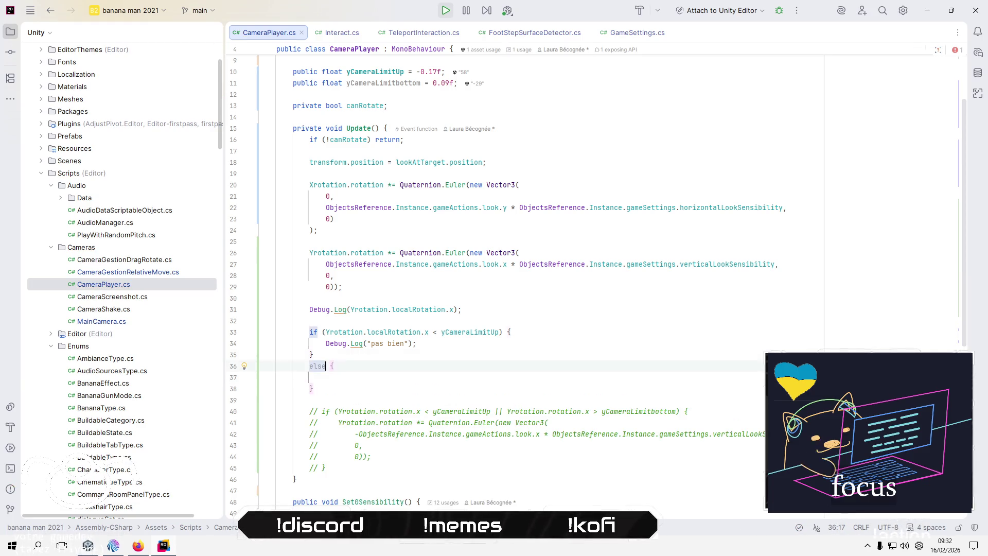
left_click(325, 343)
key("shift+End")
key("ctrl+c")
key("Down")
key("Down")
key("Down")
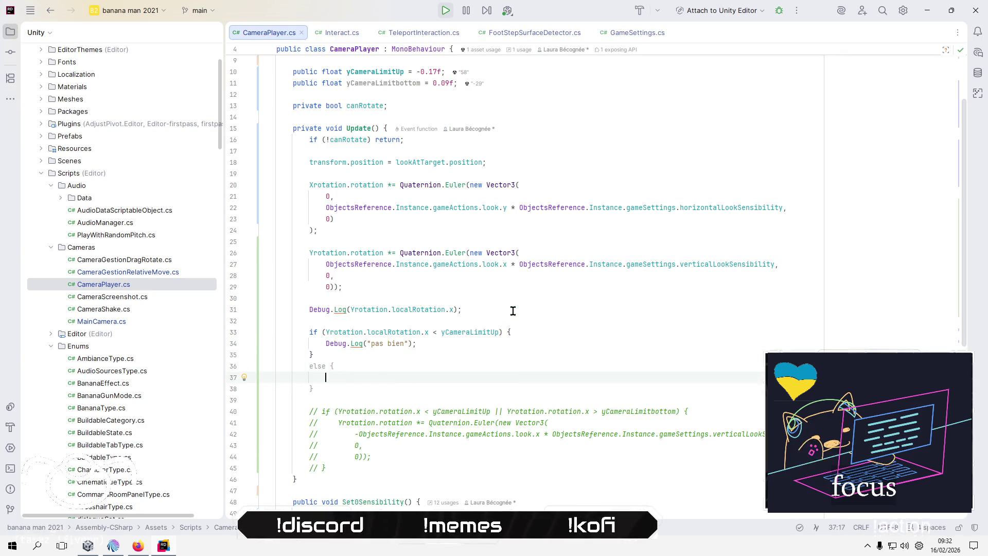
key("ctrl+v")
key("BackSpace")
key("BackSpace")
key("BackSpace")
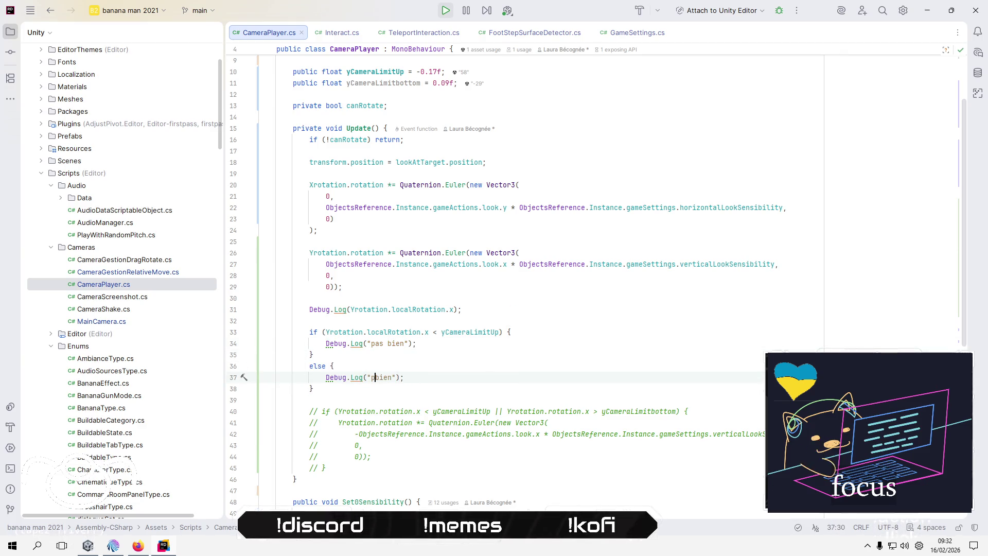
key("Delete")
left_click(310, 400)
key("alt+Tab")
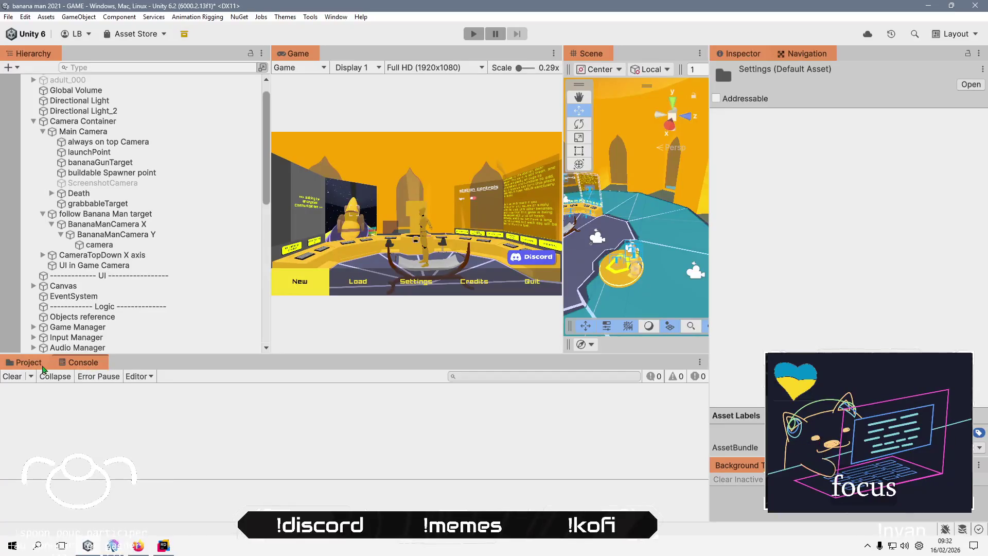
Recompile via Refresh, enter play mode, drag the Game view wider, and start a New game skipping the intro.
left_click(23, 362)
right_click(297, 494)
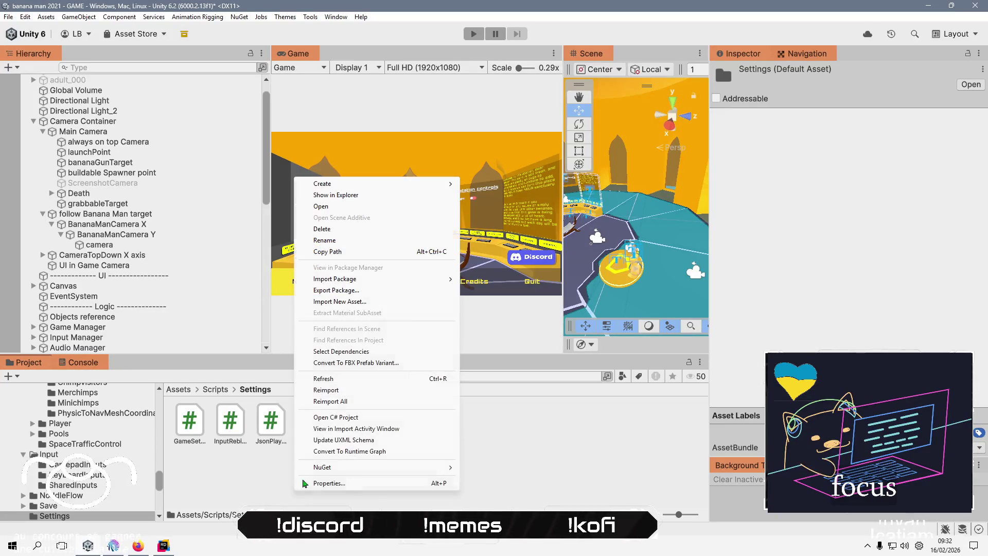
left_click(348, 381)
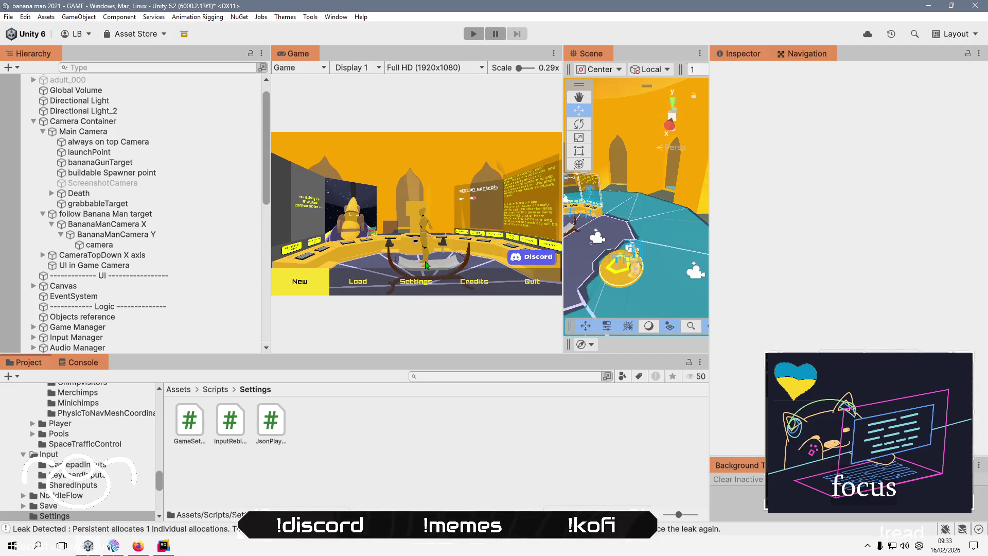
left_click(474, 33)
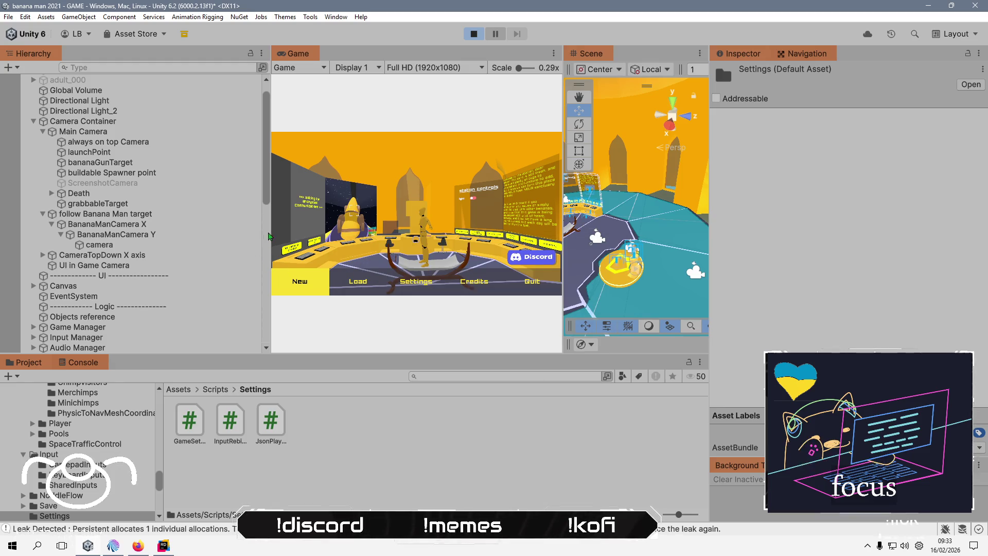
key("ctrl+shift+p")
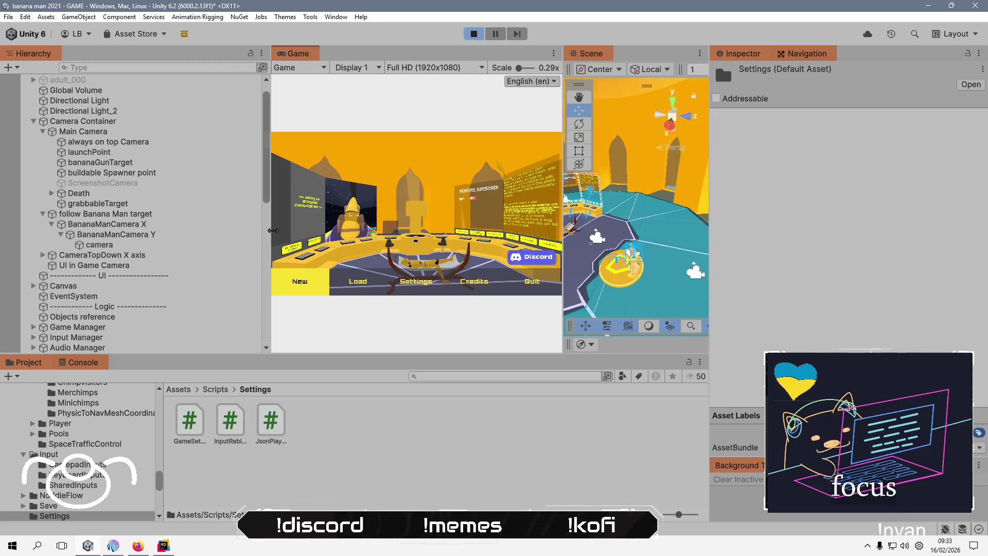
left_click_drag(248, 235, 177, 239)
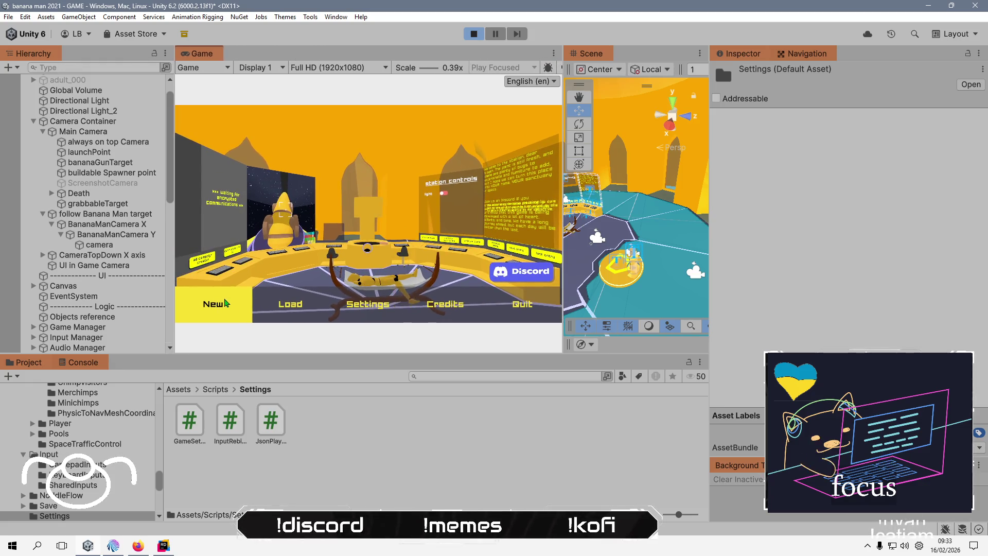
left_click(226, 302)
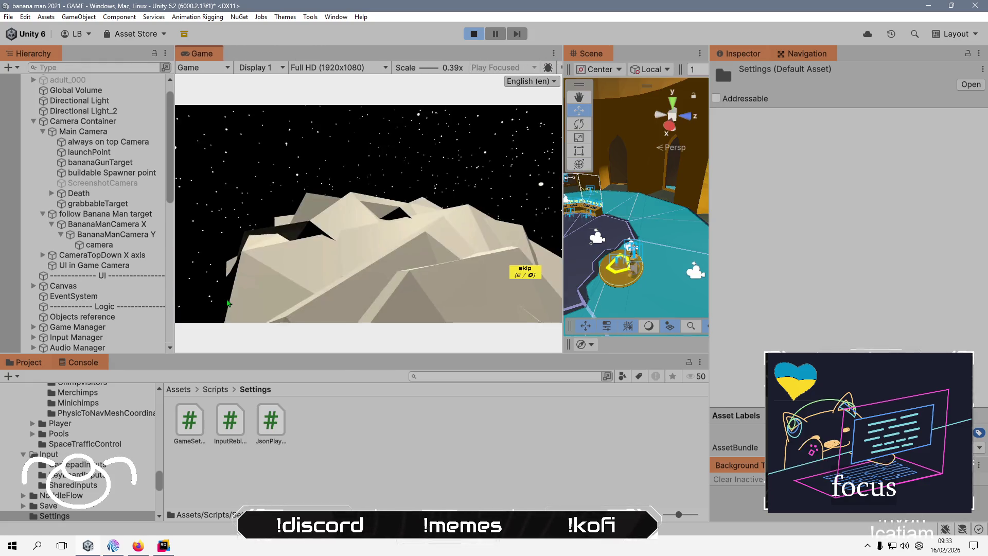
left_click(526, 276)
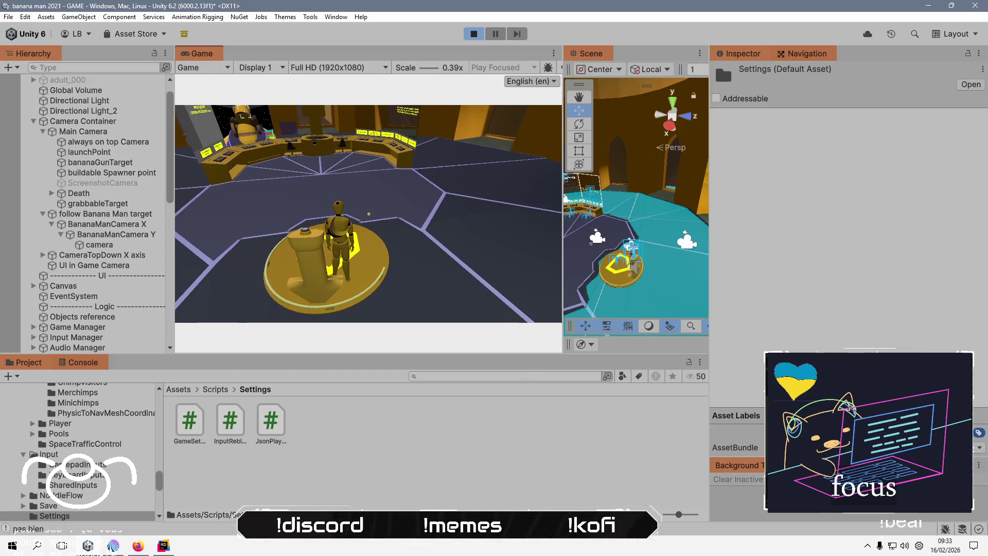
key("alt+Tab")
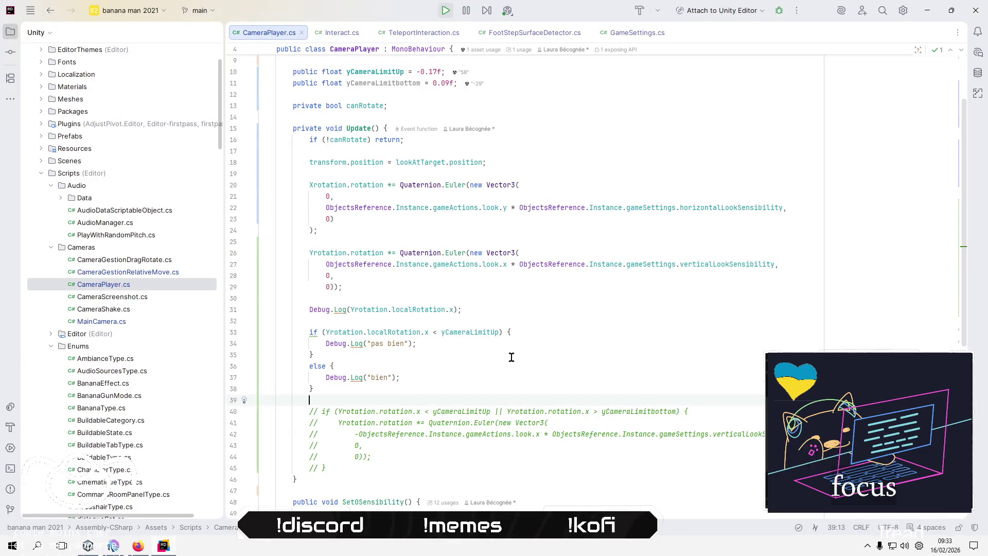
Make line 34 log "bien" and line 37 log "pas bien".
left_click(519, 357)
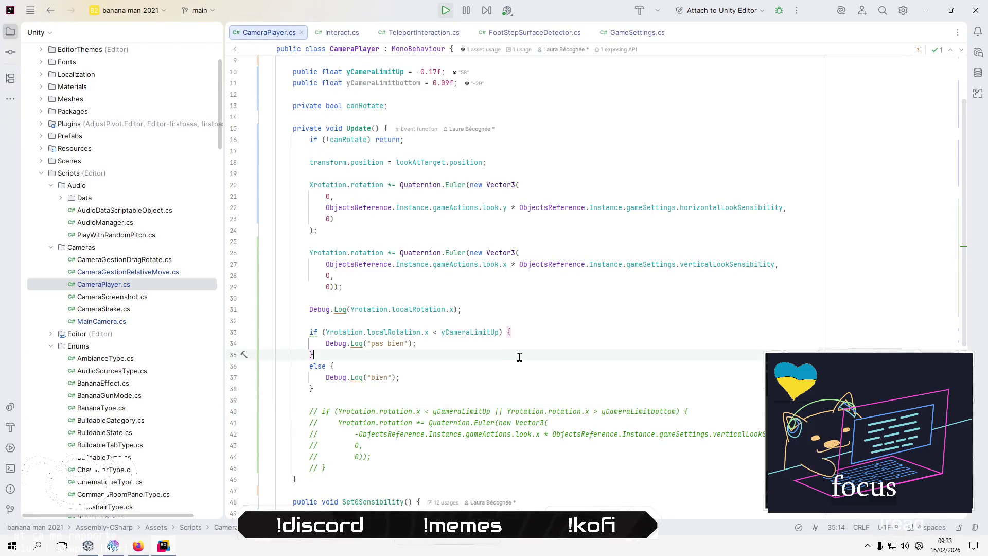
key("Up")
key("End")
key("Left")
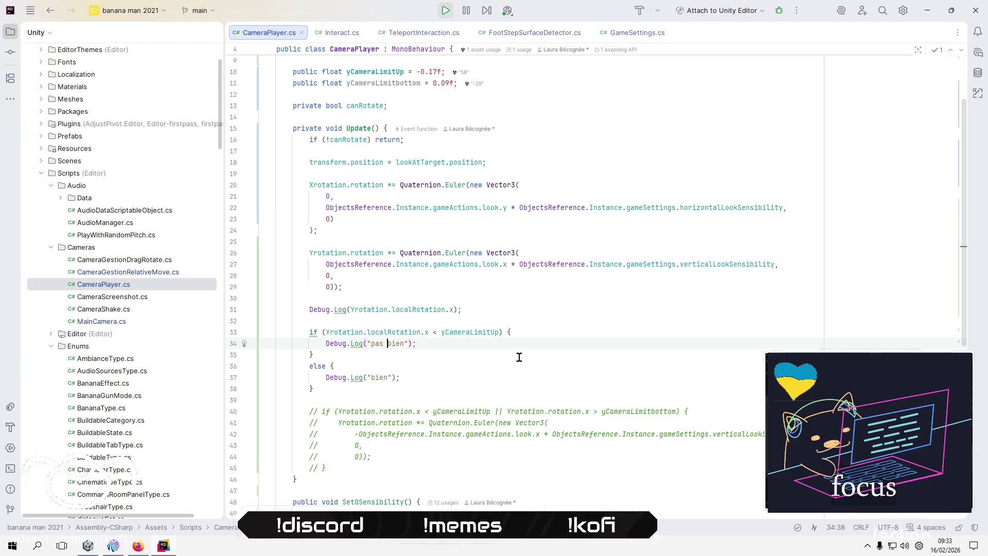
key("BackSpace")
key("BackSpace")
key("Down")
key("Down")
key("Down")
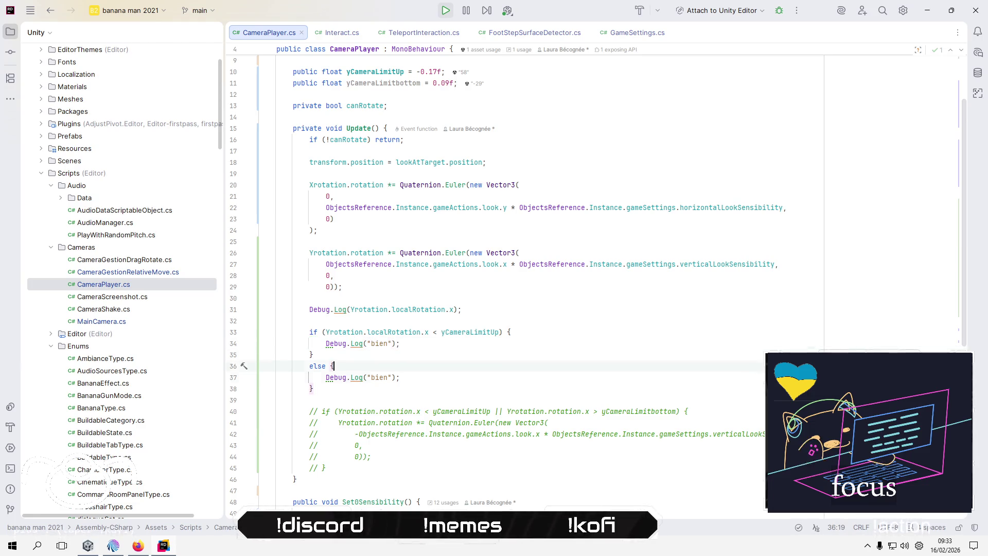
type("pas")
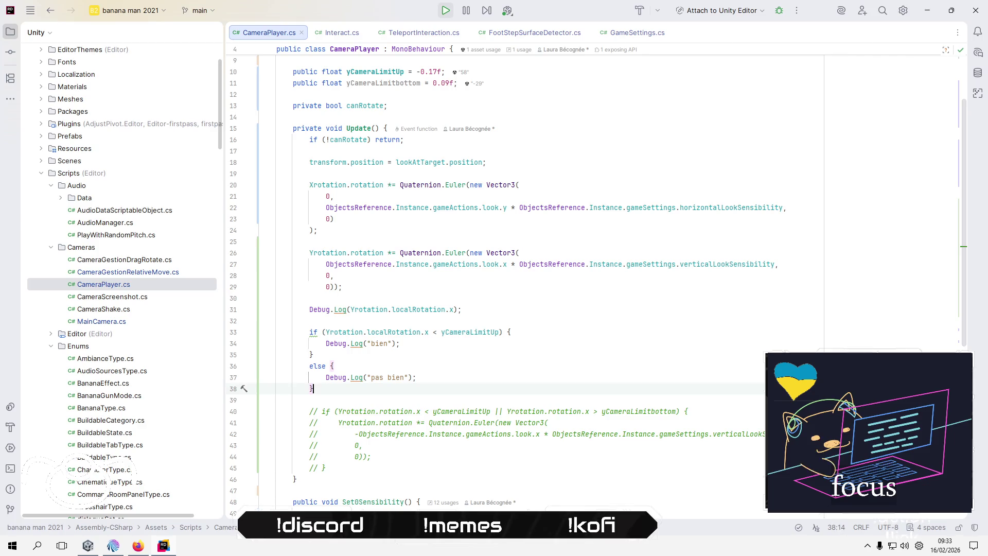
key("alt+Tab")
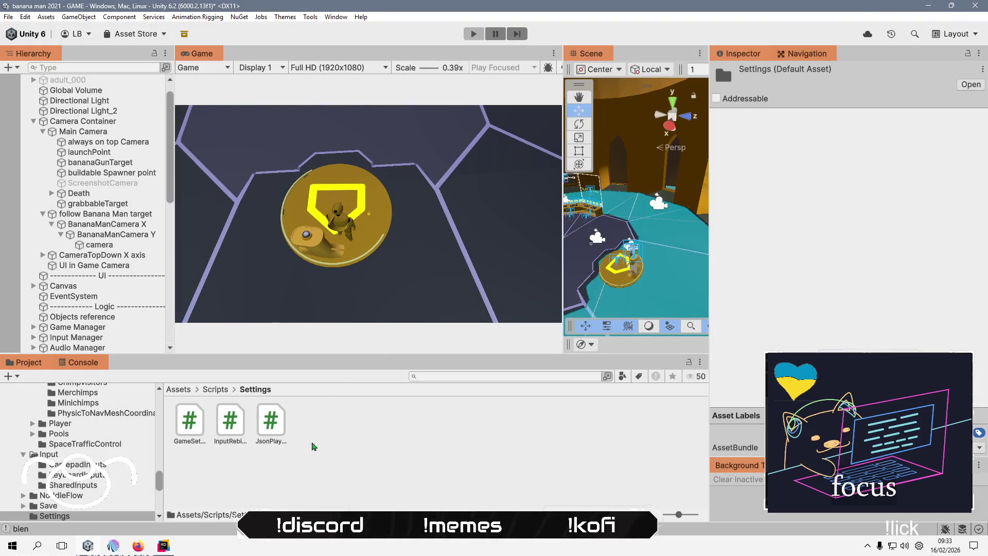
Refresh, play a New game past the intro to check the "bien" log, then return to CameraPlayer.cs.
right_click(321, 484)
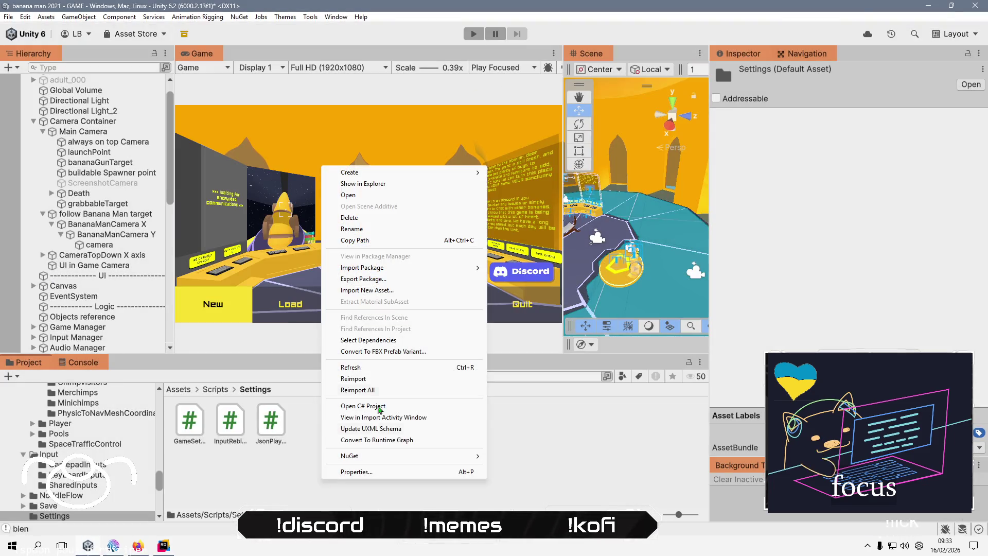
left_click(386, 369)
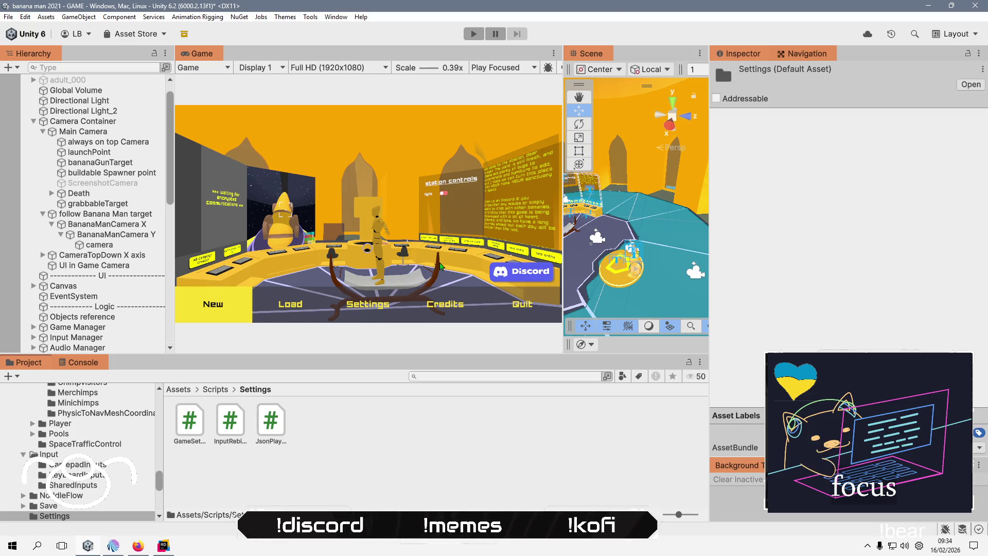
left_click(472, 34)
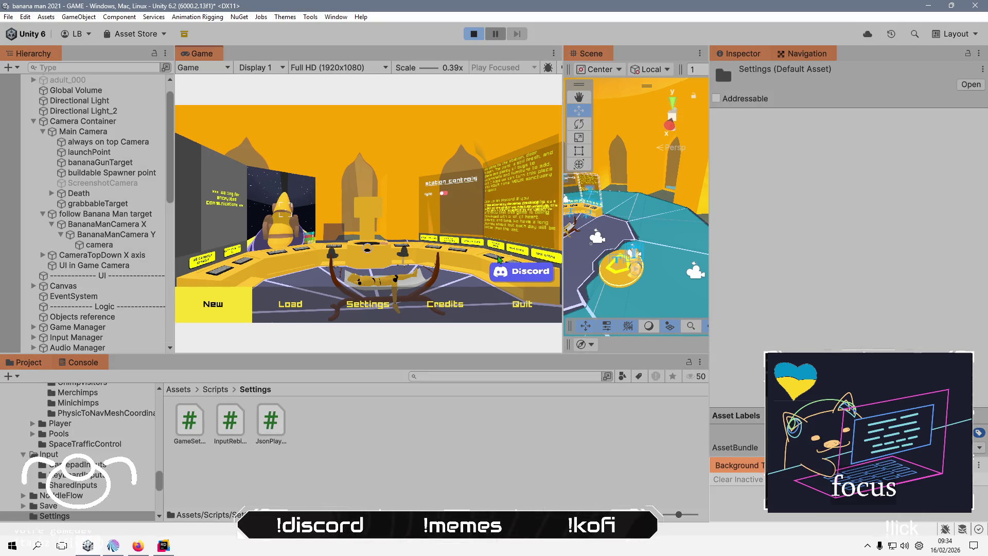
key("Return")
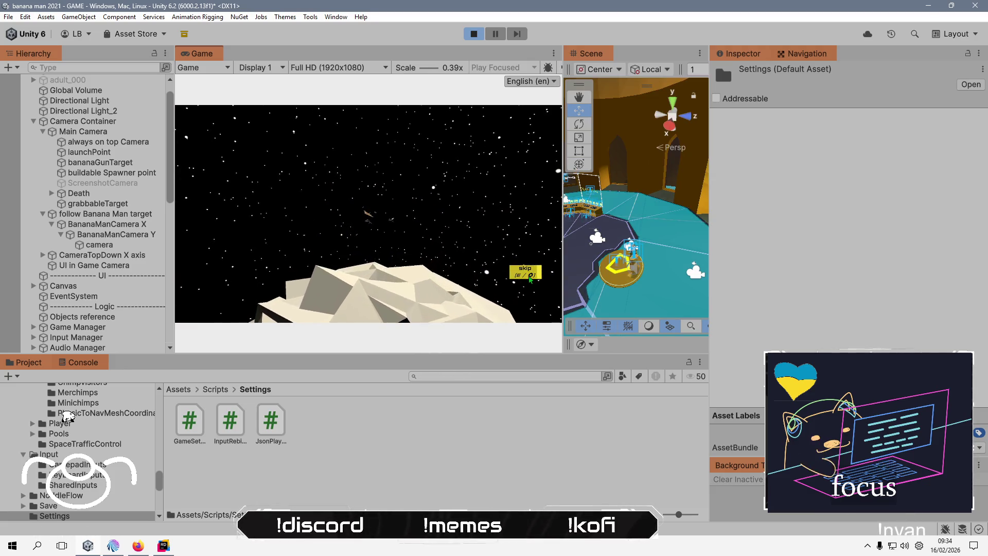
key("e")
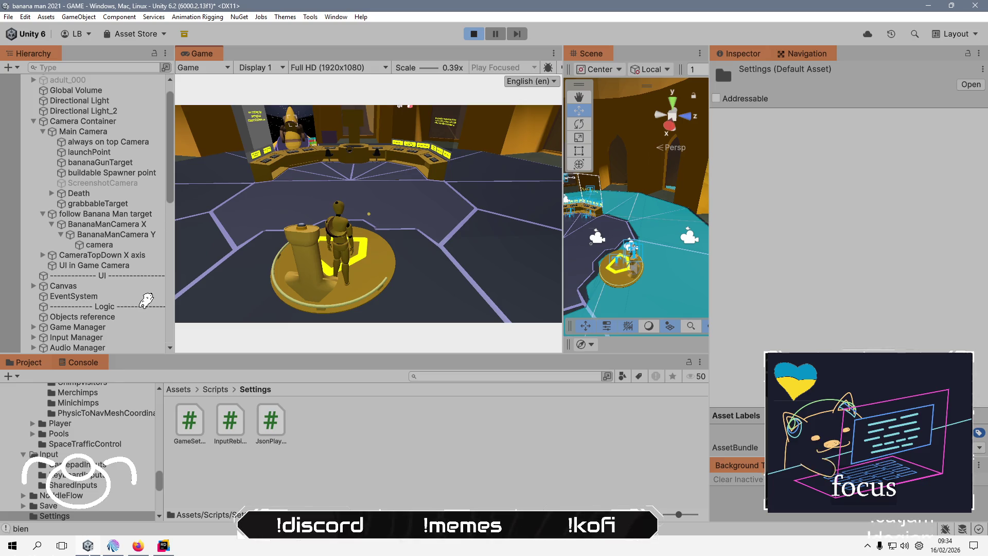
key("alt+Tab")
key("alt+Tab")
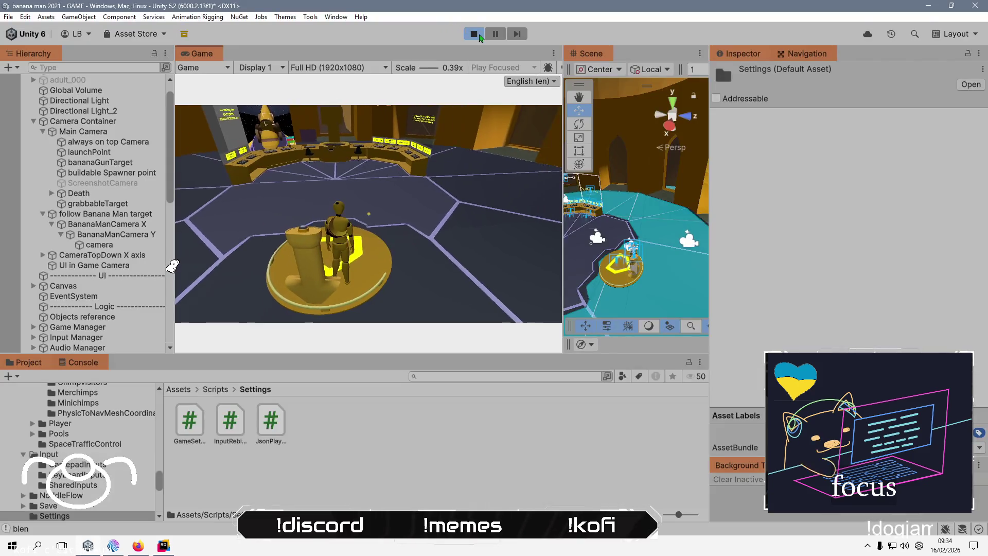
key("alt+Tab")
left_click(573, 342)
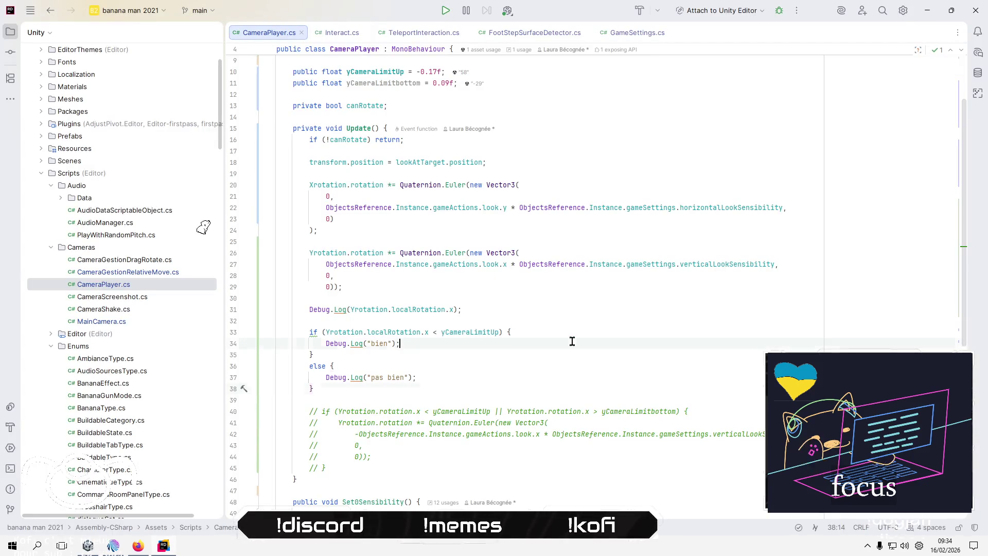
Uncomment the rotation clamp block with Ctrl+/.
key("Down")
key("Down")
key("Down")
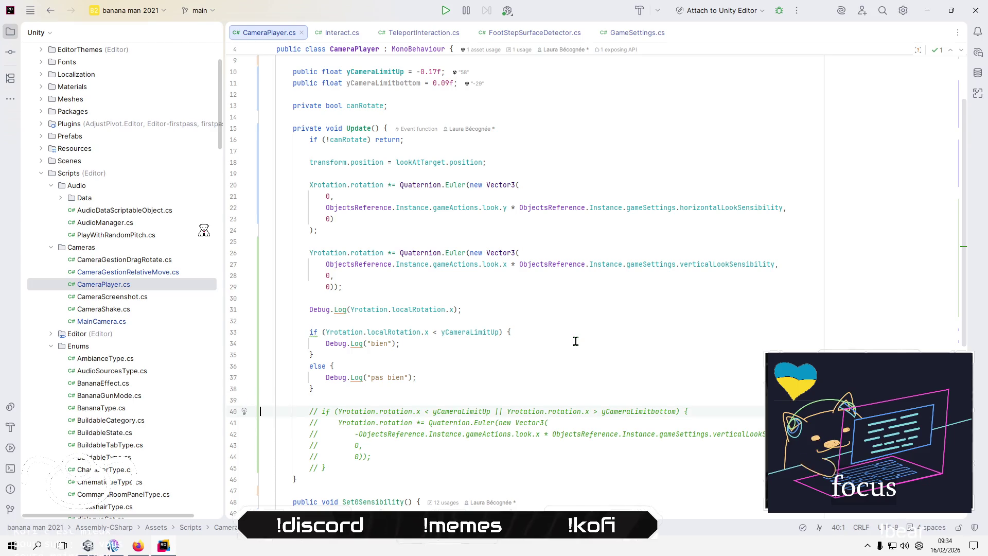
key("Home")
key("shift+Down")
key("shift+Down")
key("shift+Down")
key("shift+Down")
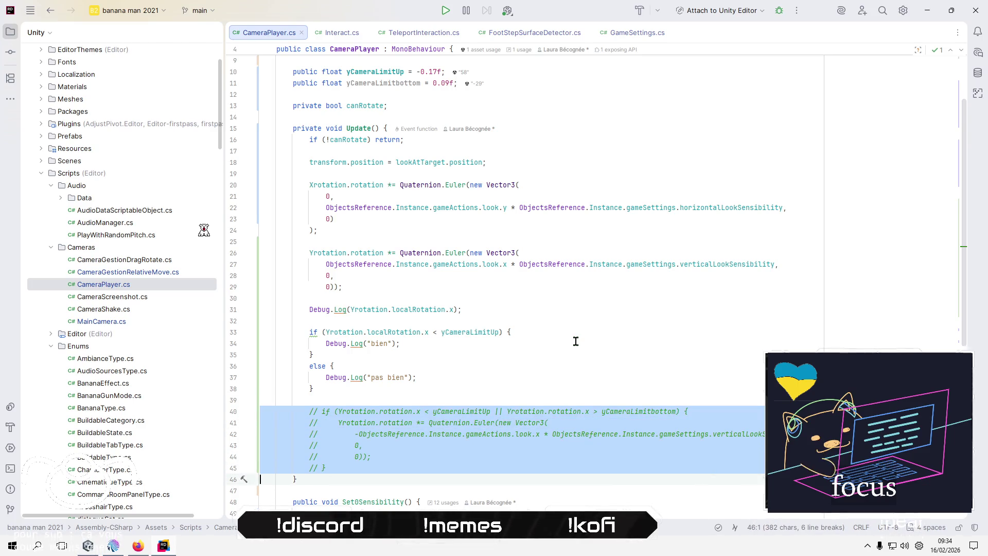
key("ctrl+slash")
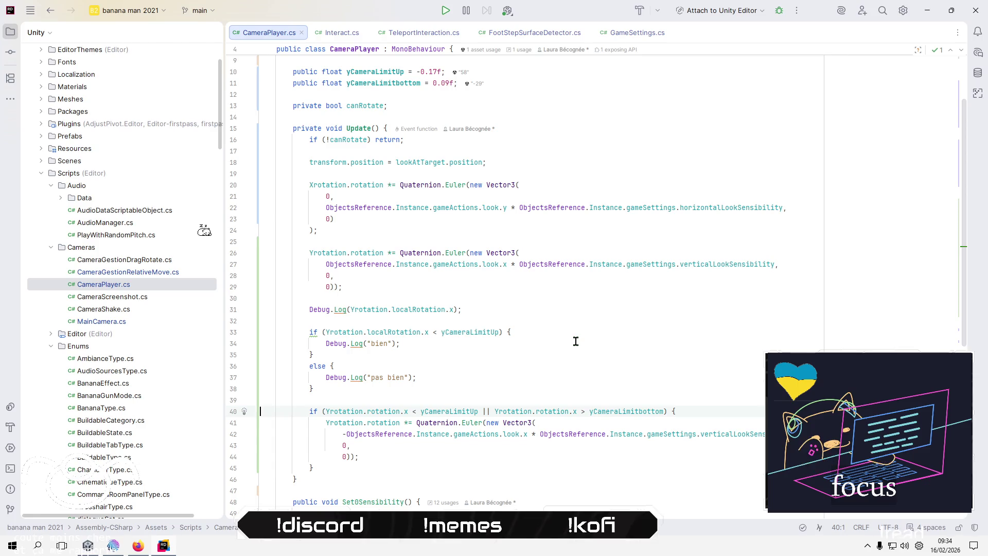
Change the first comparison's rotation to localRotation.
key("Home")
key("Right")
key("Right")
key("Right")
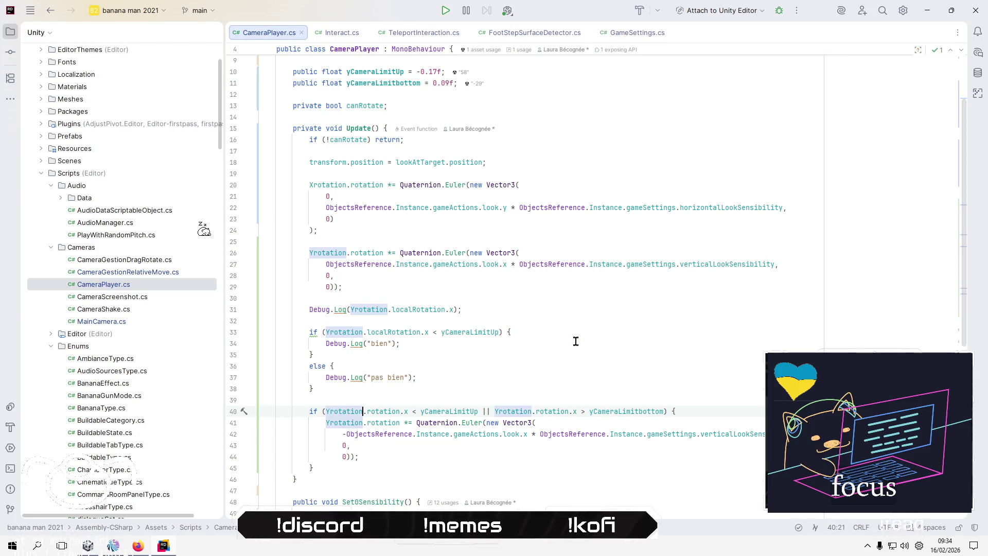
key("Right")
key("ctrl+shift+Right")
type("loc")
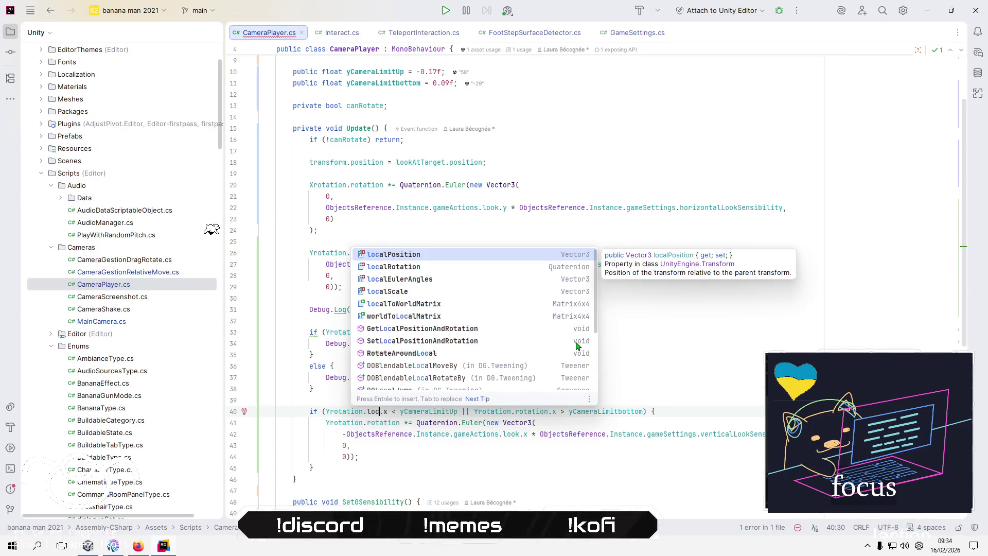
key("Return")
key("BackSpace")
key("BackSpace")
key("BackSpace")
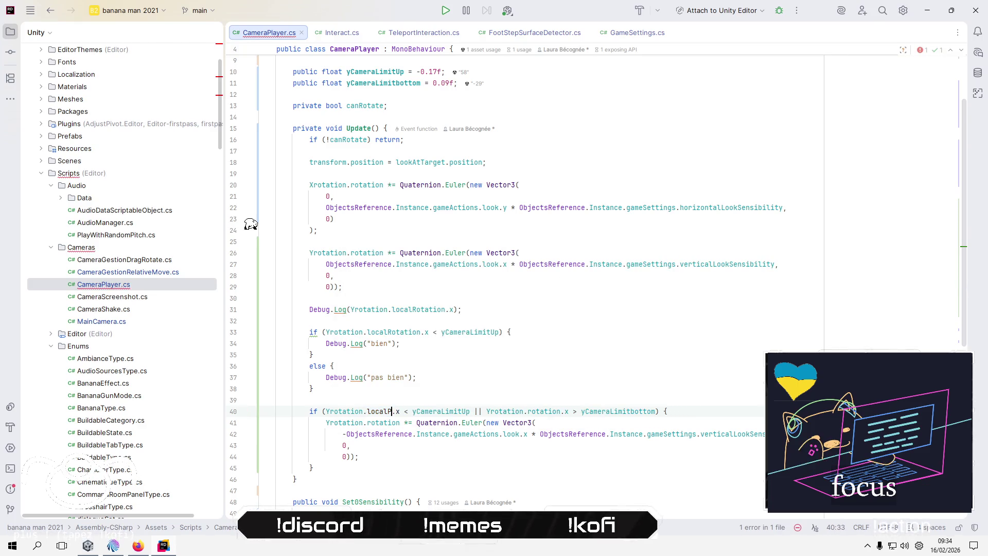
key("BackSpace")
type("R")
key("Return")
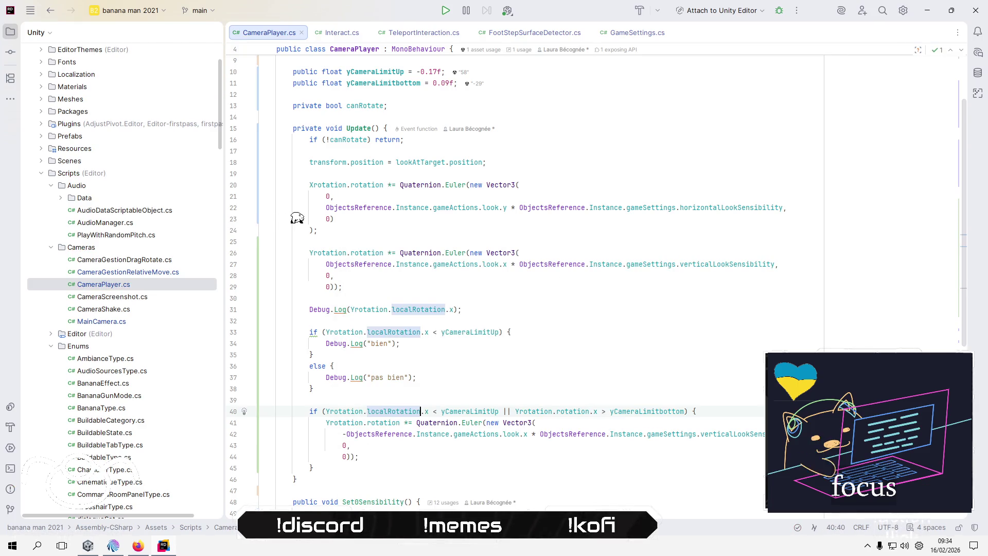
Flip the signs to > yCameraLimitUp and < yCameraLimitbottom.
key("Right")
key("Right")
key("Right")
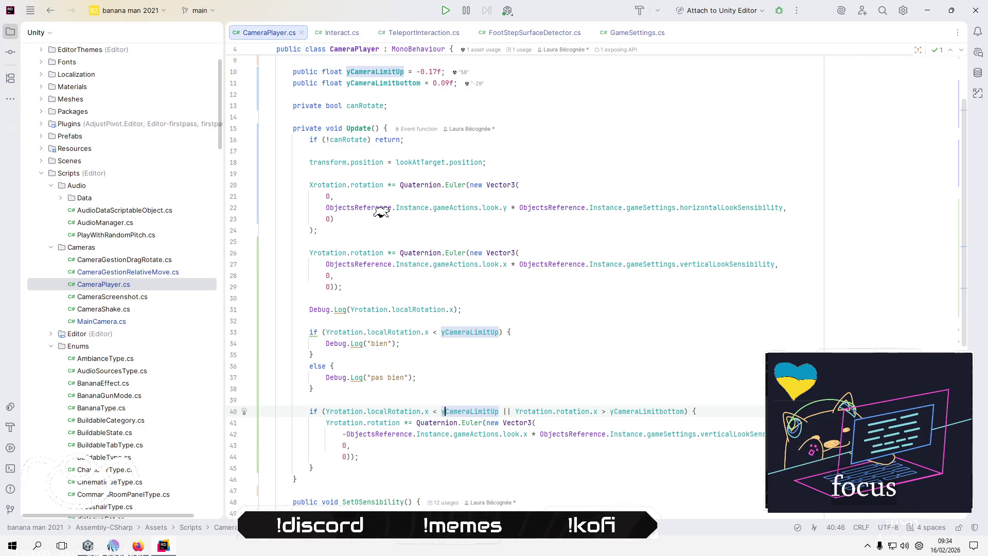
key("Right")
key("Left")
key("Left")
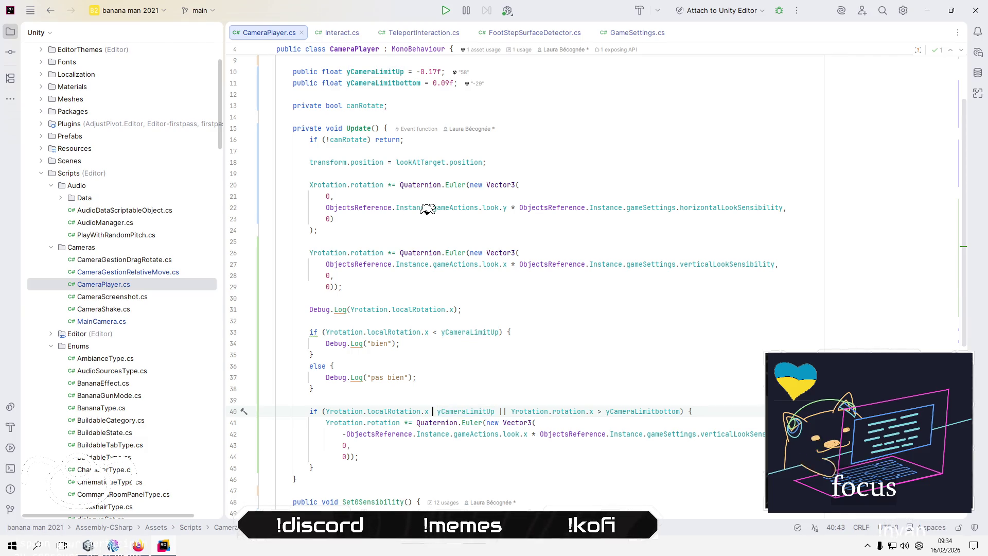
key("BackSpace")
type(">")
key("End")
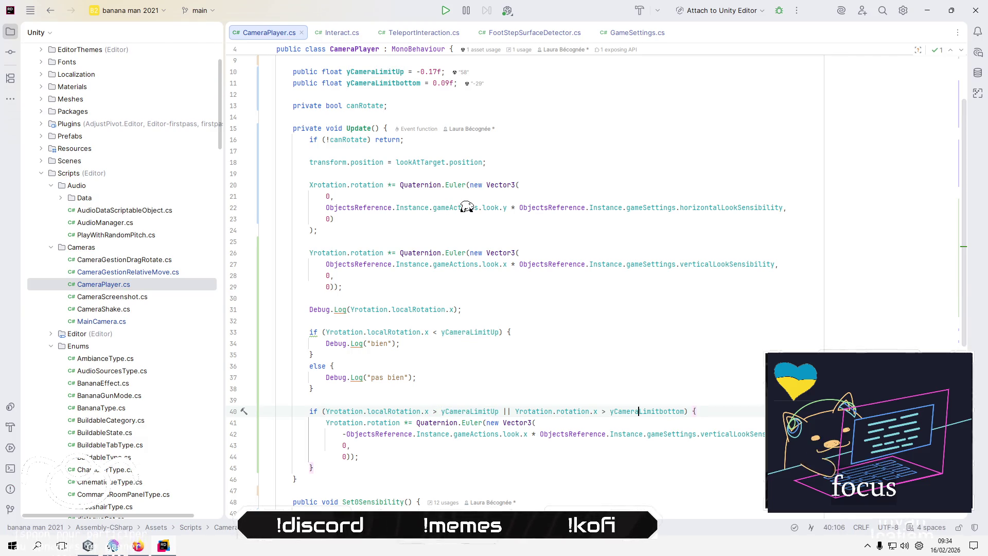
key("ctrl+Left")
key("Left")
key("Left")
key("BackSpace")
type("<")
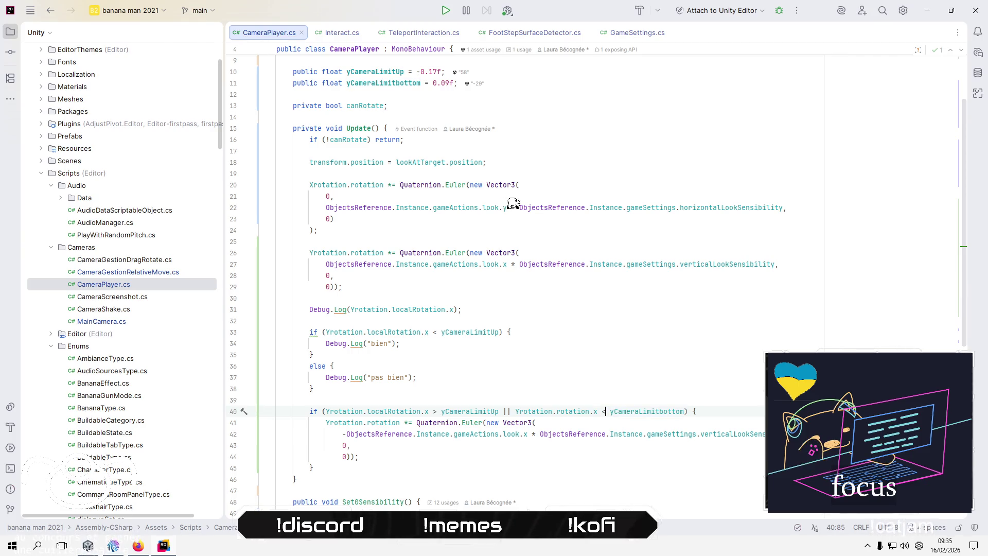
Change the second comparison's rotation to localRotation.
key("Left")
key("Left")
key("ctrl+shift+Left")
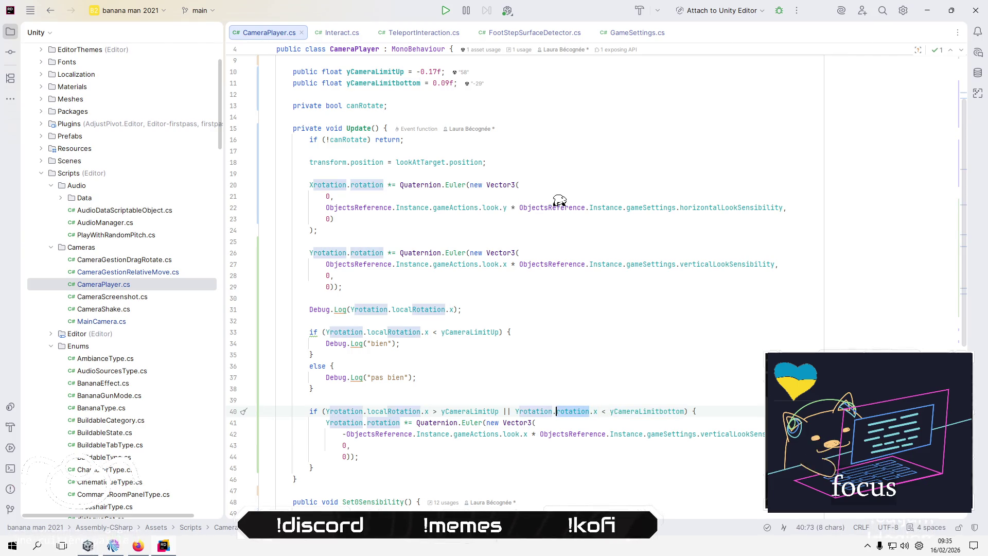
type("lo")
key("Return")
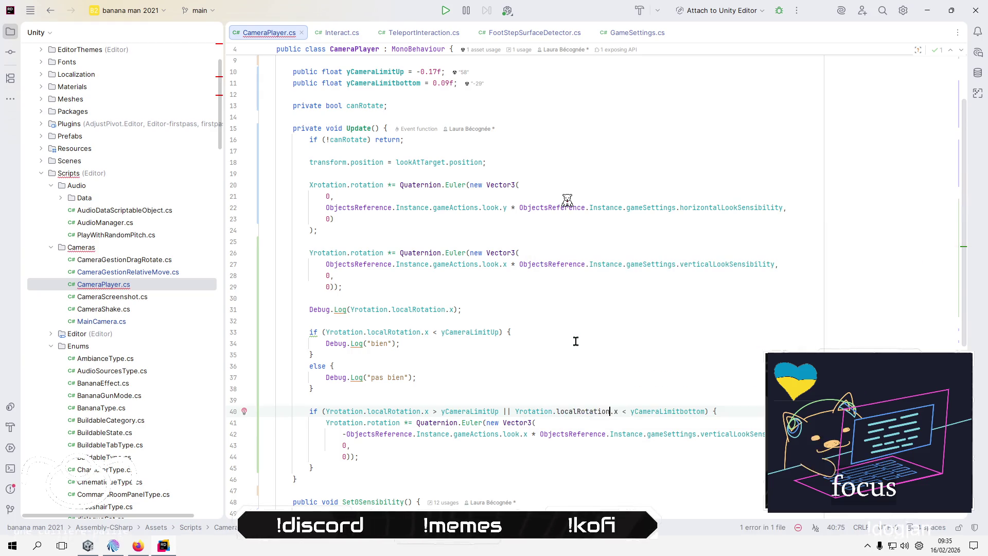
key("Up")
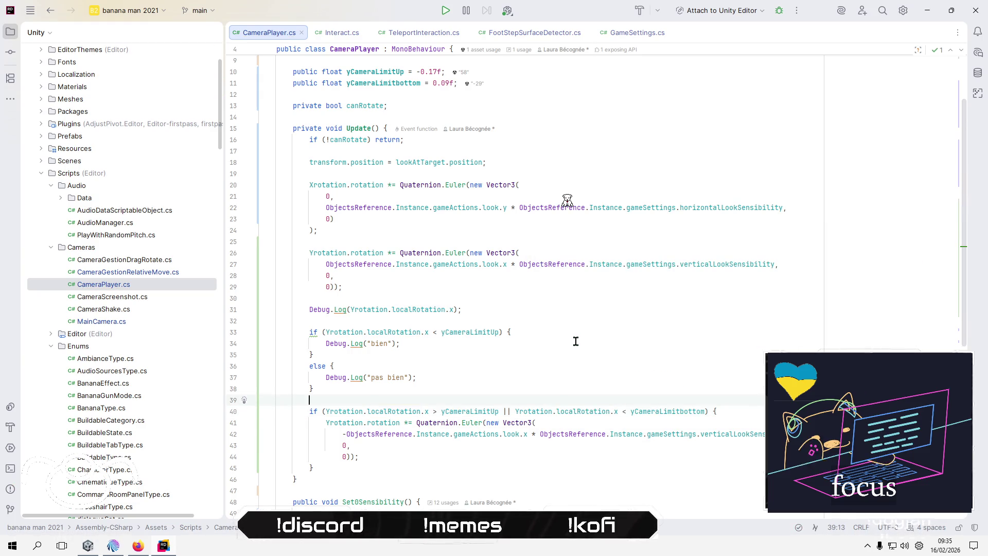
key("alt+Tab")
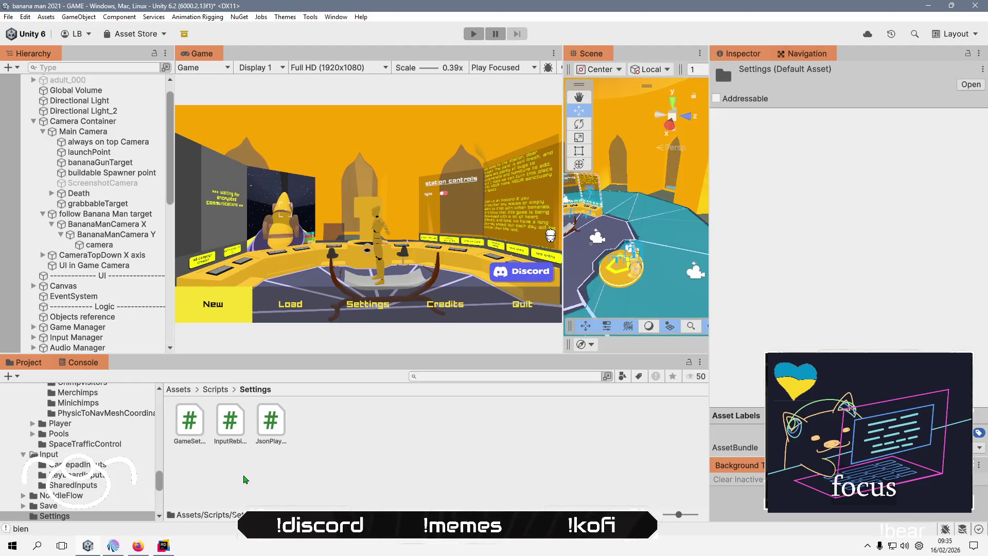
Refresh, play-test the clamp in a New game past the intro, then exit play mode.
right_click(245, 479)
left_click(303, 365)
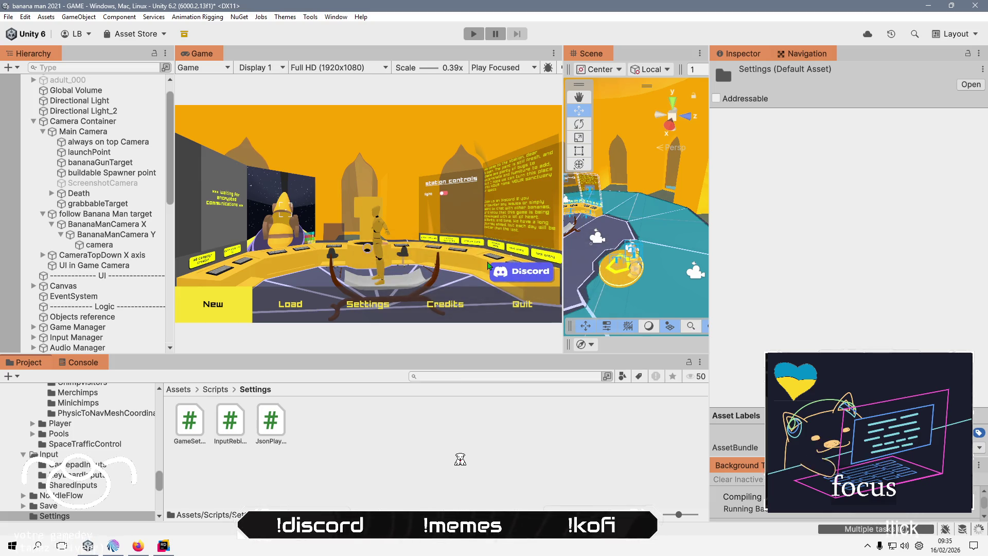
left_click(474, 34)
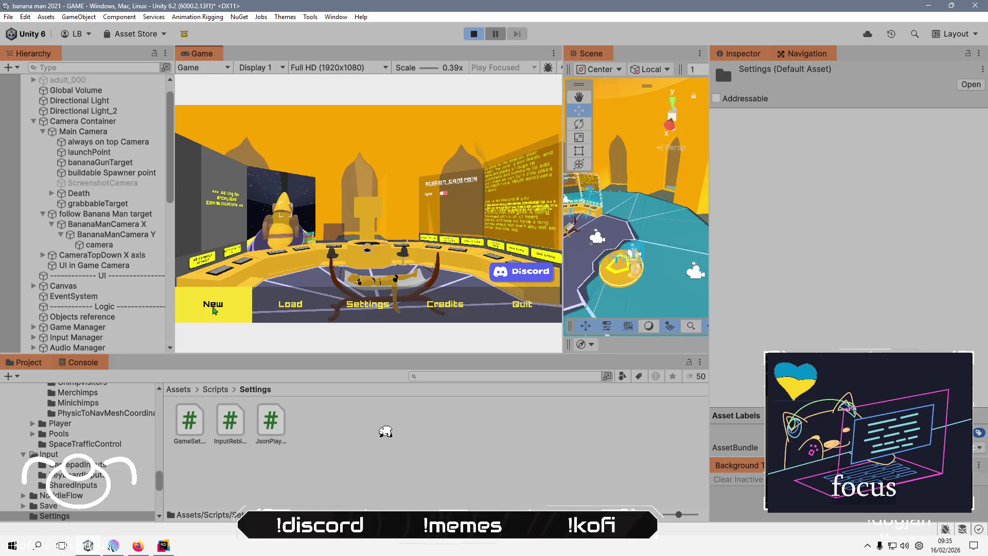
key("Return")
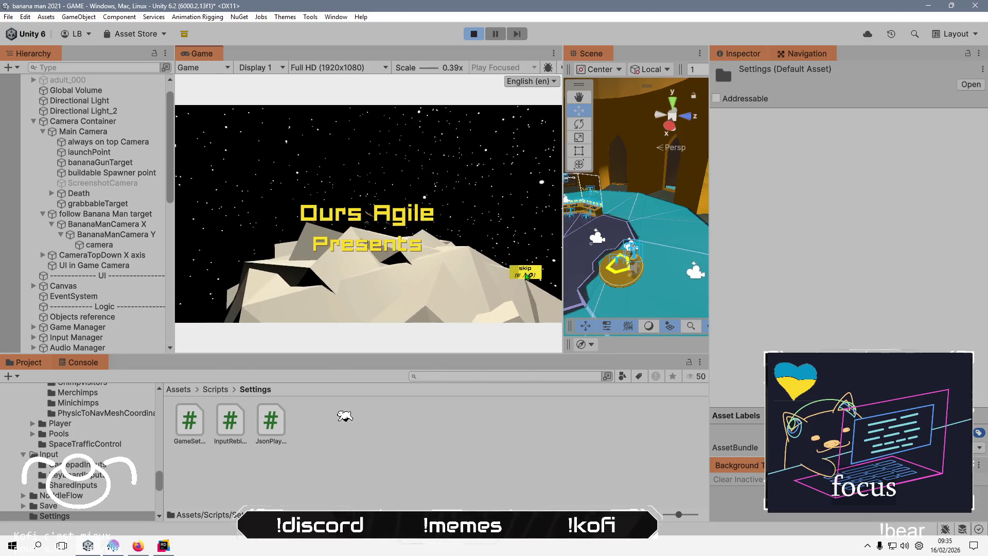
left_click(526, 276)
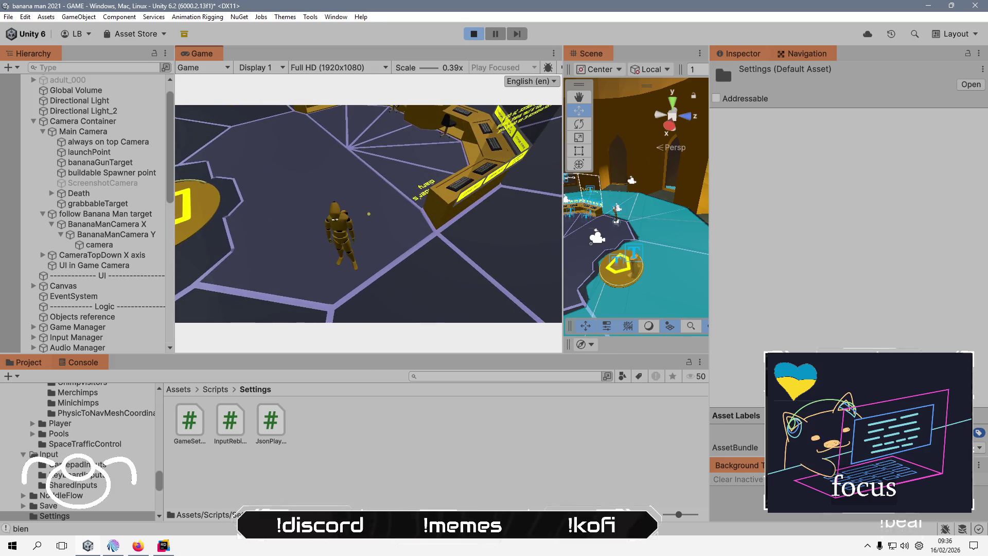
key("Escape")
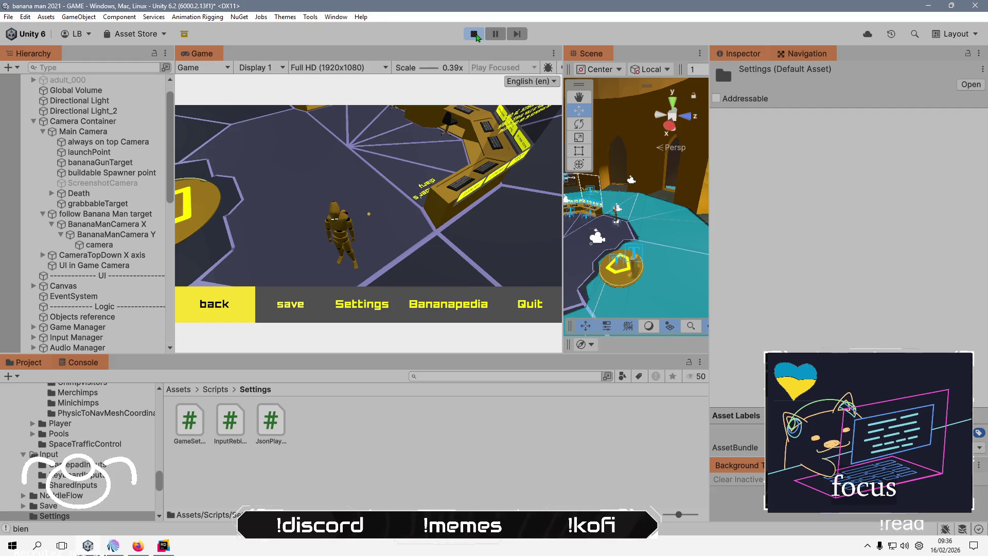
left_click(477, 37)
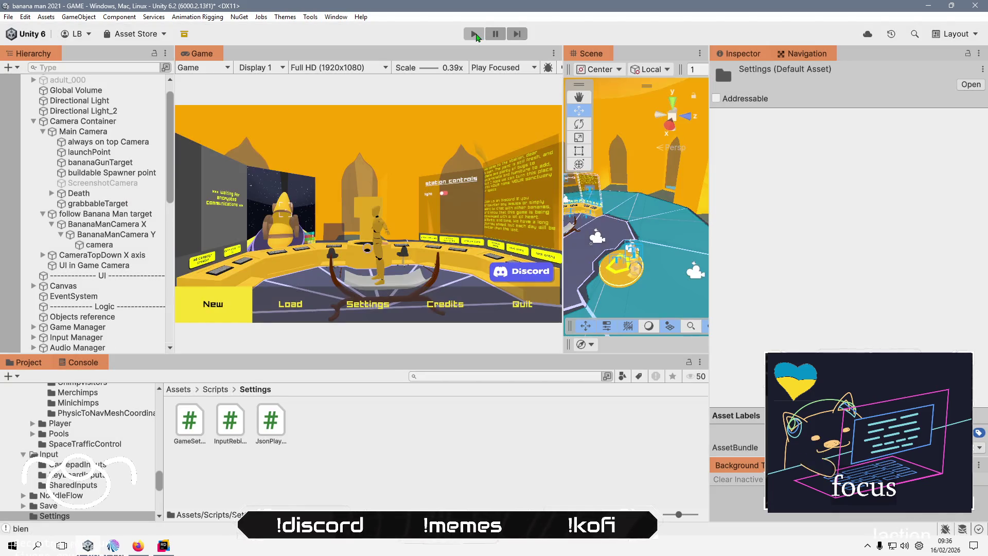
Delete the Debug.Log bien/pas bien check on lines 31–39 of CameraPlayer.cs.
key("alt+Tab")
left_click(569, 319)
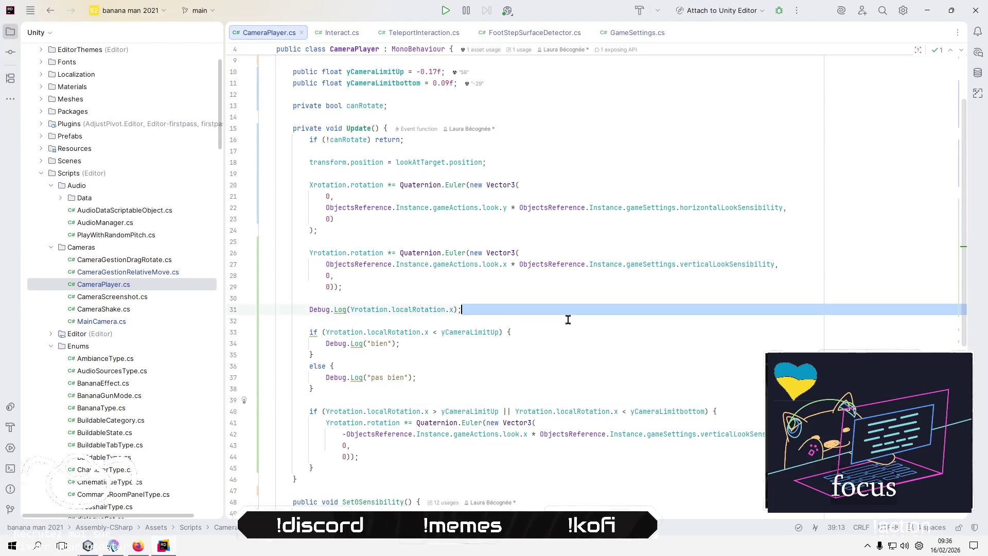
key("Home")
key("shift+Down")
key("shift+Down")
key("shift+Down")
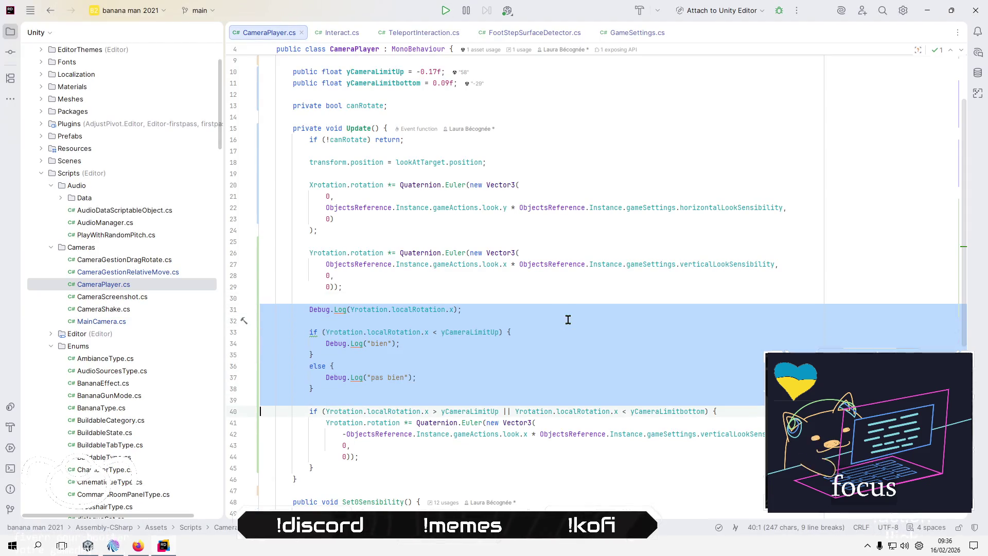
key("Delete")
key("Up")
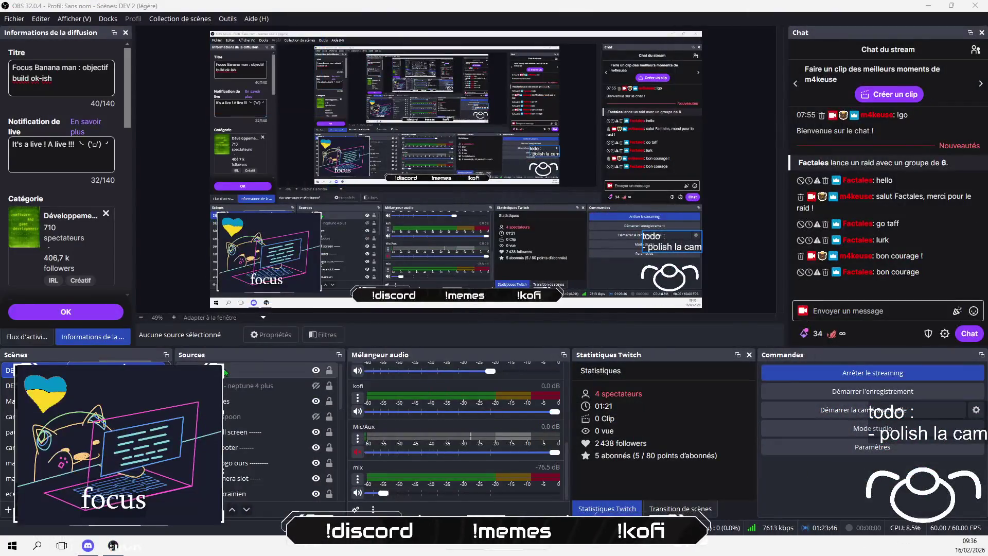
Open the todo text source's properties, keeping text transform at Aucune.
double_click(225, 372)
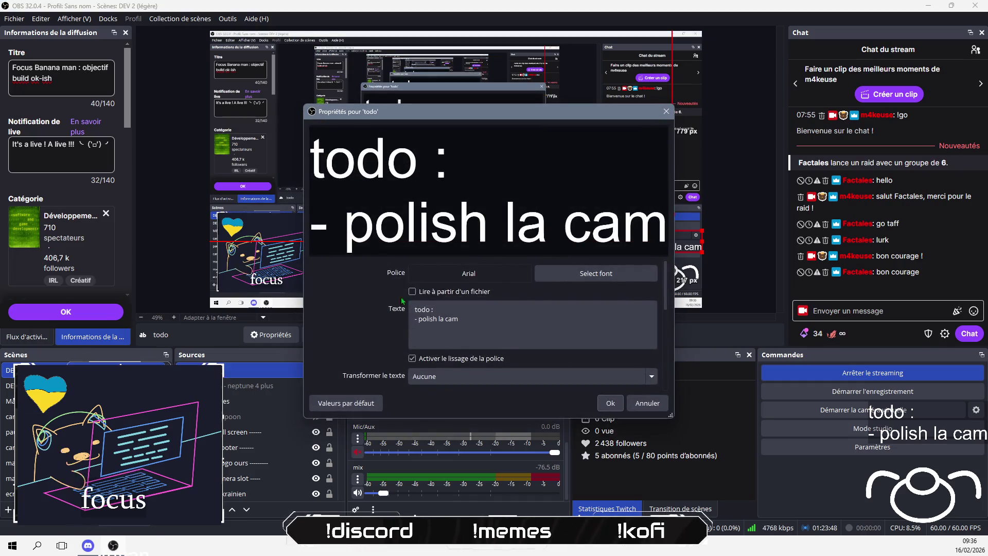
left_click_drag(473, 317, 421, 320)
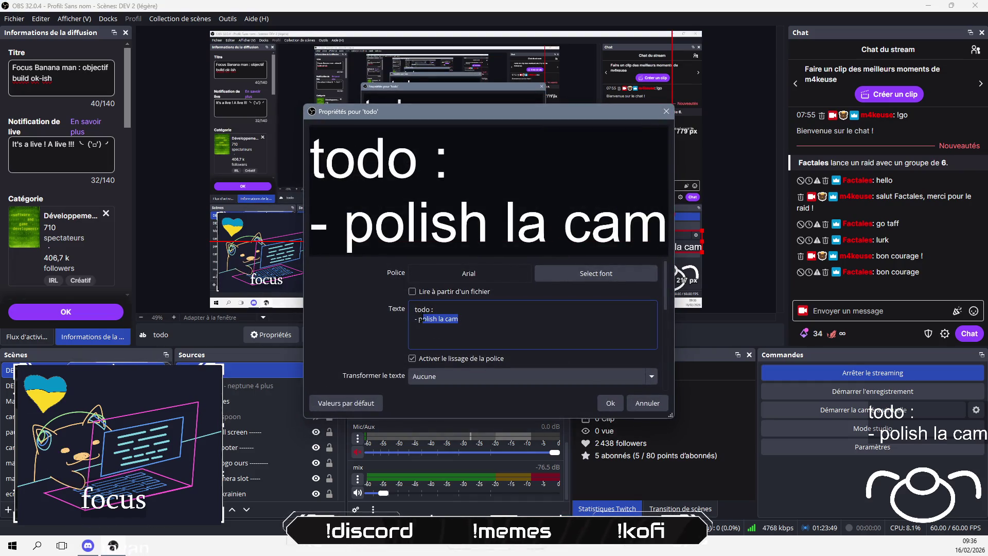
right_click(429, 322)
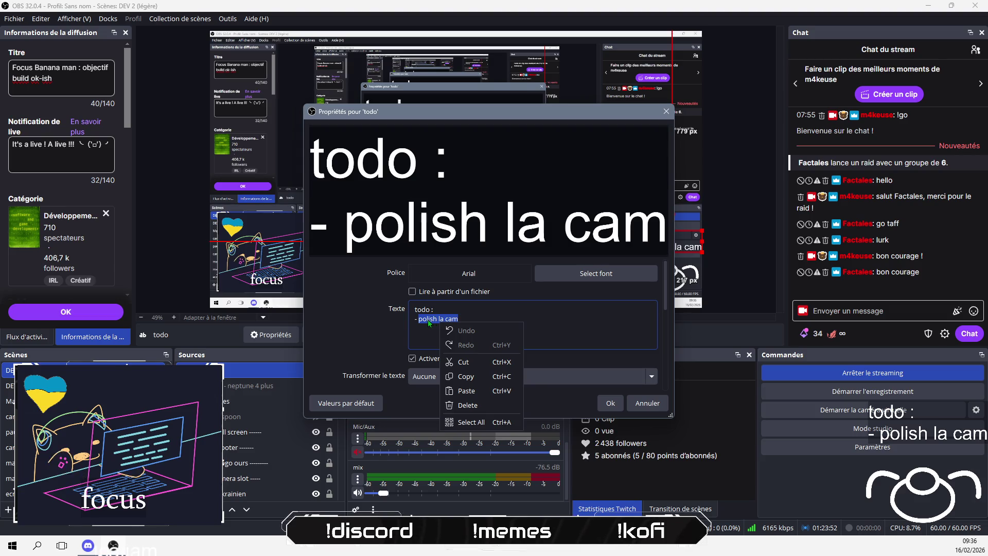
left_click(543, 333)
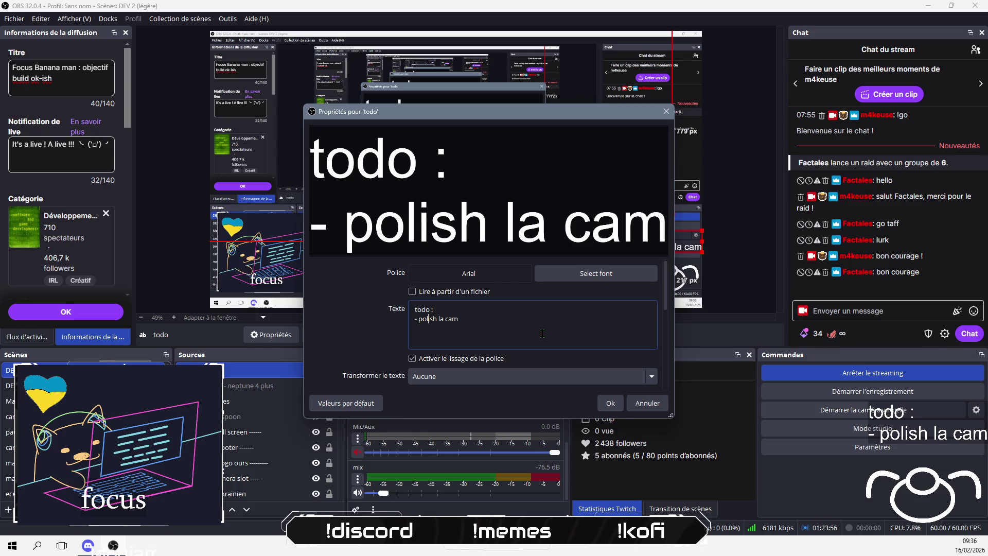
left_click(526, 376)
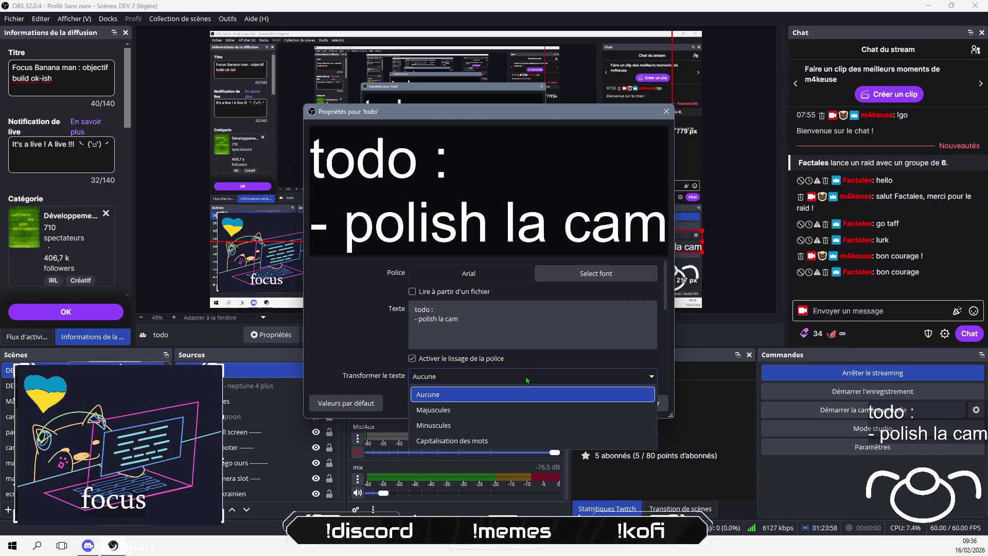
left_click(443, 395)
scroll(453, 326, "down", 2)
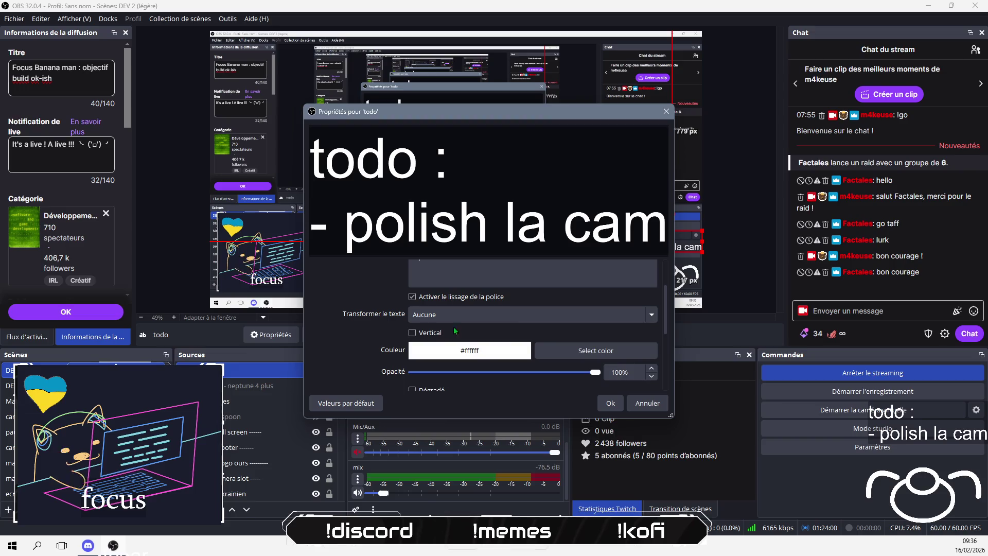
scroll(533, 355, "down", 5)
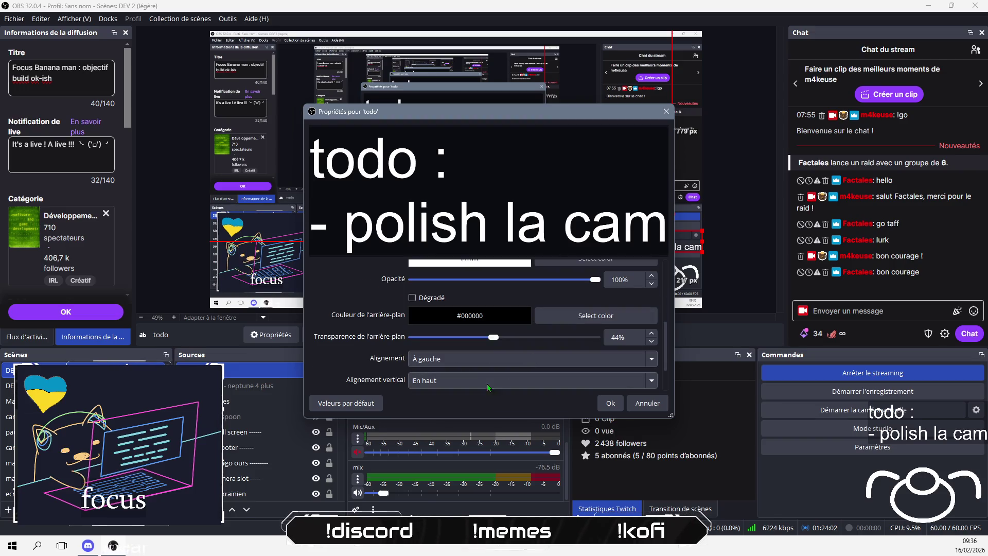
scroll(488, 375, "up", 5)
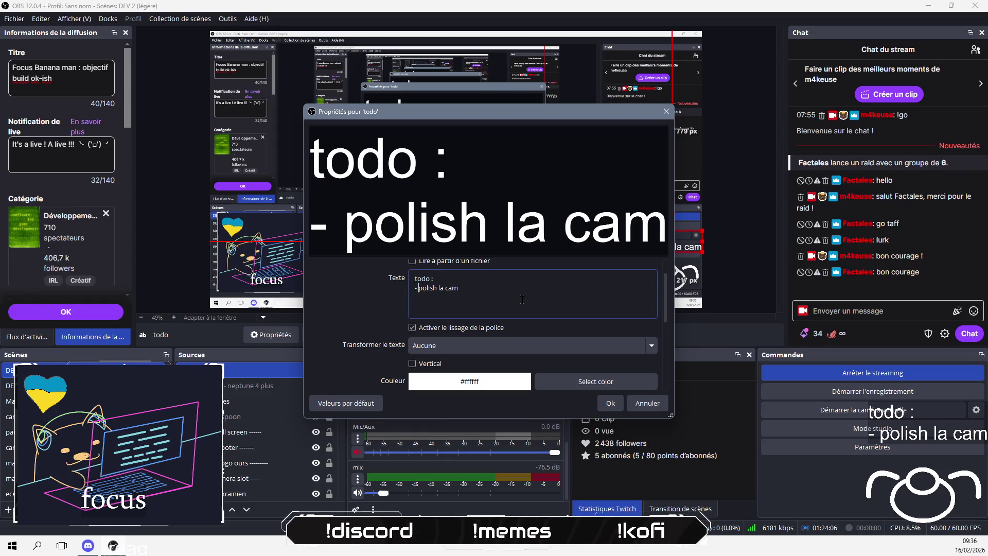
Change the todo text to "- polish la cam [DONE]" and apply it.
type("˘")
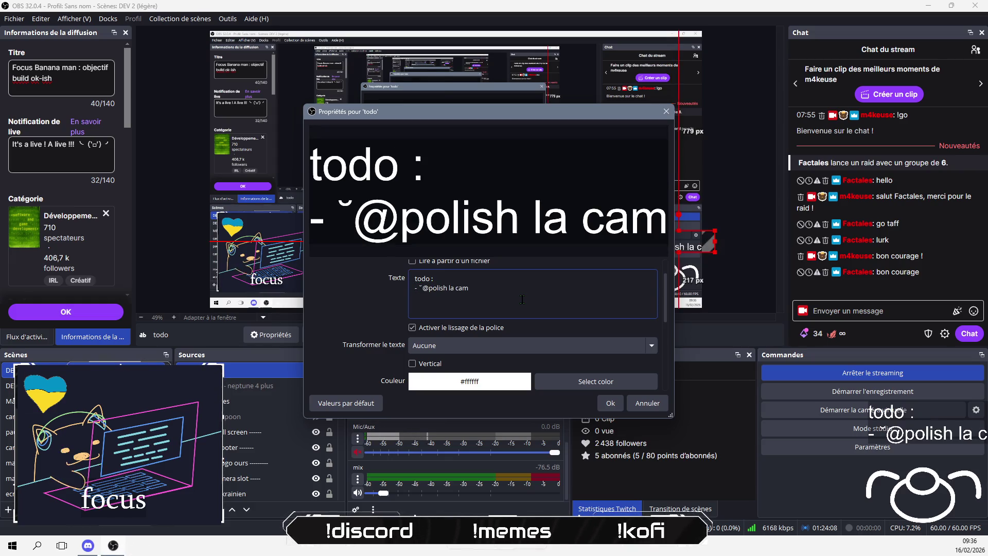
key("BackSpace")
type("*")
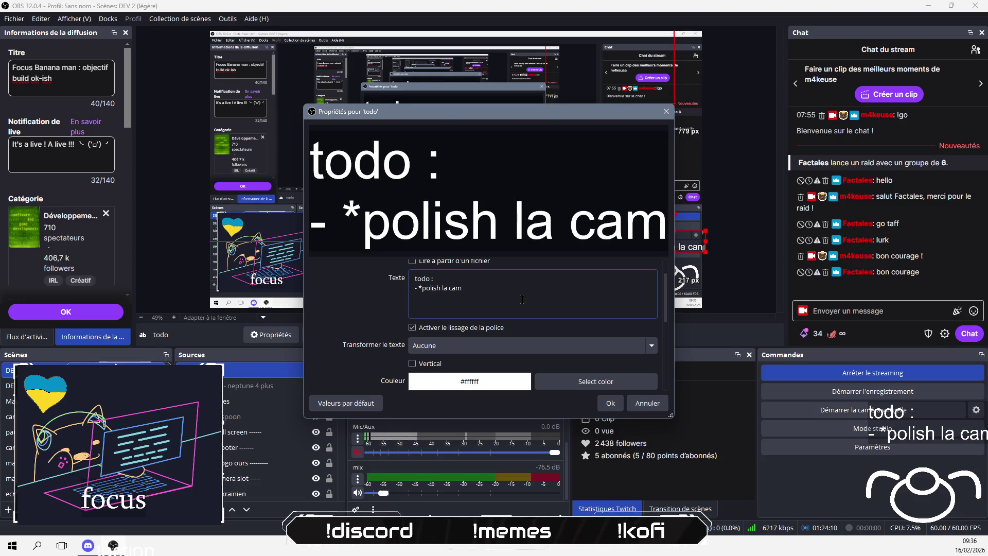
type("*")
key("End")
type("**")
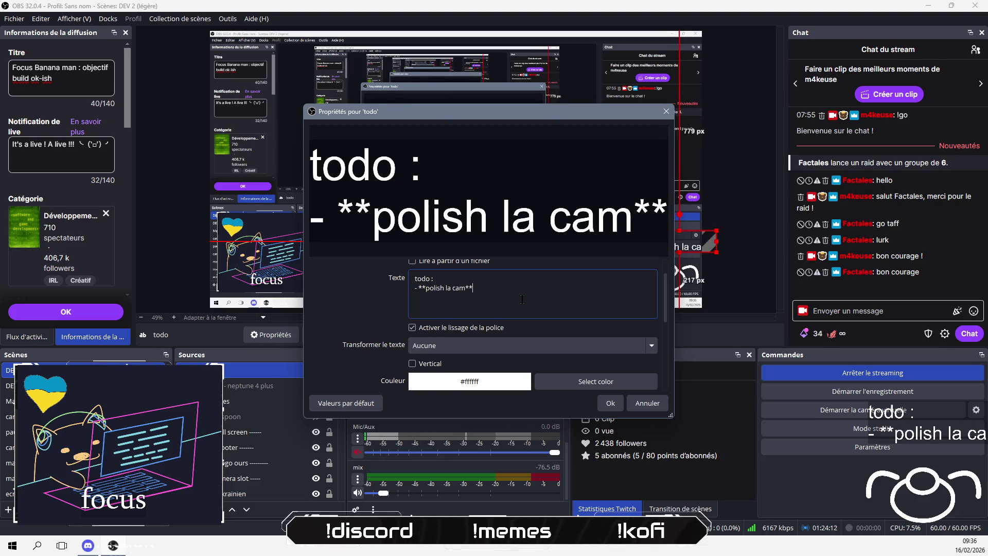
mouse_move(546, 114)
left_mouse_down()
mouse_move(368, 140)
mouse_move(436, 135)
left_mouse_up()
key("BackSpace")
key("BackSpace")
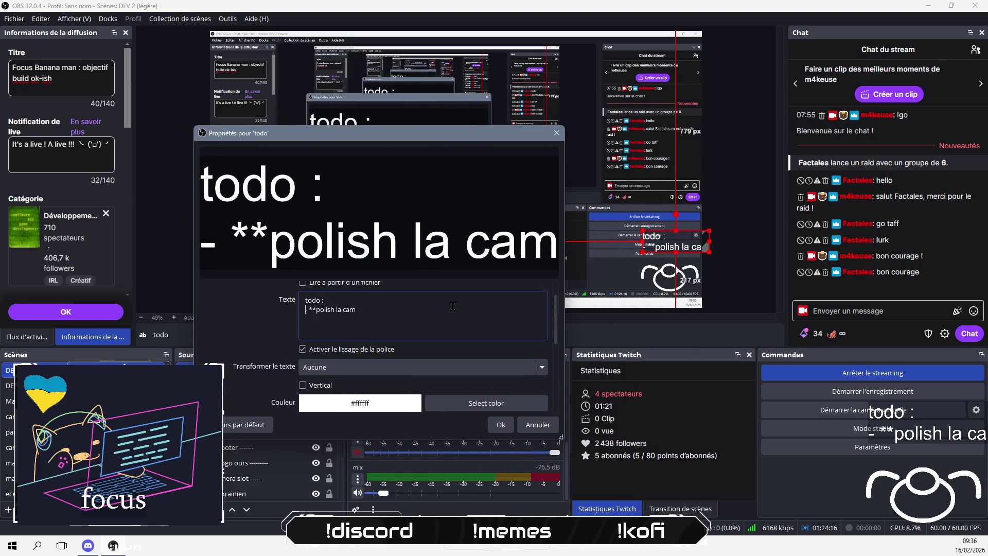
key("BackSpace")
key("BackSpace")
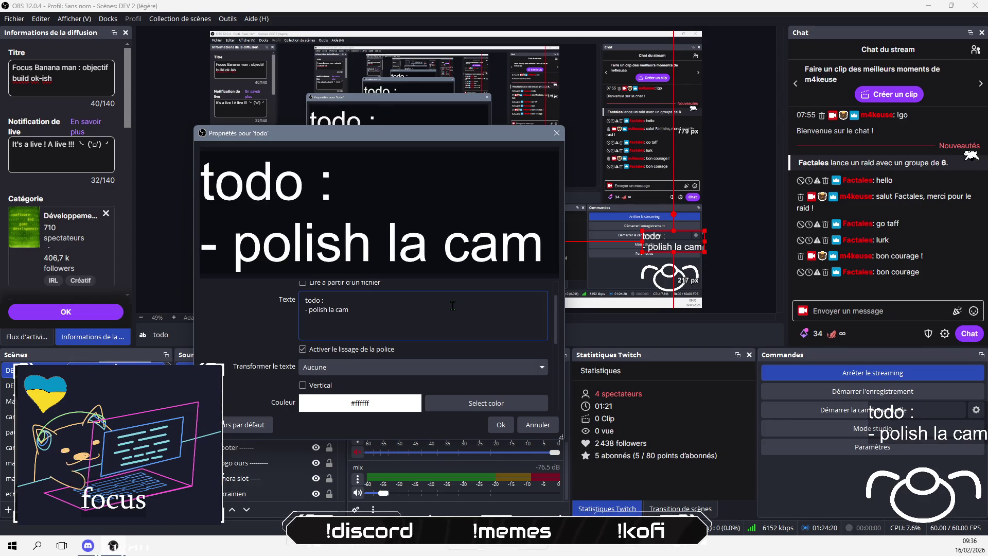
type("[")
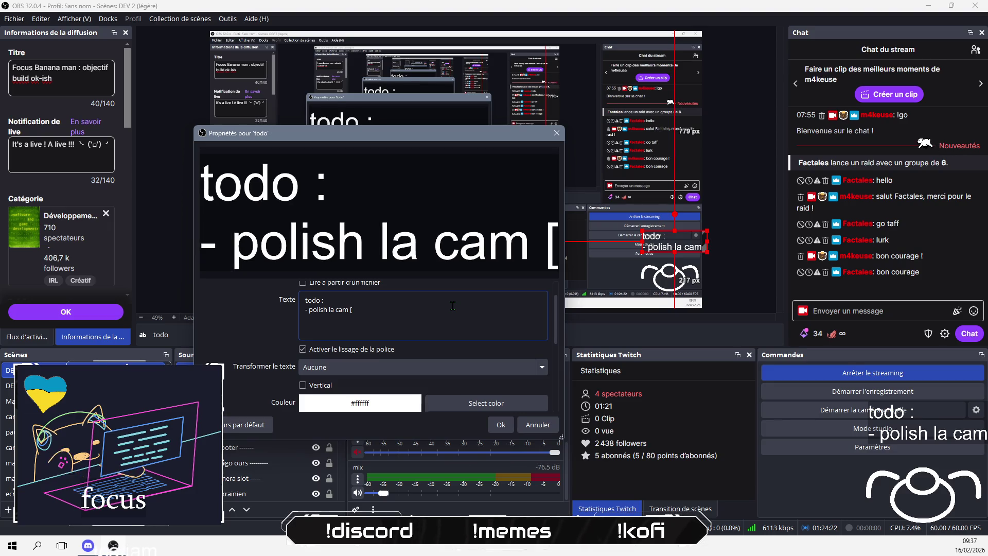
type("]")
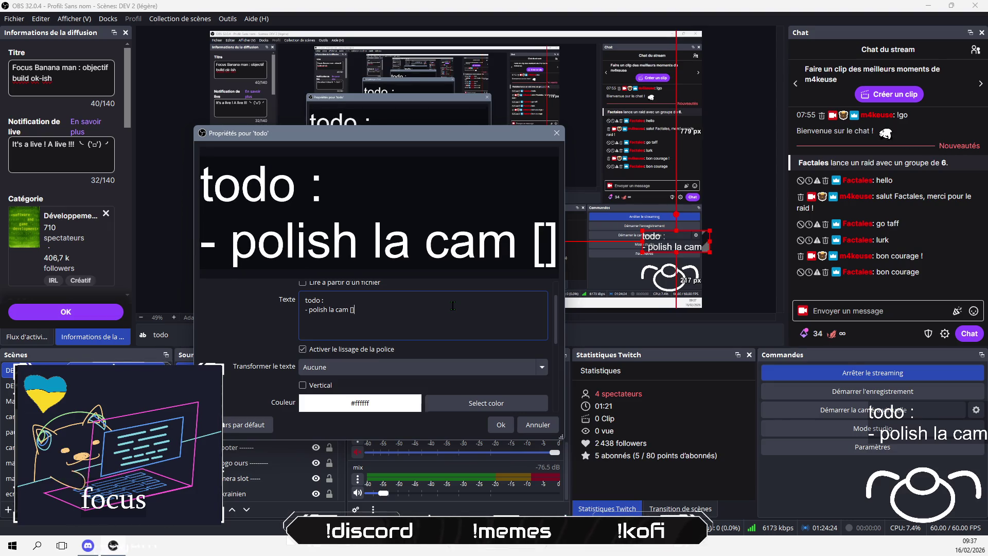
type("DONE")
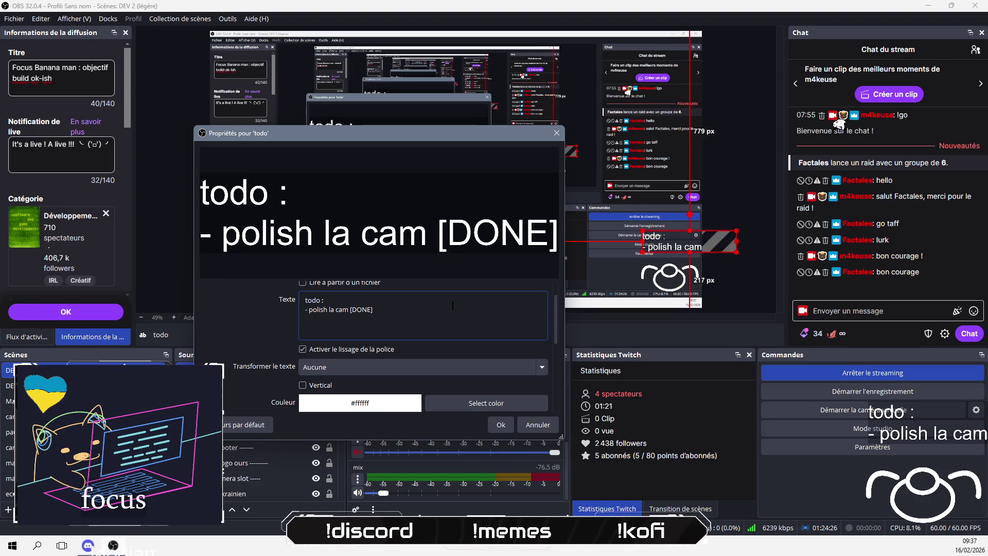
left_click(501, 425)
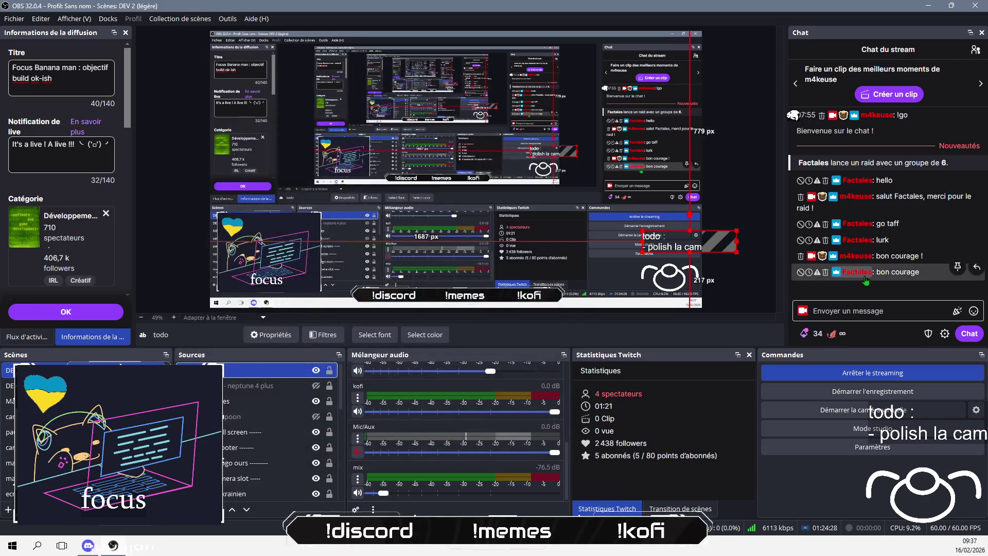
key("alt+Tab")
key("alt+Tab")
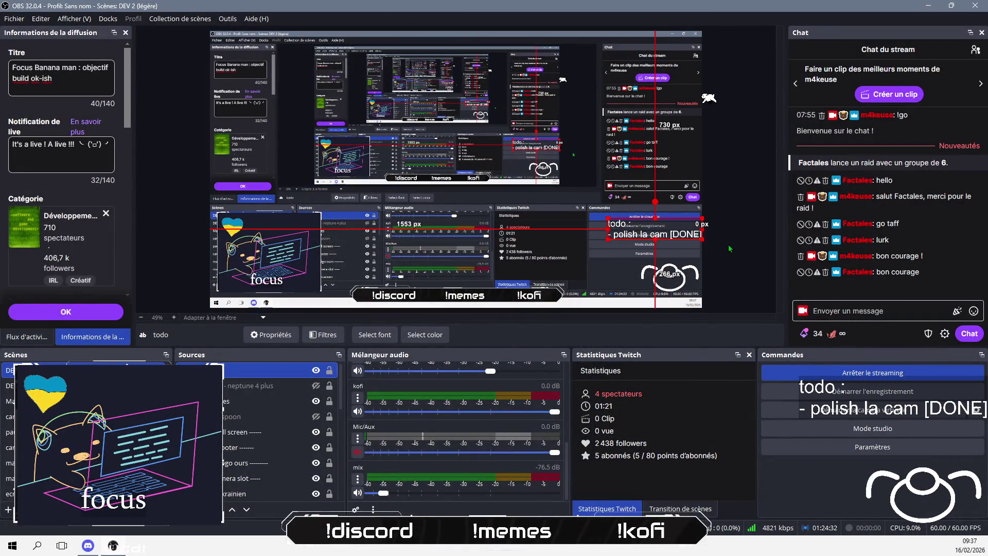
key("alt+Tab")
left_click(419, 233)
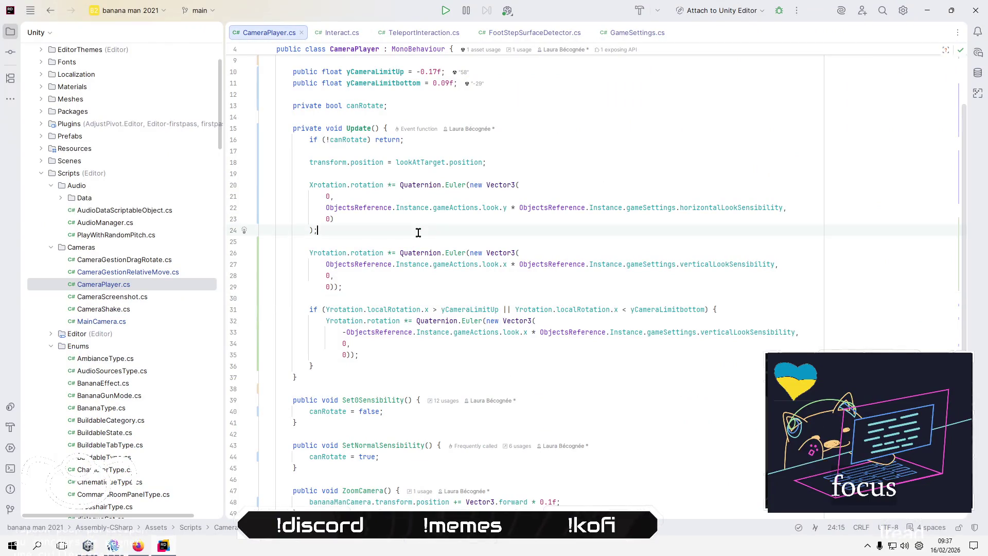
Enter play mode, start a New game, skip the Ours Agile intro, and try the camera.
key("alt+Tab")
key("alt+Tab")
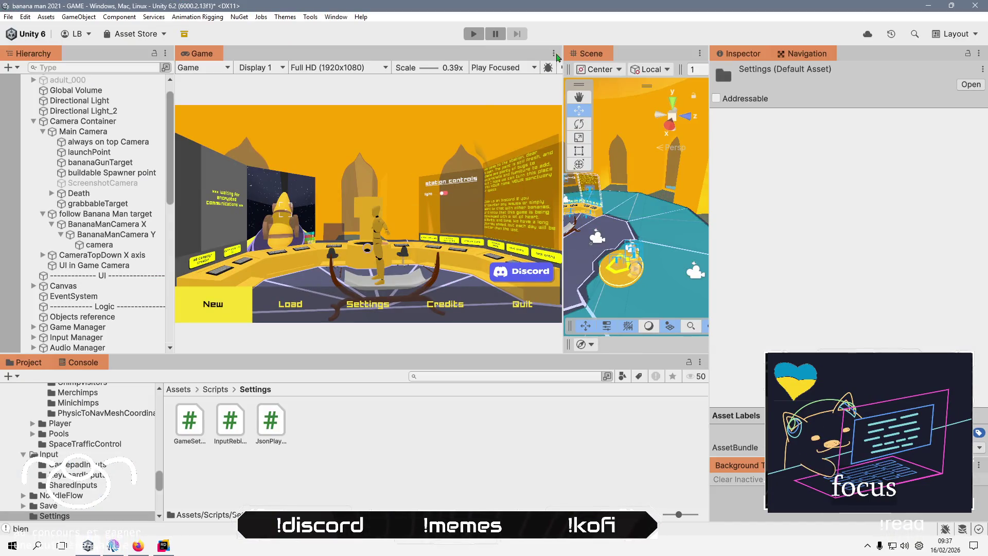
key("ctrl+p")
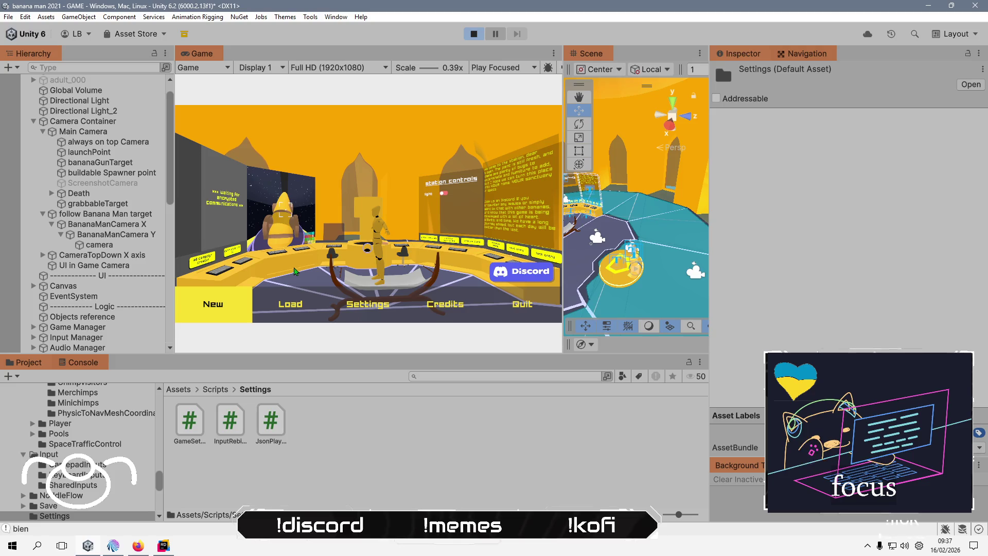
left_click(232, 308)
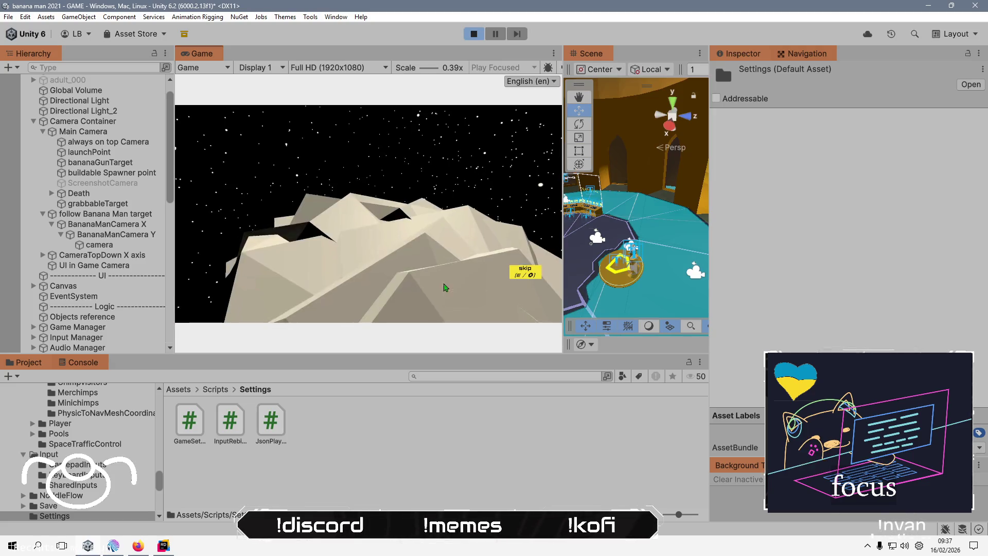
left_click(524, 274)
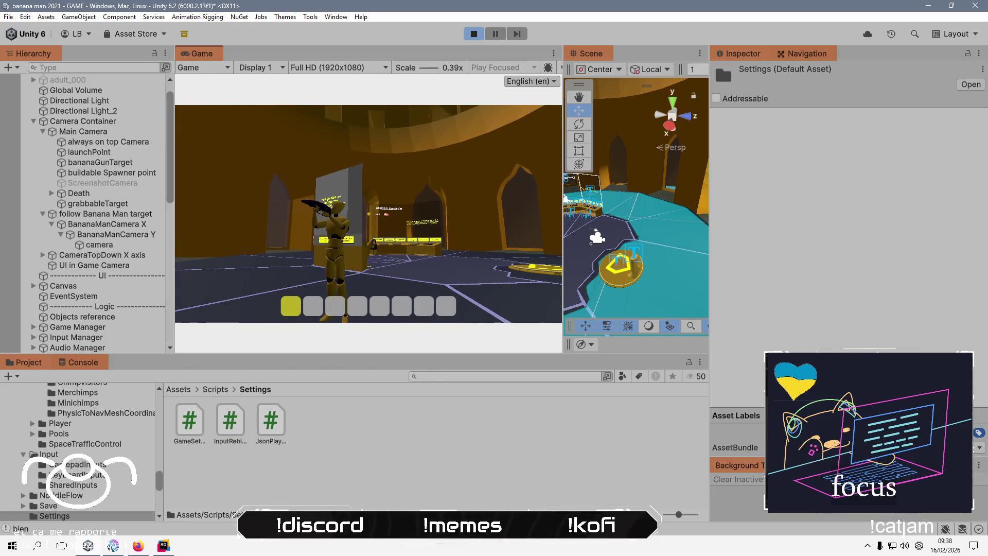
key("alt+Tab")
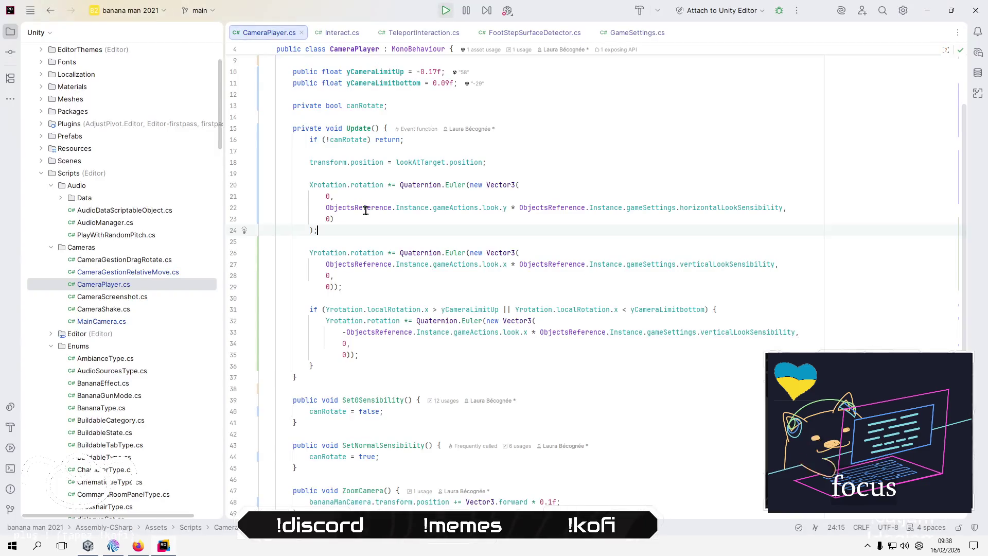
key("alt+Tab")
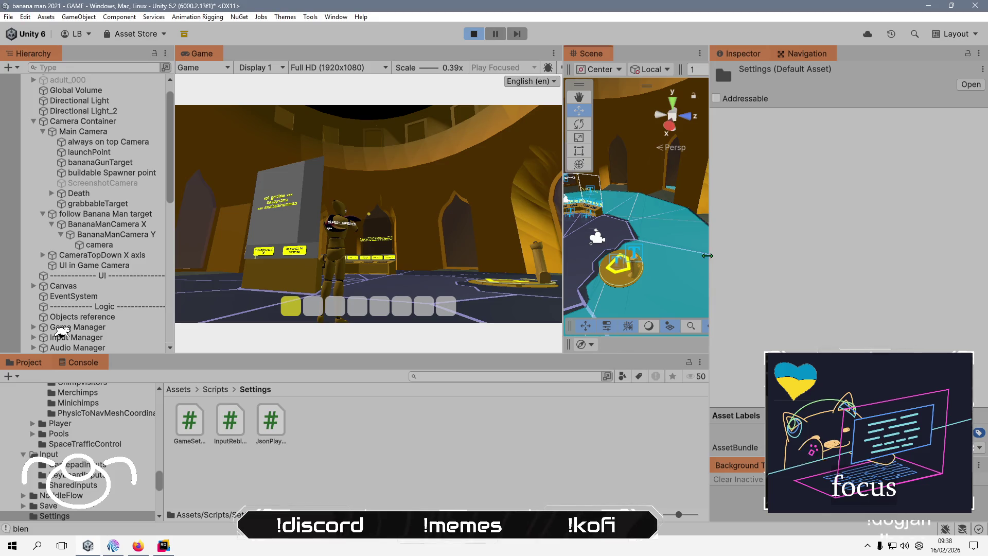
Rebalance the Game and Scene view split and select Banana Man in the Hierarchy.
left_click_drag(708, 256, 820, 252)
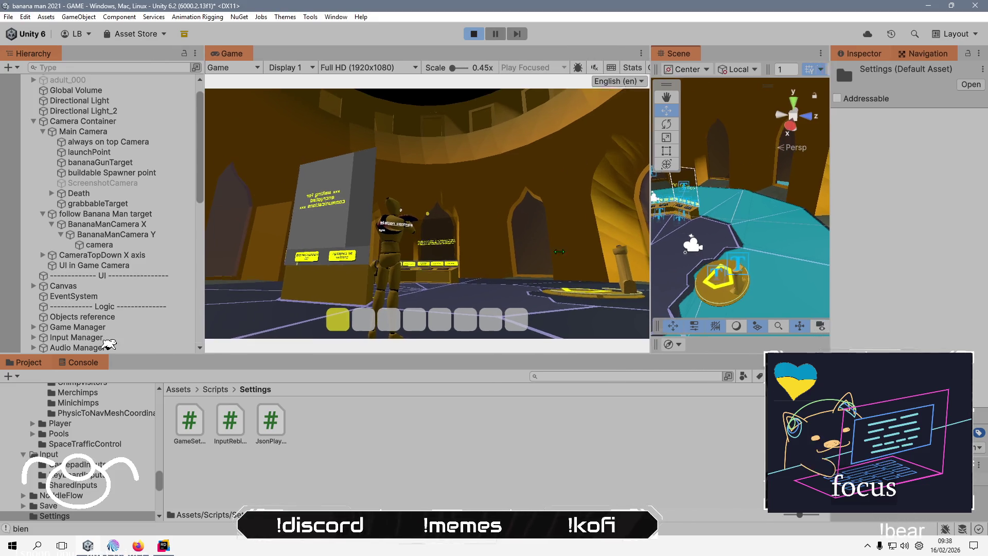
left_click_drag(658, 235, 488, 242)
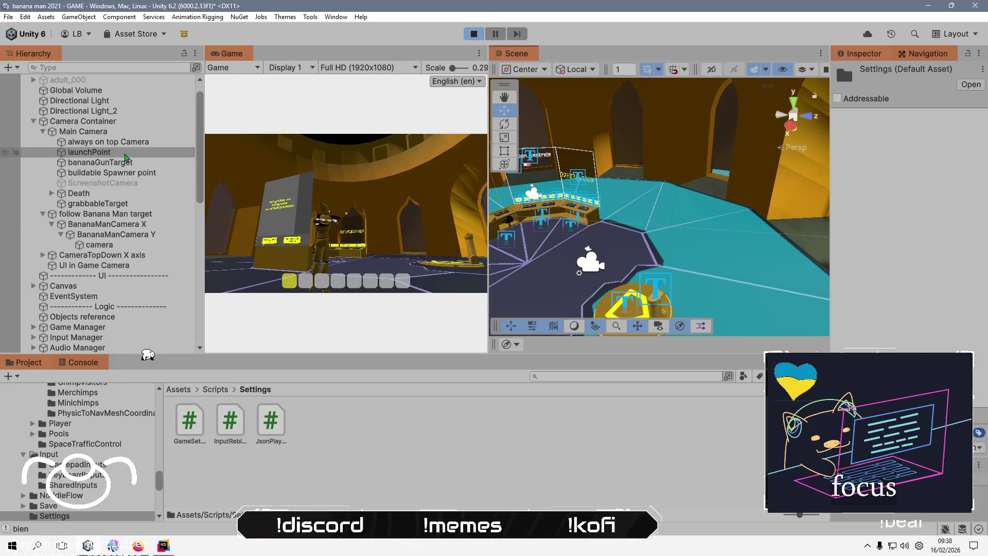
scroll(119, 338, "down", 5)
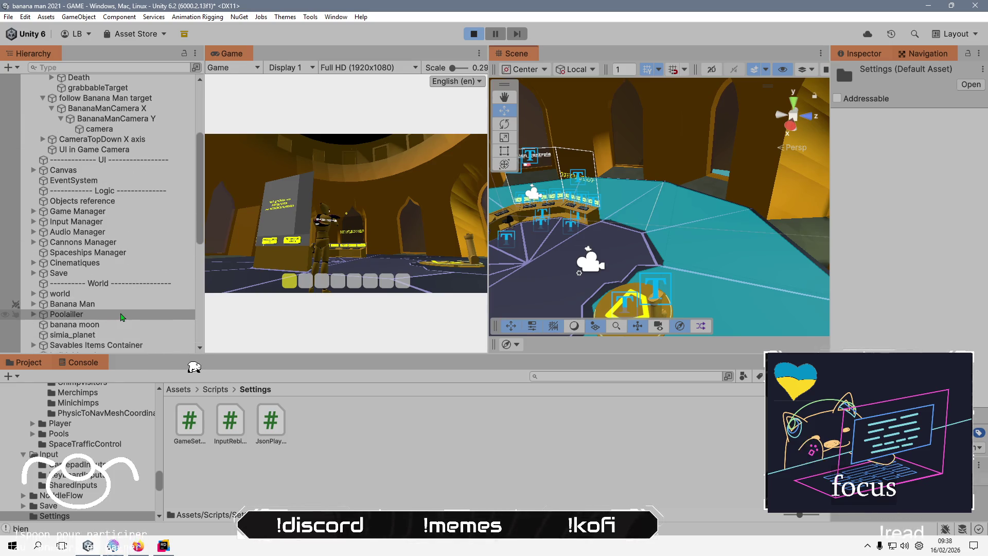
left_click(109, 294)
left_click(77, 304)
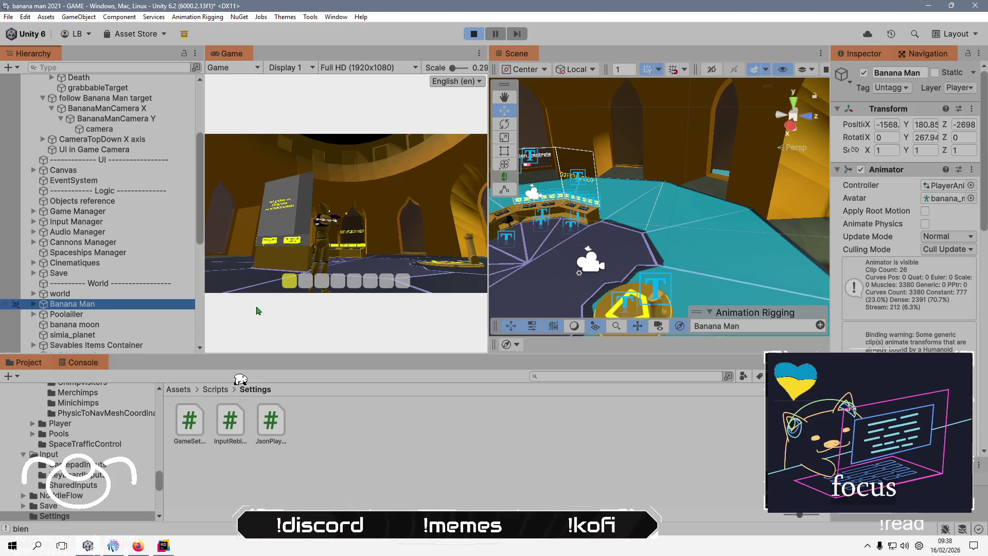
Collapse Banana Man's Animator, Capsule Collider and Tag components and ping its Banana Gun Target object.
left_click(837, 170)
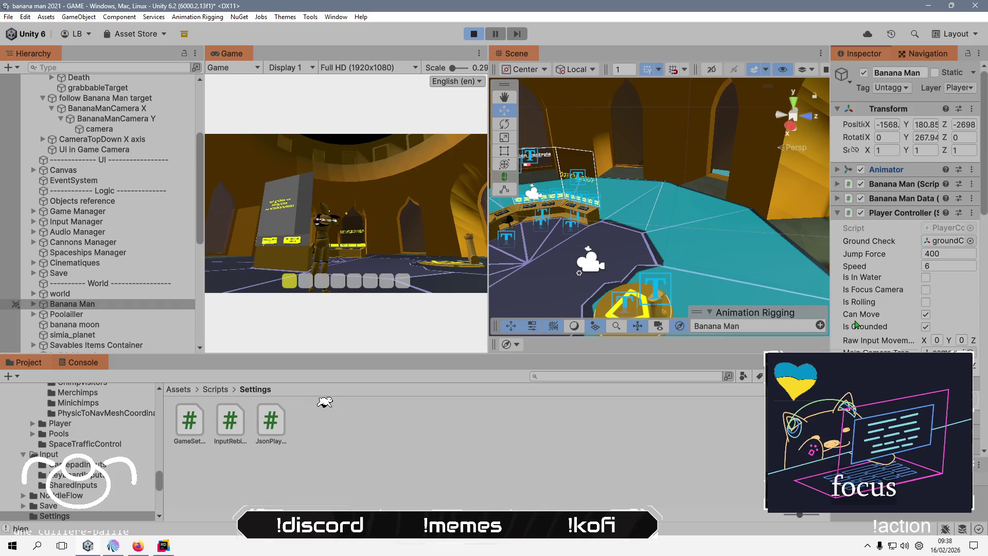
left_click_drag(831, 302, 681, 306)
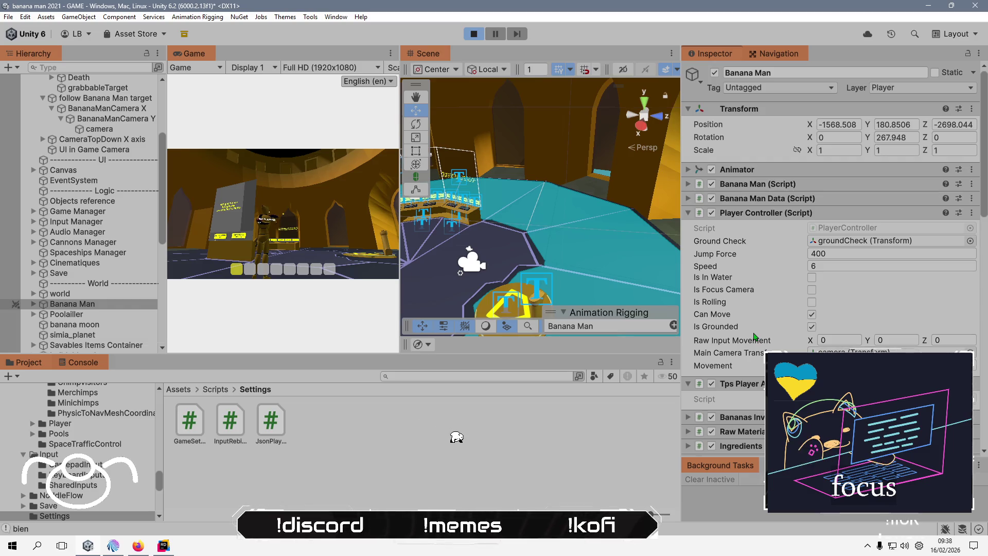
scroll(755, 336, "down", 5)
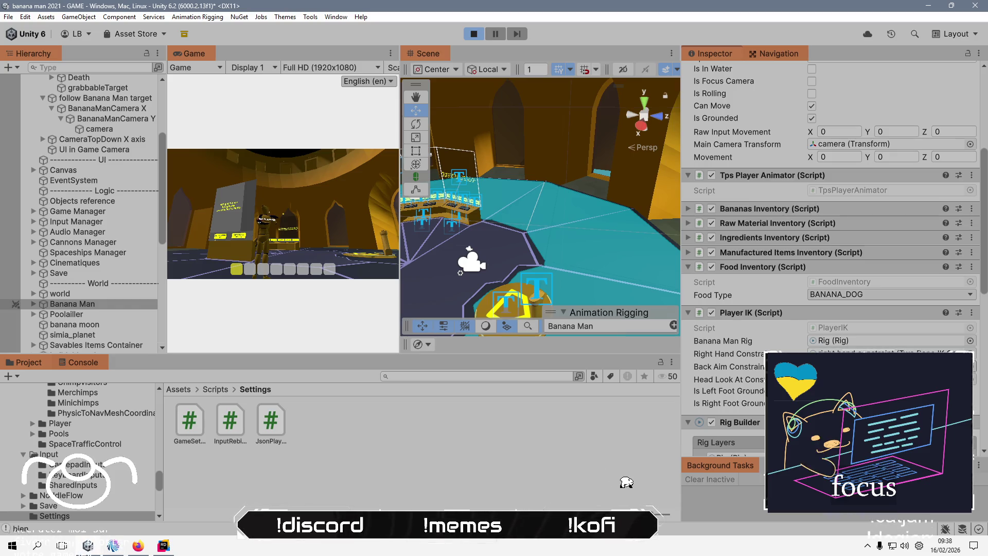
scroll(759, 348, "down", 3)
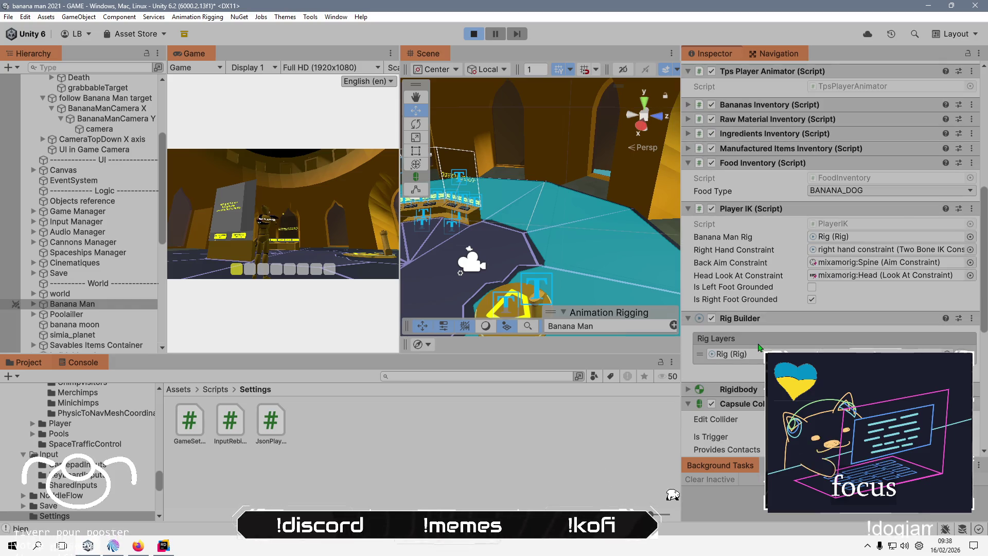
left_click(690, 405)
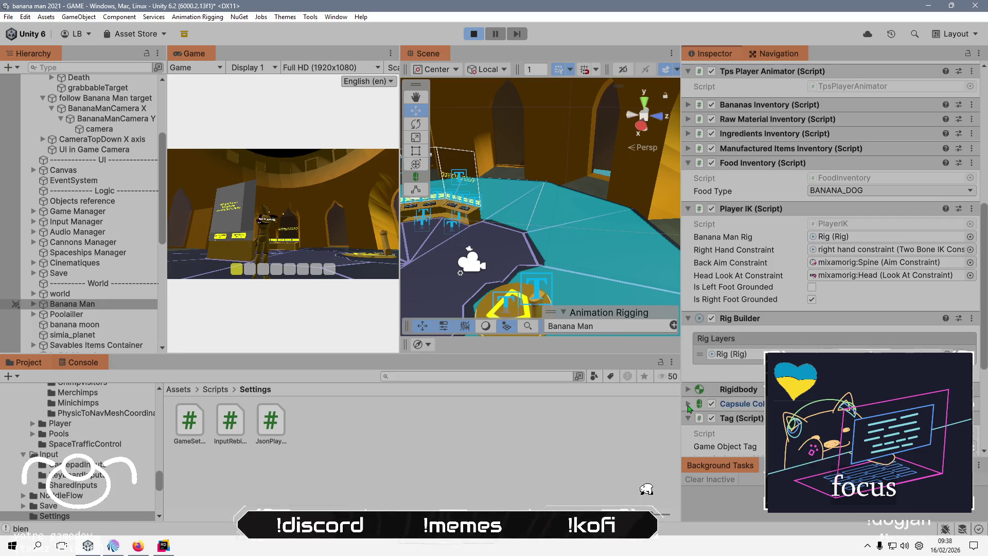
left_click(690, 418)
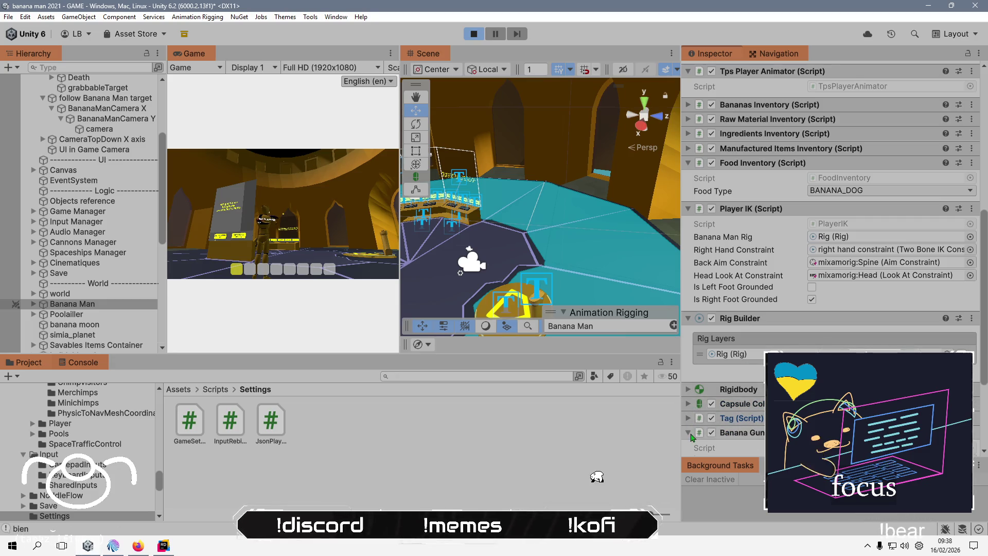
scroll(693, 422, "down", 3)
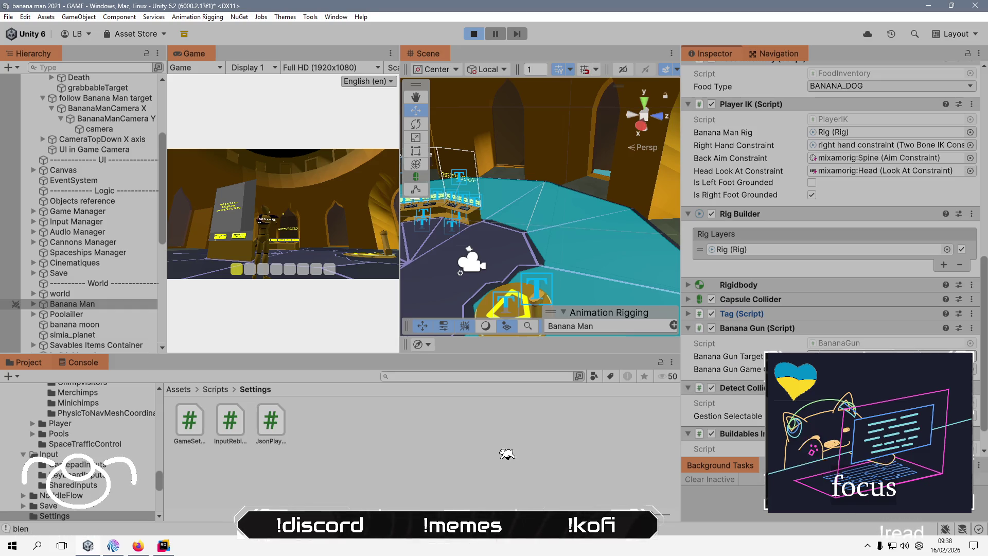
left_click(850, 357)
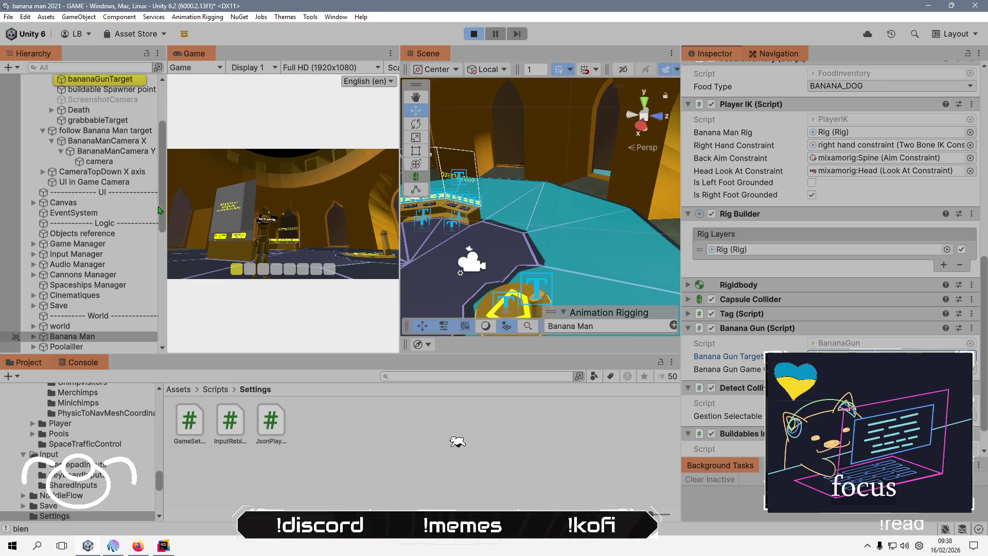
Select bananaGunTarget, frame it with F, and zoom the Scene view in on it.
scroll(123, 164, "up", 3)
left_click(100, 156)
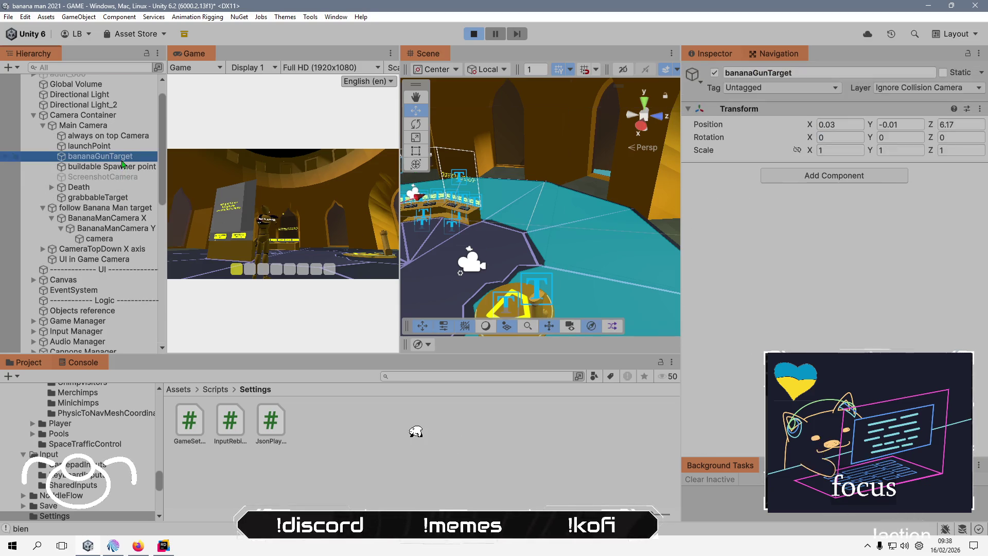
key("f")
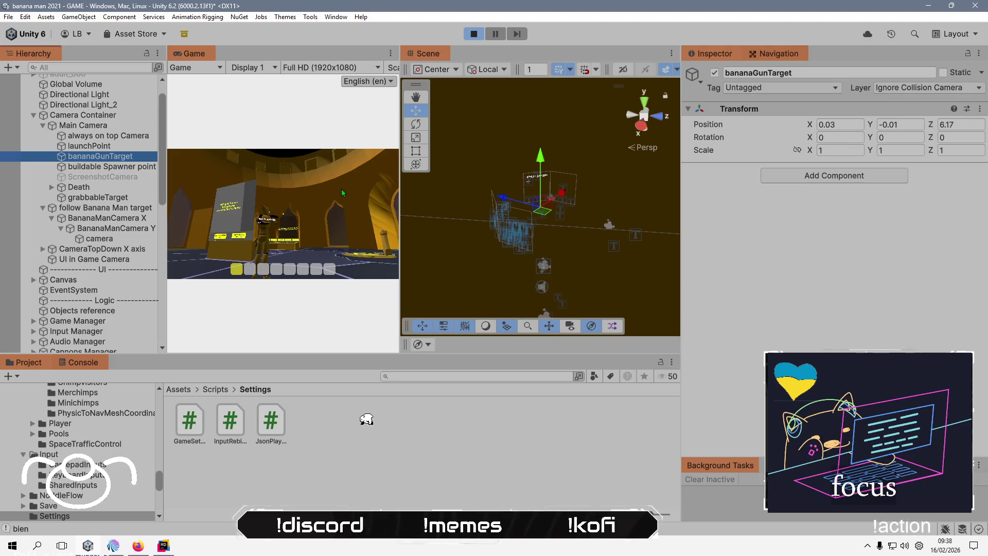
scroll(571, 237, "down", 5)
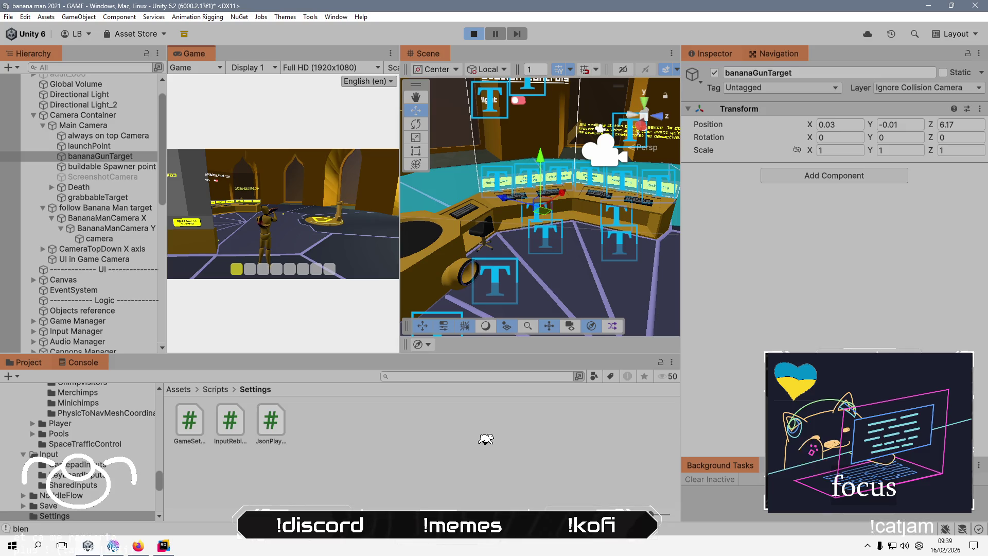
key("alt+Tab")
key("alt+Tab")
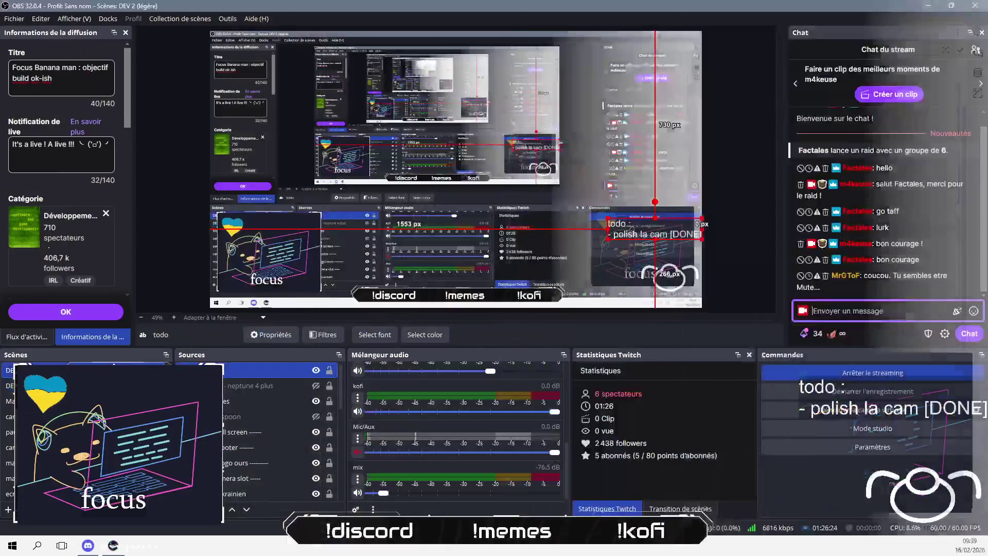
Send 'je le suis, coucou !' in the Twitch chat, then return to CameraPlayer.cs.
left_click(904, 311)
type("je le suis,")
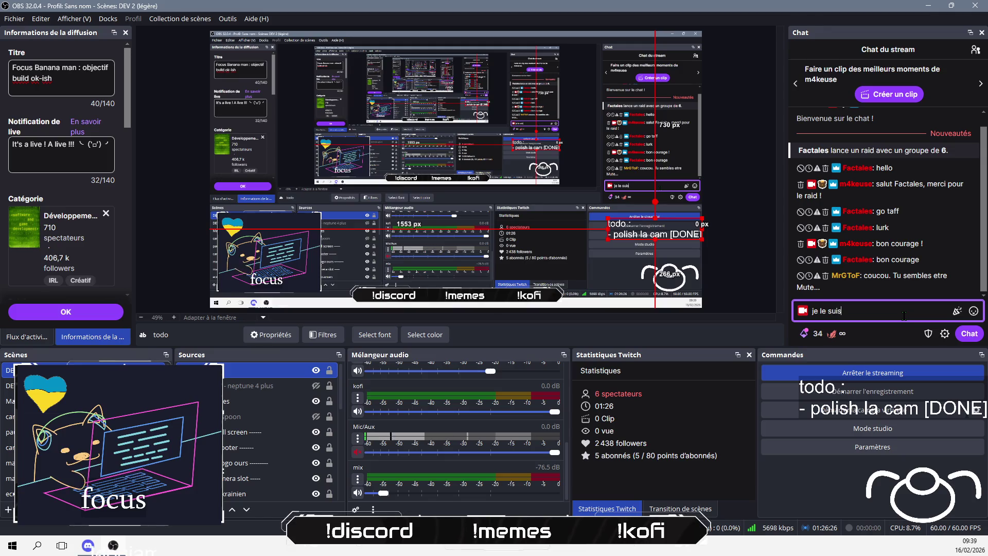
type("o !")
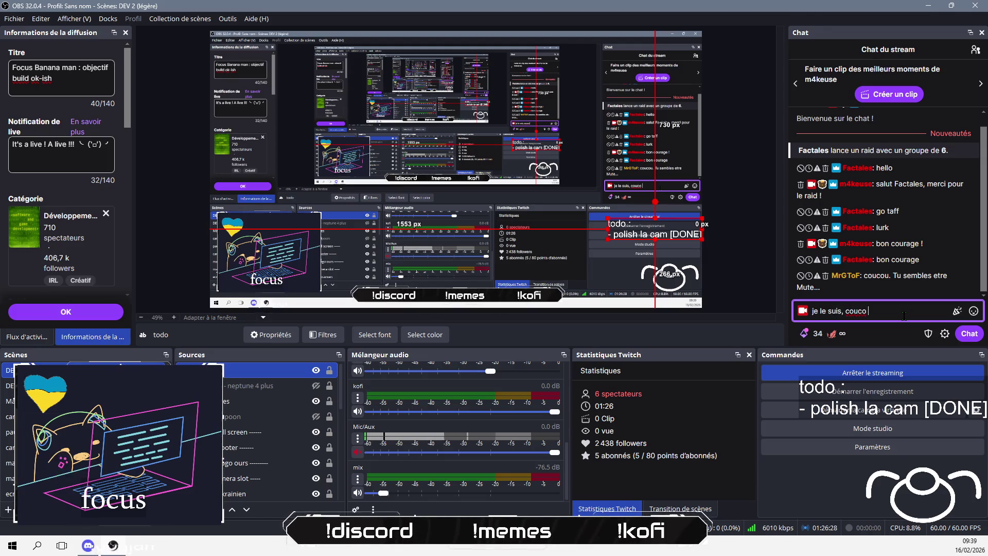
key("Return")
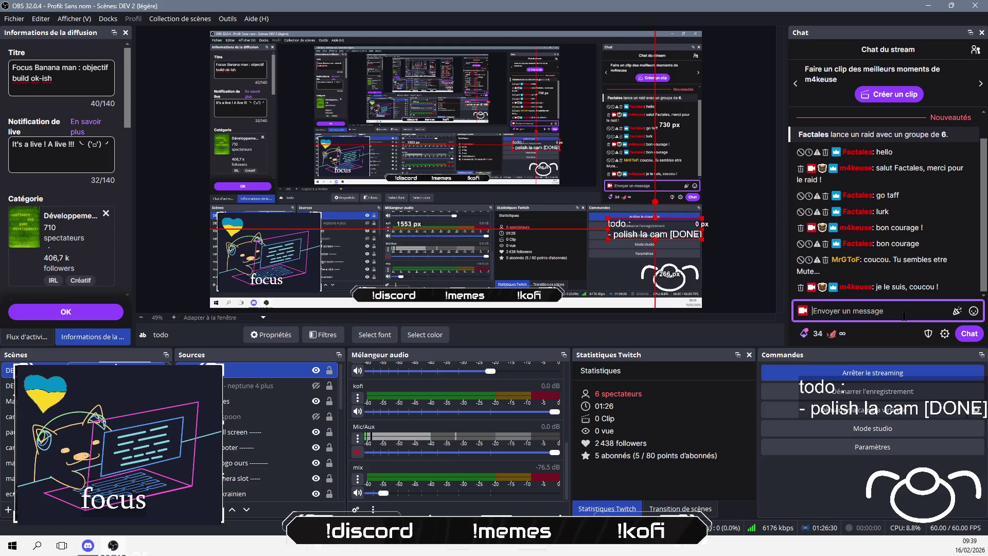
key("alt+Tab")
left_click(508, 367)
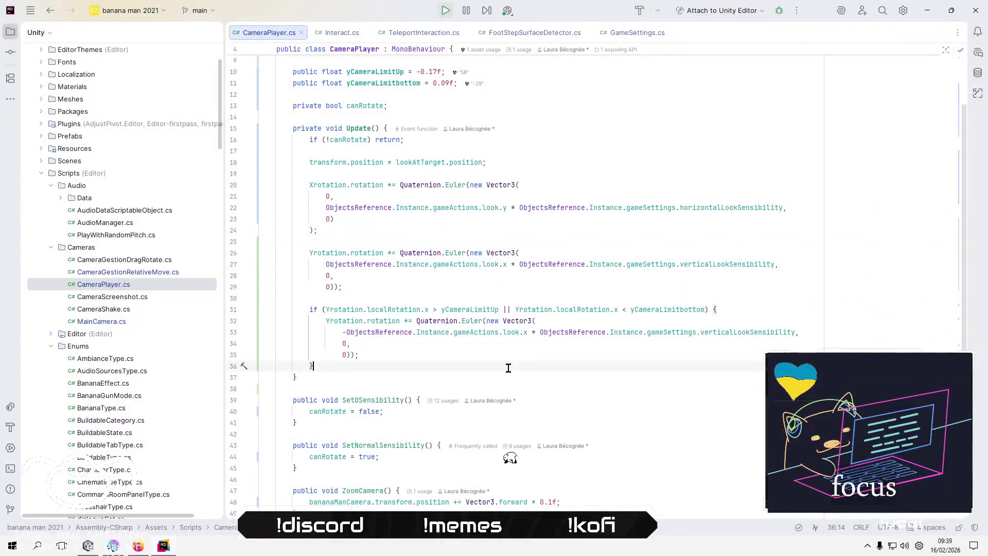
Review CameraPlayer.cs at line 30, then back in Unity raise bananaGunTarget's Y to 0.078.
left_click(510, 293)
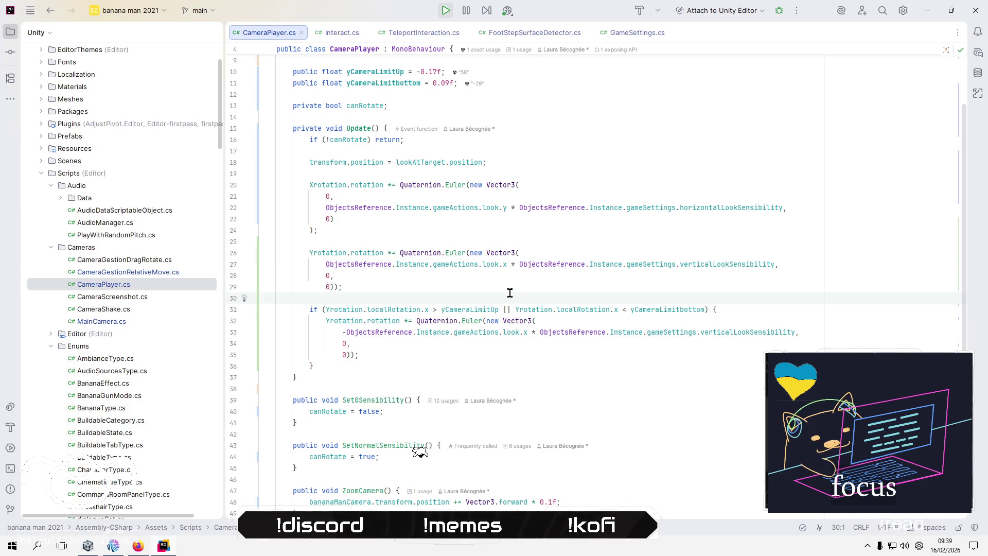
left_click(927, 11)
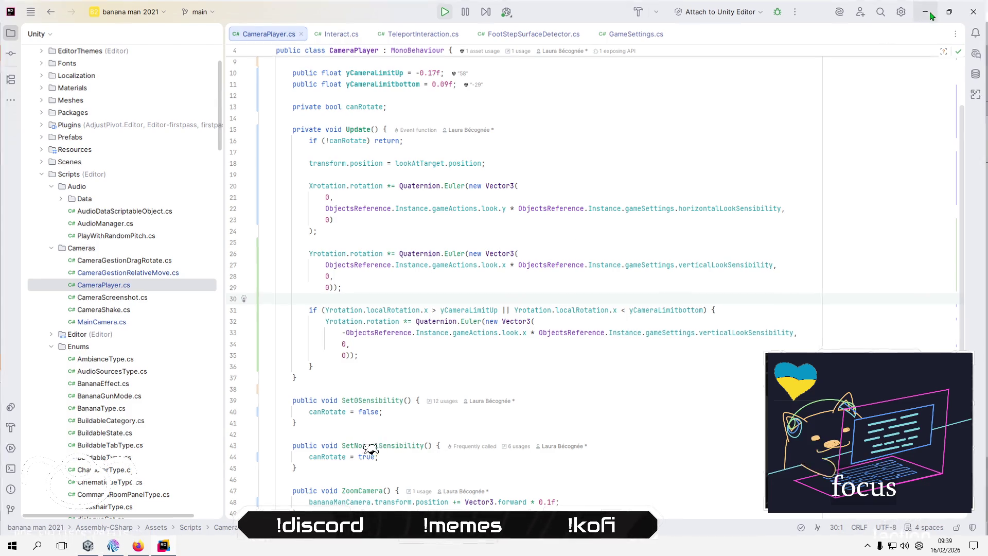
left_click_drag(534, 159, 543, 186)
mouse_move(543, 234)
left_mouse_down()
mouse_move(541, 309)
mouse_move(535, 242)
mouse_move(524, 234)
mouse_move(531, 278)
mouse_move(530, 257)
mouse_move(513, 332)
mouse_move(538, 195)
left_mouse_up()
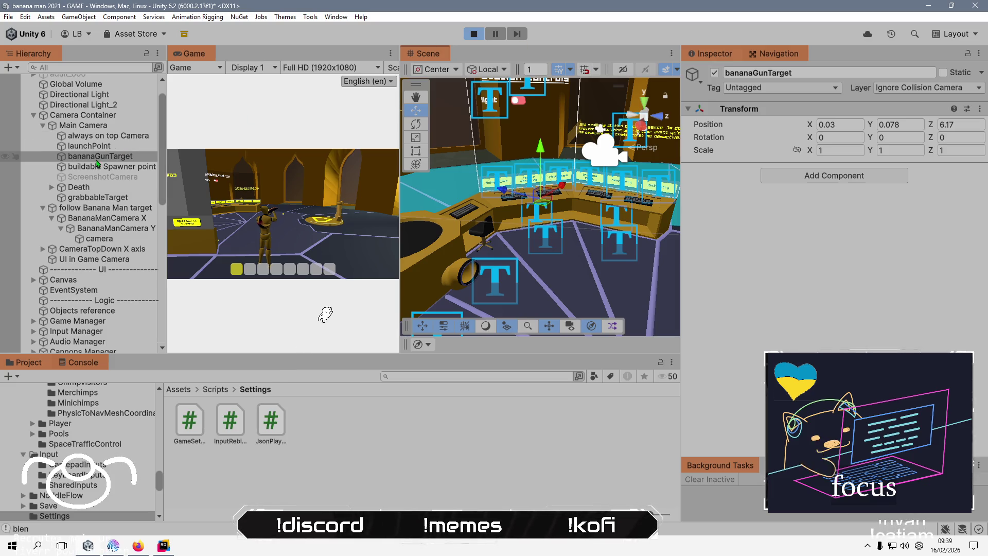
Parent bananaGunTarget under BananaManCamera Y below camera, select camera, and enter Play mode.
mouse_move(97, 160)
left_mouse_down()
mouse_move(87, 260)
mouse_move(98, 243)
left_mouse_up()
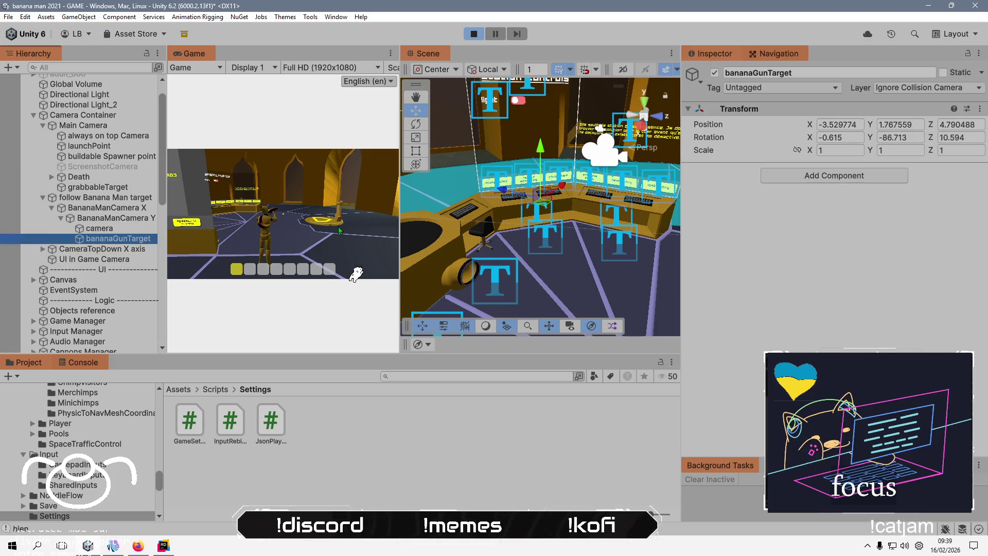
left_click(362, 266)
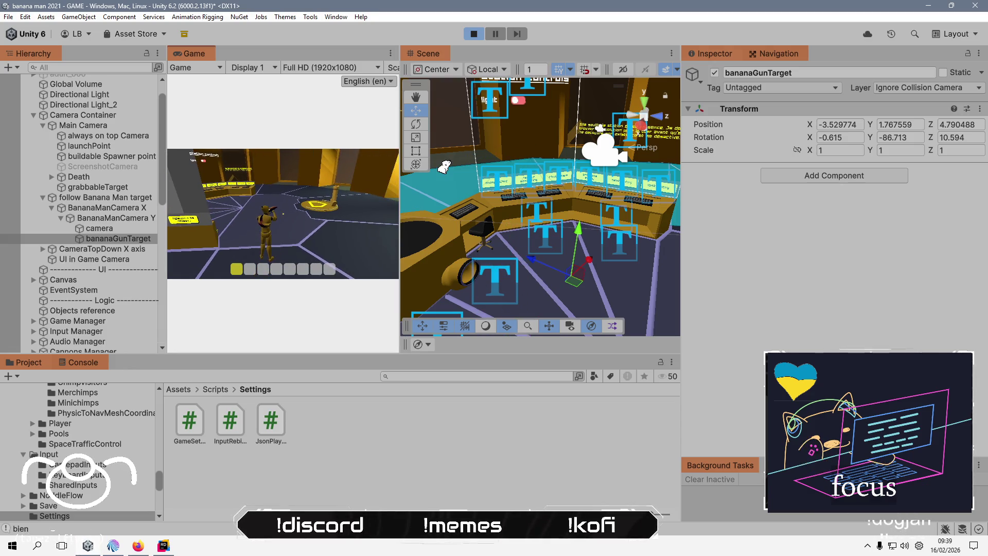
key("alt+Tab")
key("alt+Tab")
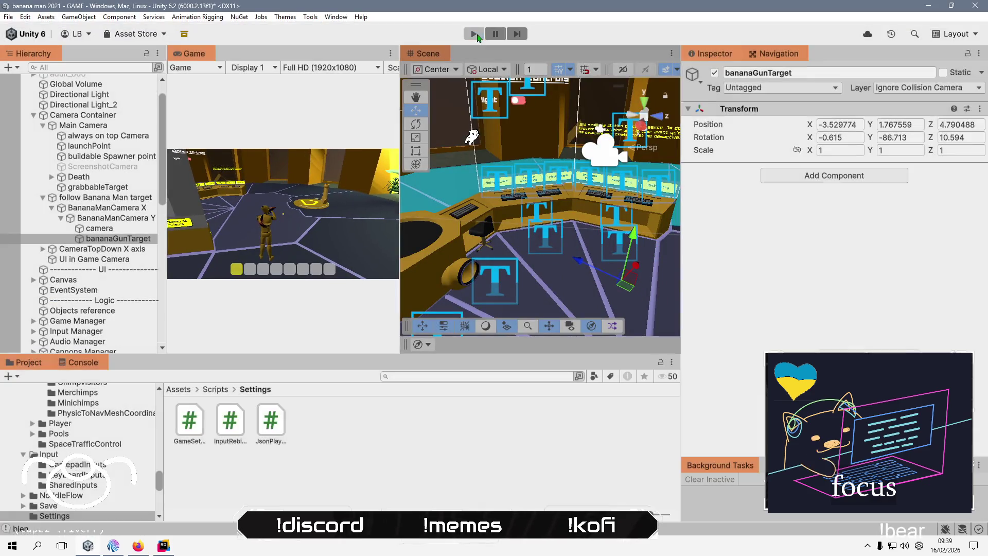
key("ctrl+z")
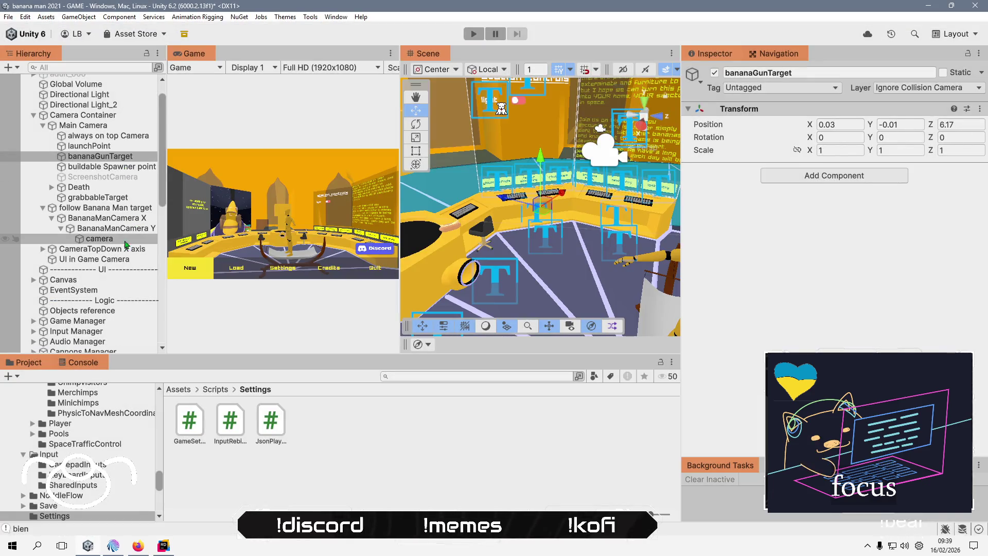
left_click_drag(124, 157, 132, 248)
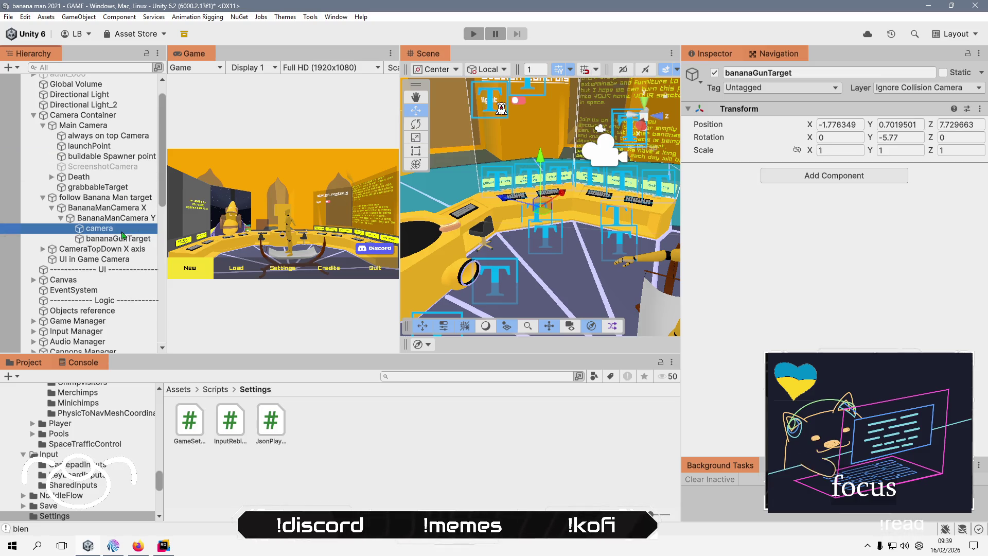
left_click(121, 229)
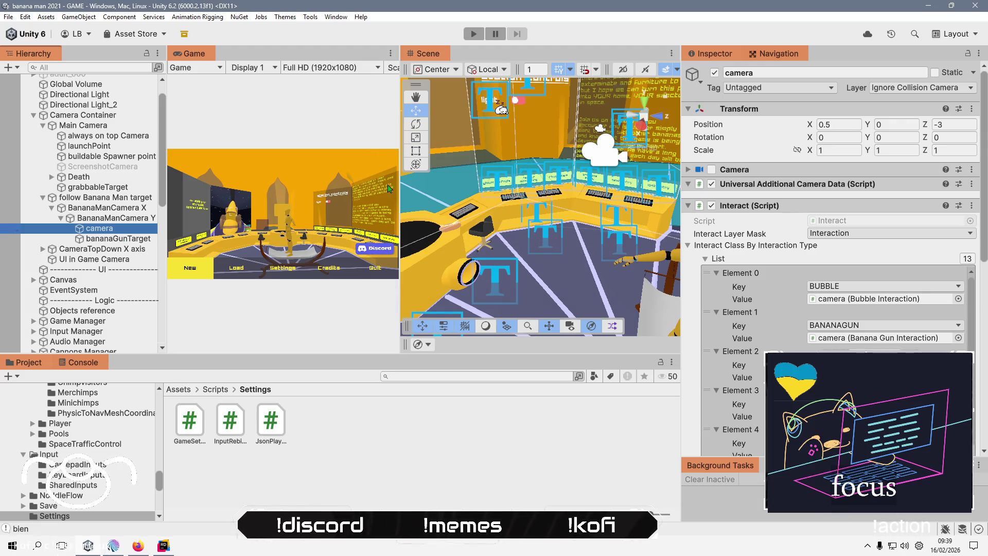
left_click(474, 36)
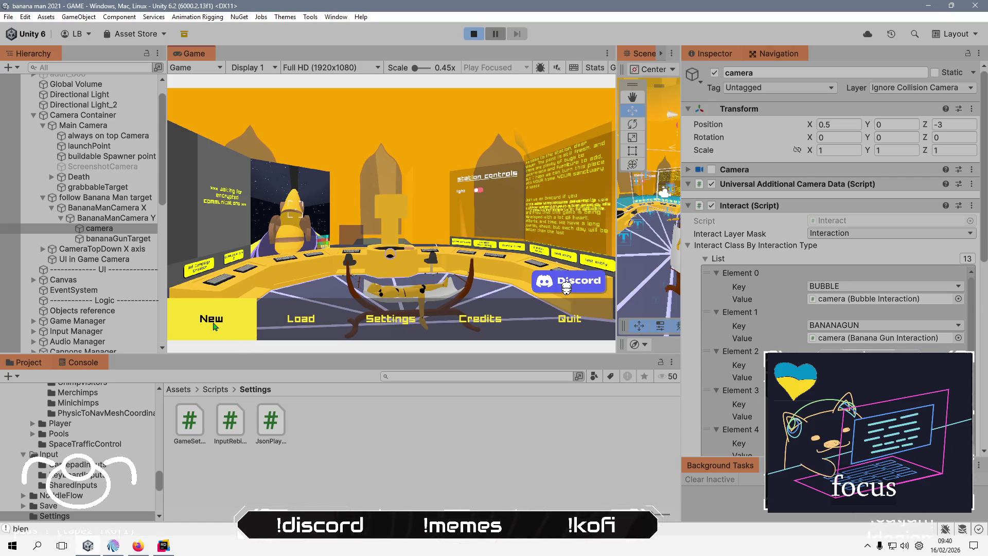
Start a new game, skip the intro, and walk Banana Man to the station controls to switch the light on.
key("Return")
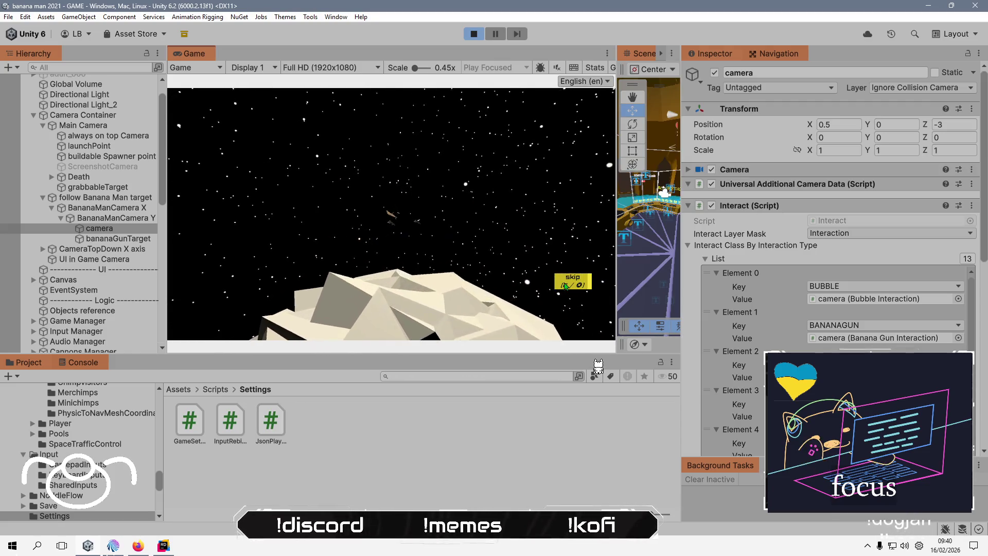
key("Return")
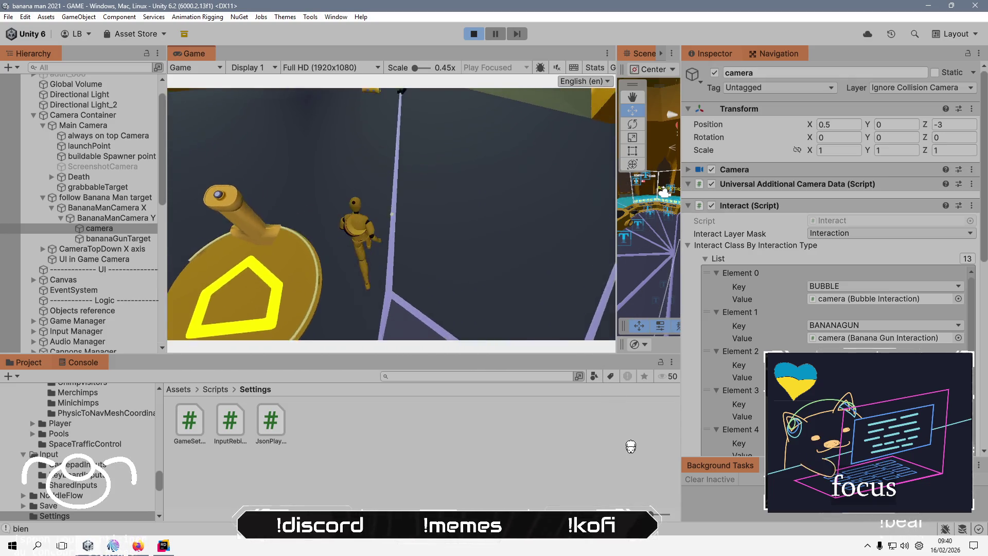
key("w")
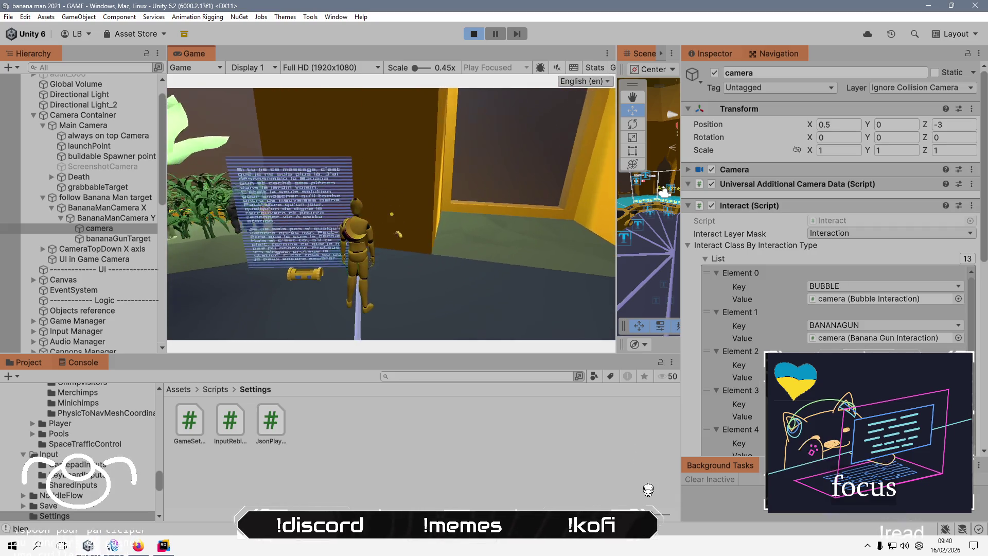
key("e")
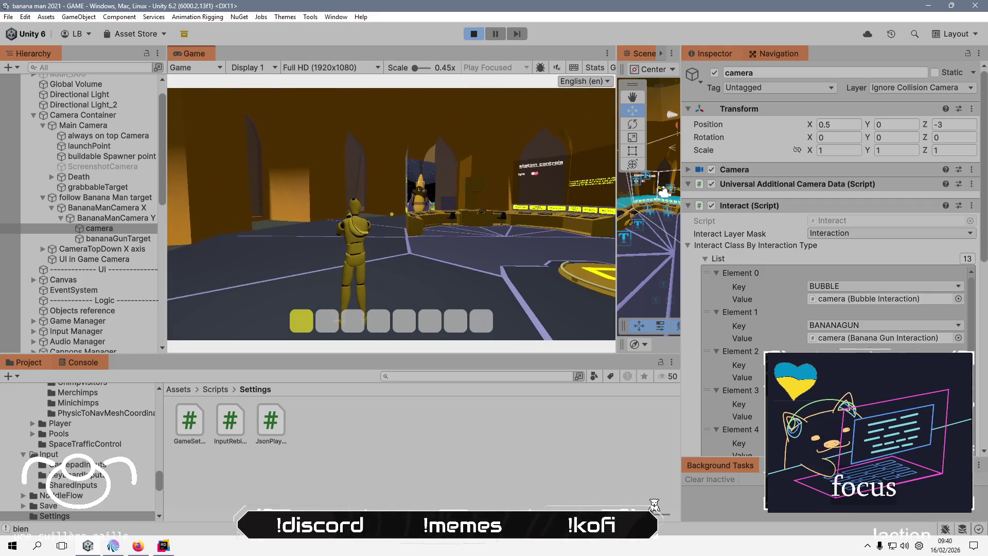
key("w")
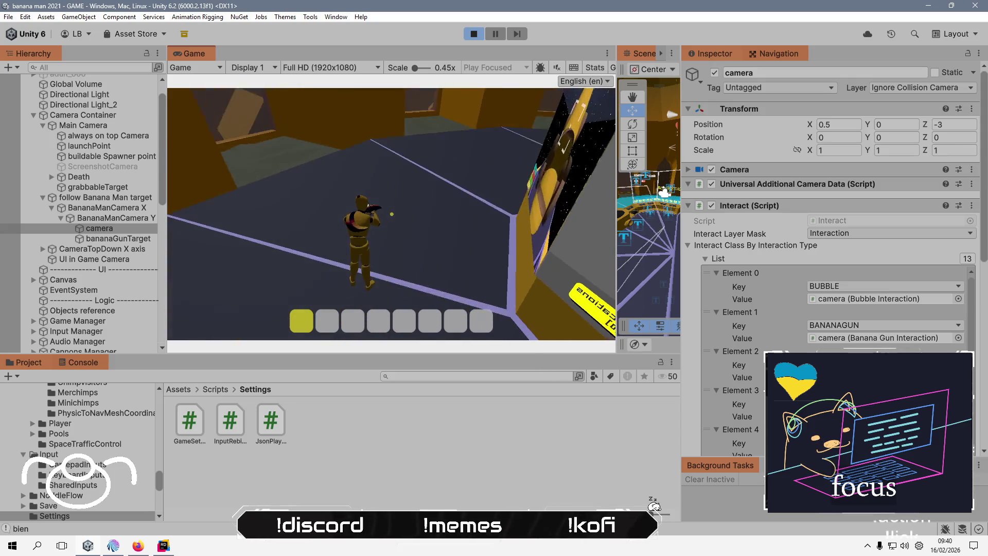
key("w")
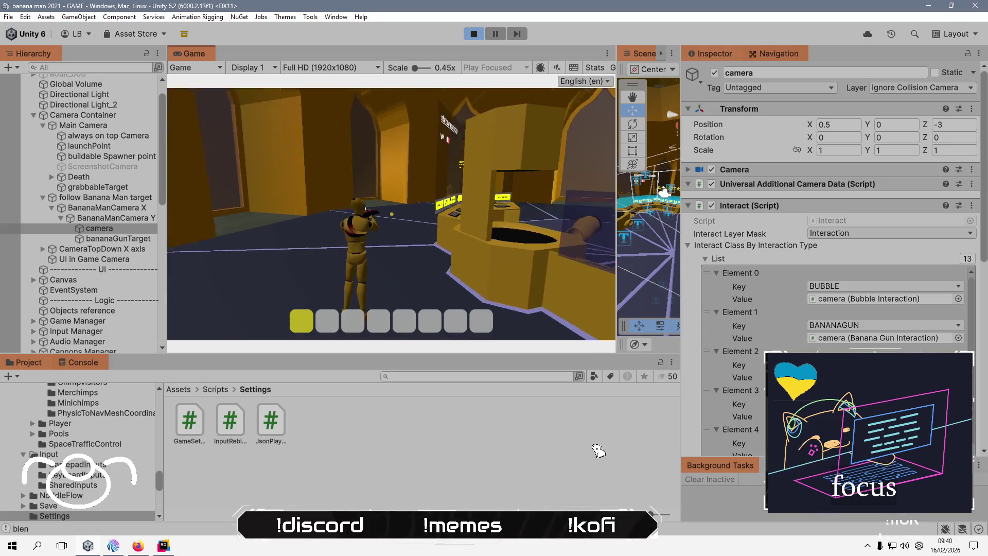
key("w")
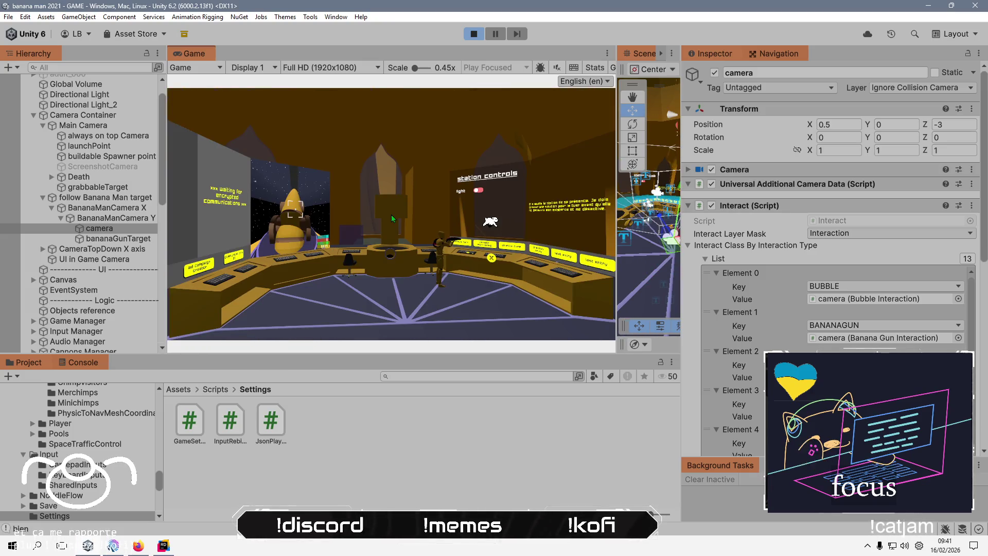
left_click(486, 190)
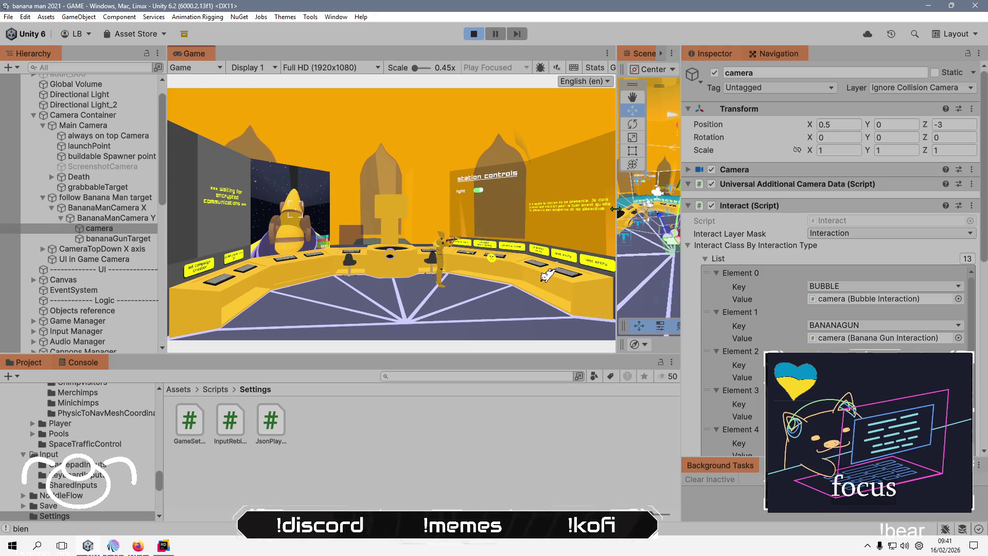
Widen the Scene view and orbit and zoom around the camera rig.
left_click_drag(617, 175, 397, 216)
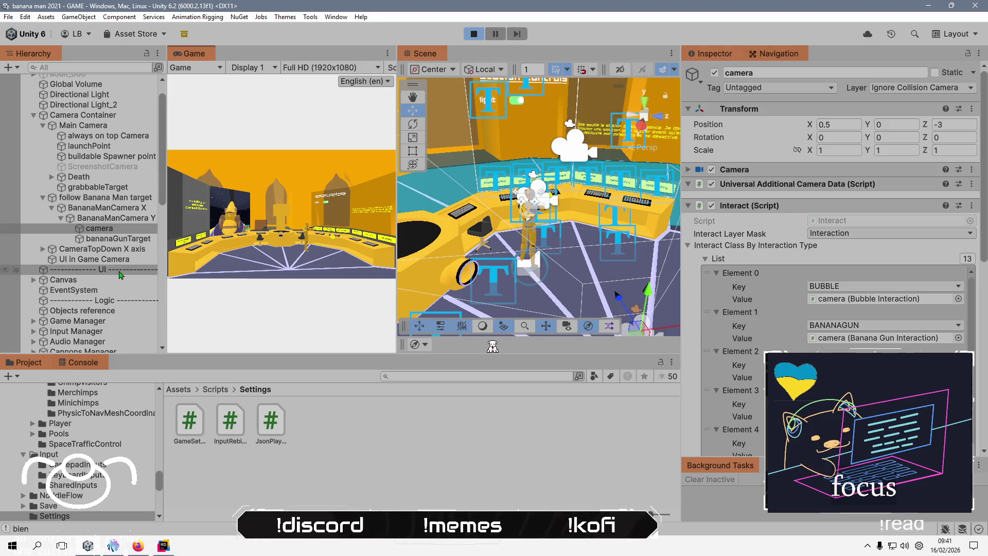
scroll(103, 211, "down", 2)
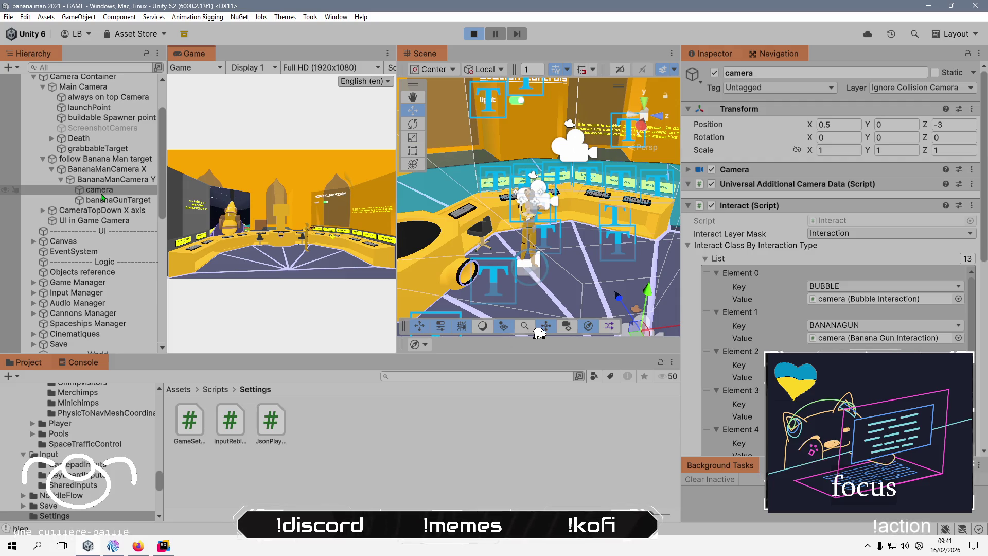
left_click_drag(505, 255, 586, 274)
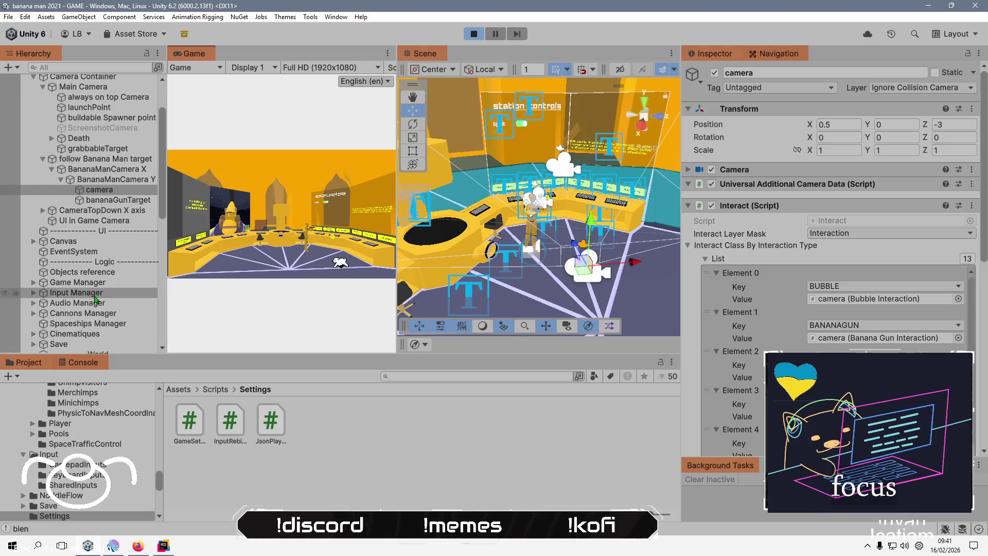
scroll(82, 234, "down", 3)
scroll(81, 234, "down", 3)
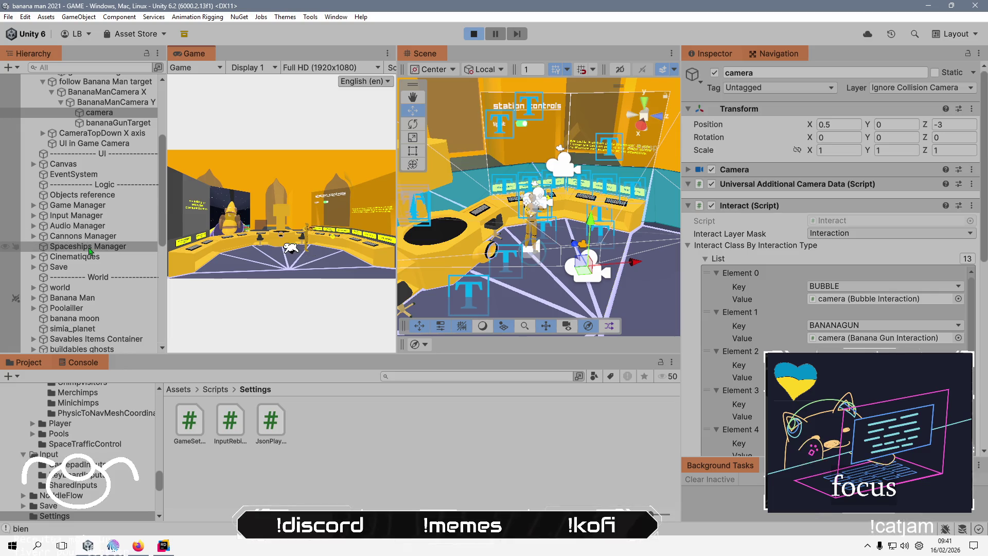
scroll(82, 216, "down", 15)
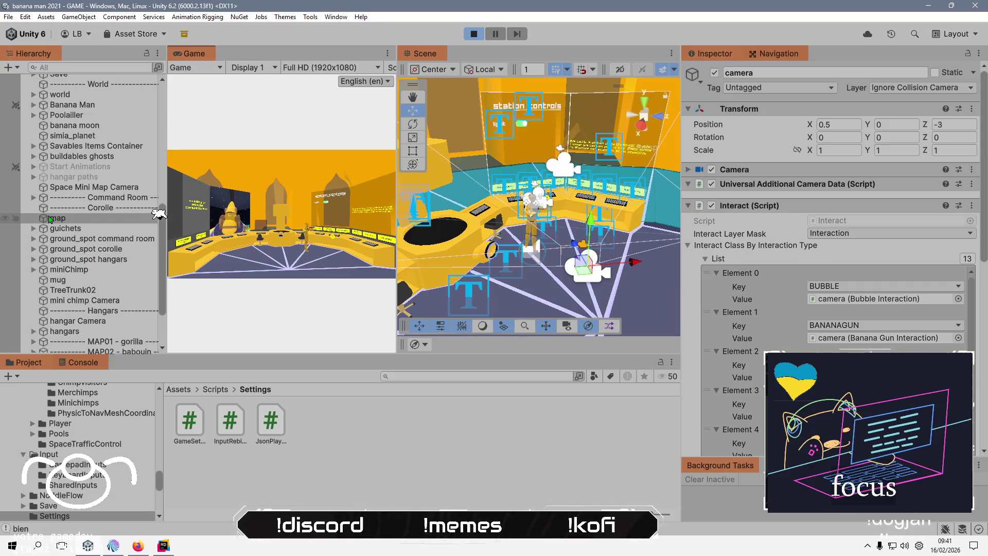
scroll(54, 216, "up", 6)
scroll(46, 175, "up", 6)
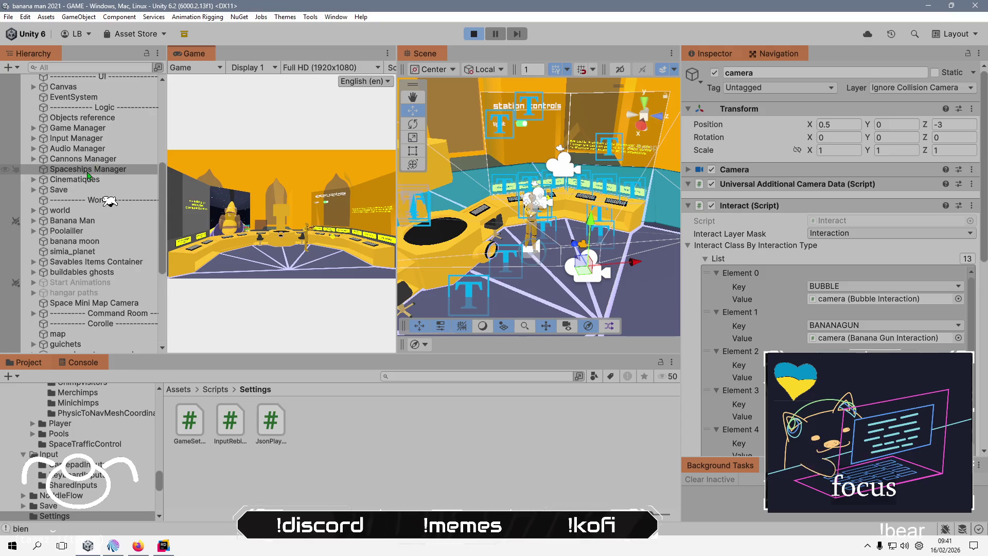
scroll(66, 142, "up", 9)
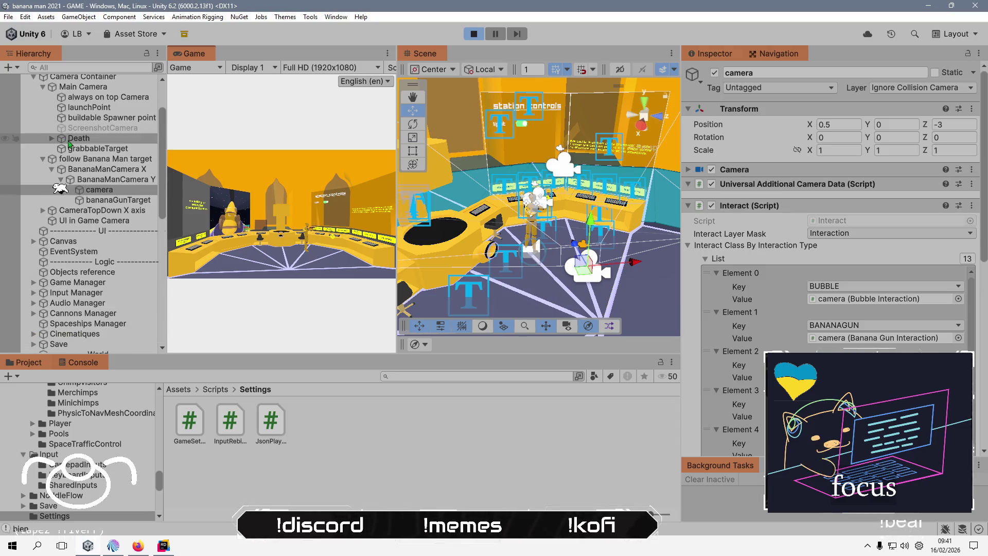
scroll(70, 143, "up", 5)
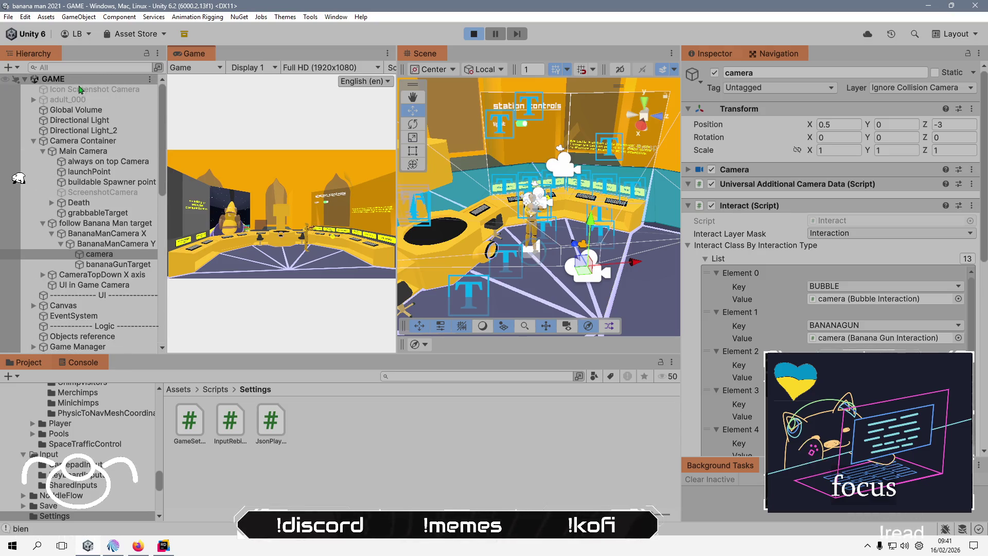
scroll(101, 293, "down", 6)
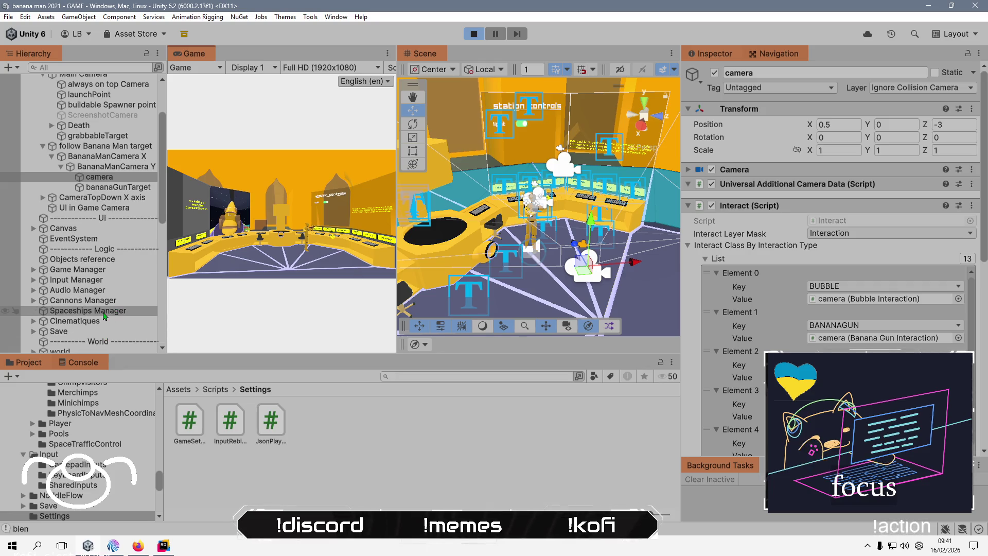
scroll(104, 316, "down", 10)
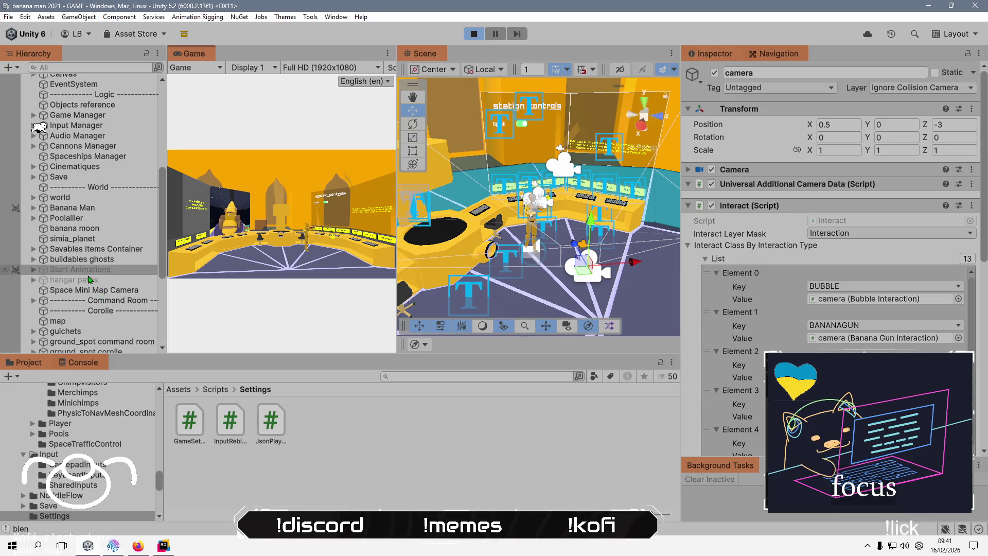
Expand Command Room > control panel enhanced, inspect panel 01 - communication, then open panel 05 - gestion.
left_click(34, 300)
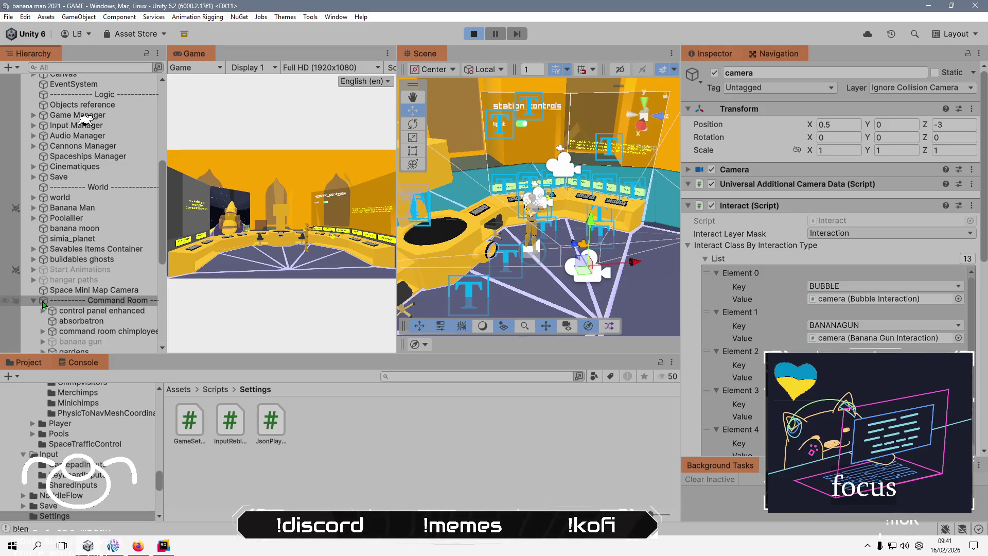
scroll(63, 287, "down", 5)
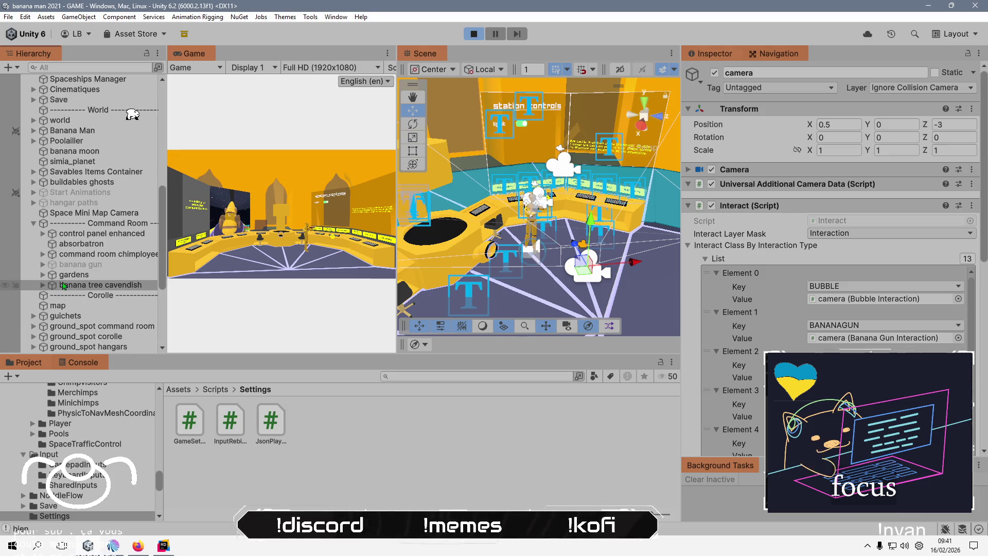
left_click(43, 233)
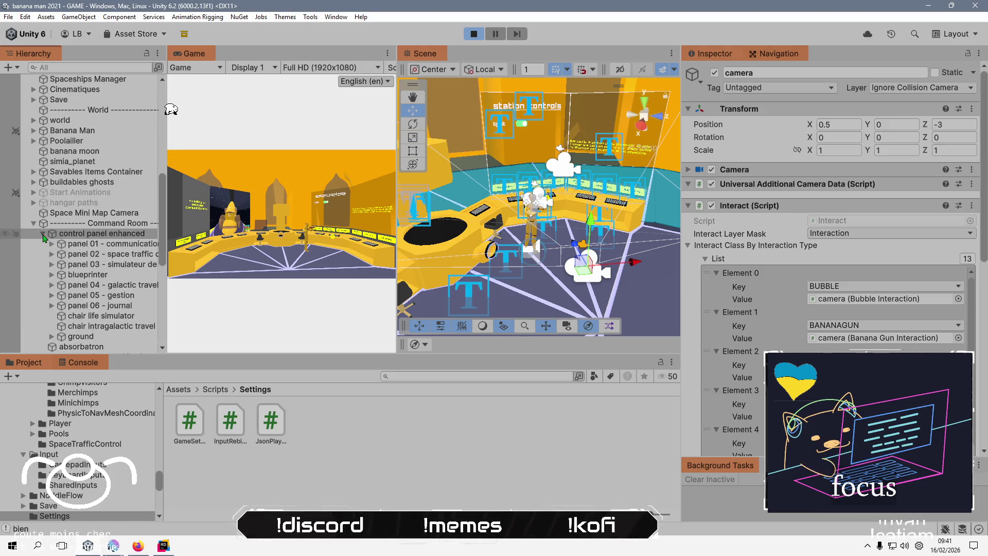
left_click(52, 245)
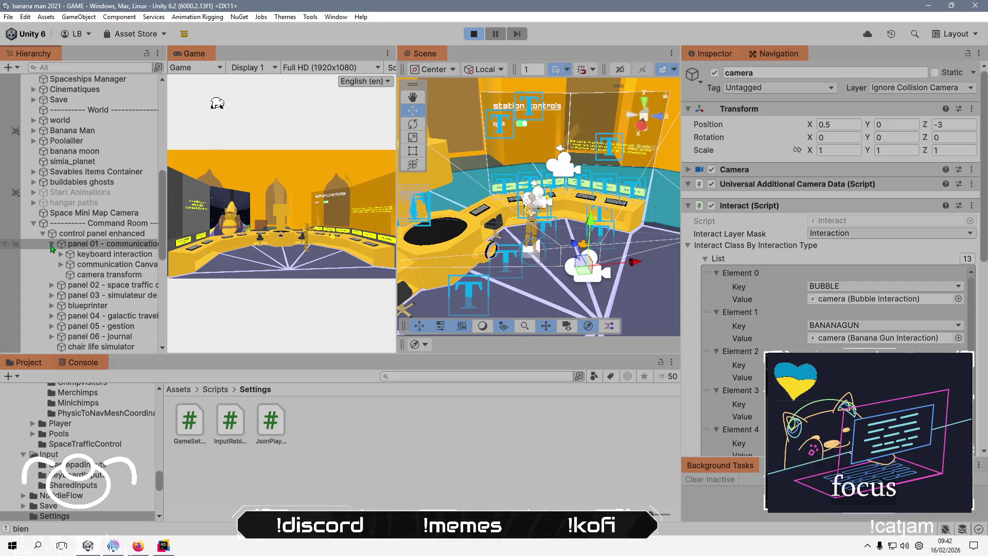
left_click(106, 276)
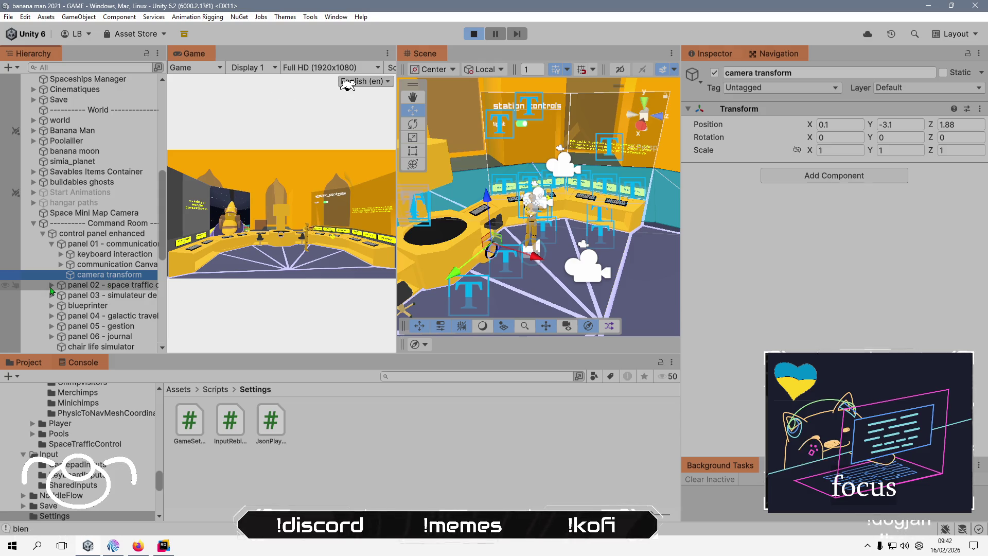
scroll(51, 291, "down", 2)
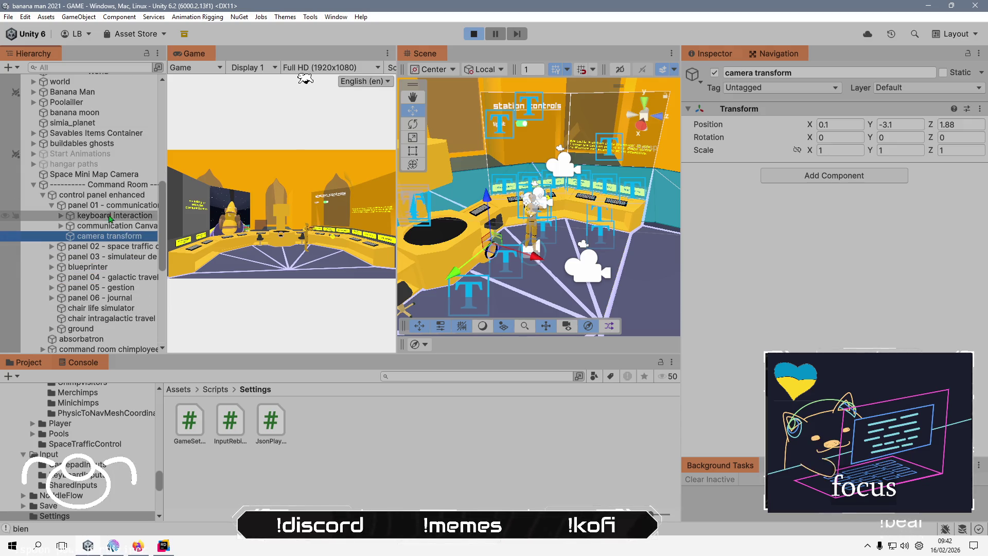
left_click(52, 206)
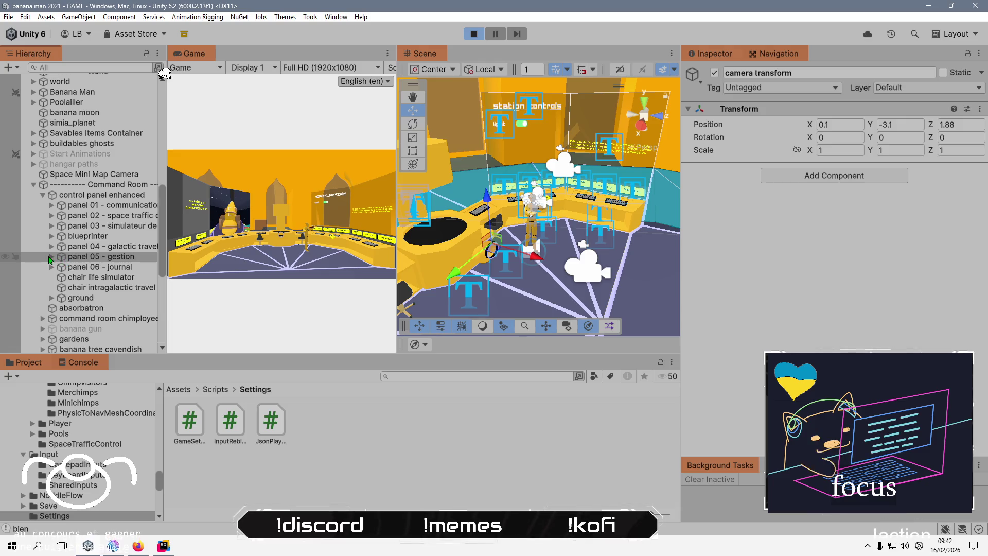
left_click(52, 257)
key("alt+Tab")
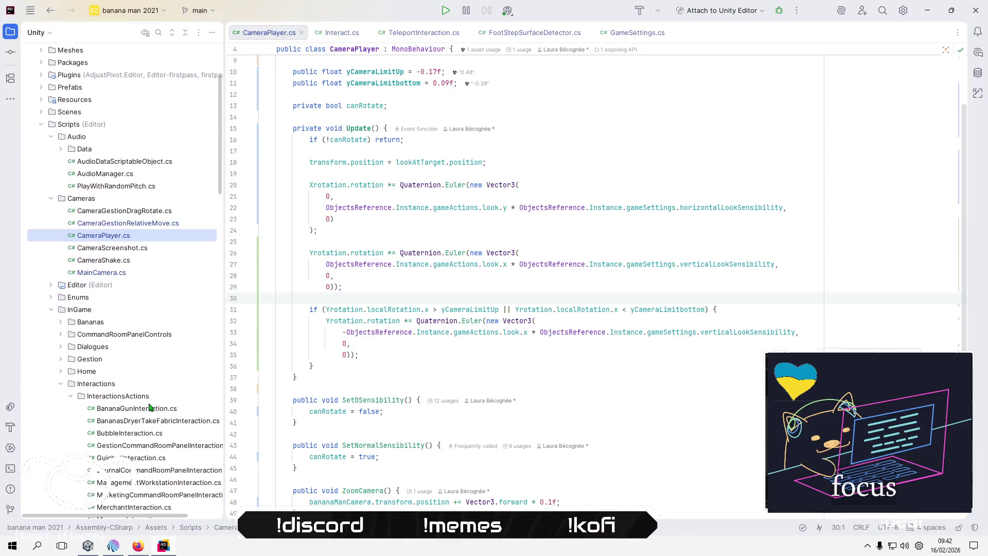
Open GestionCommandRoomPanelInteraction.cs and list all usages of its FocusPanel call.
left_click(136, 449)
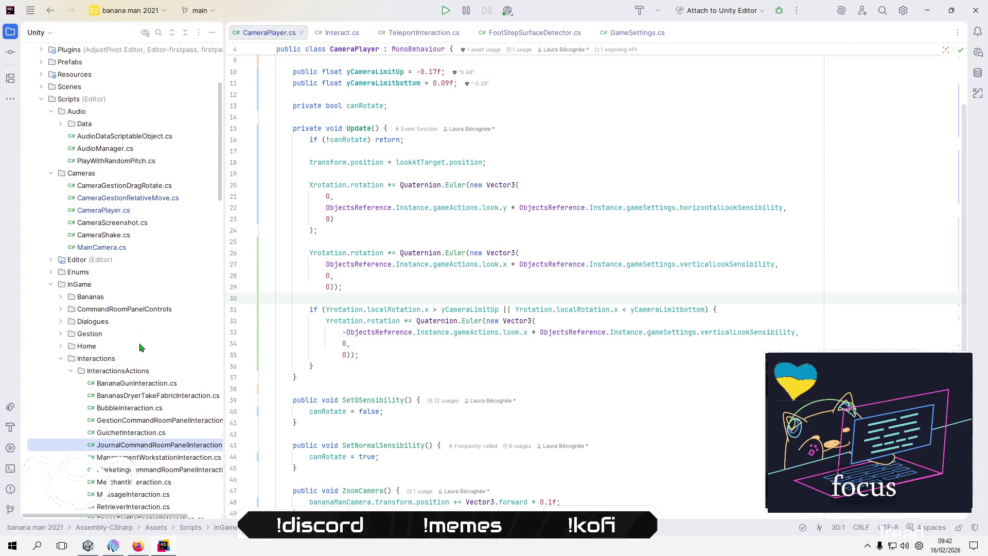
scroll(140, 345, "down", 3)
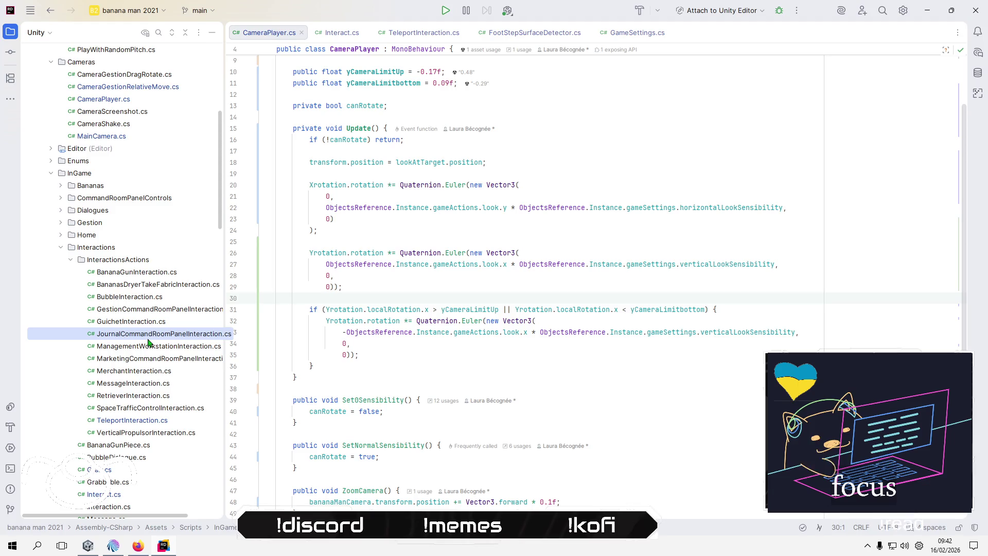
left_click(153, 312)
double_click(153, 312)
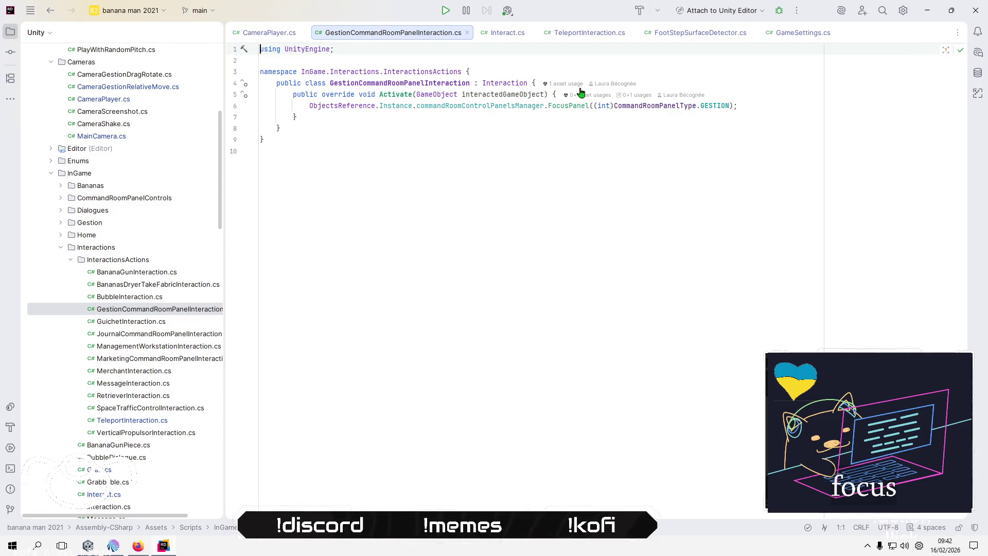
left_click(568, 105)
mouse_move(573, 104)
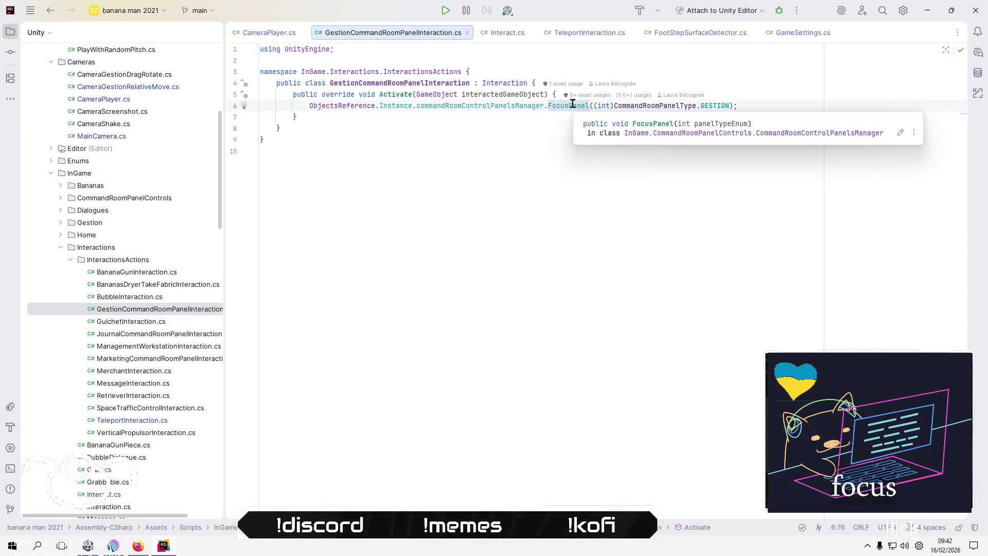
right_click(574, 103)
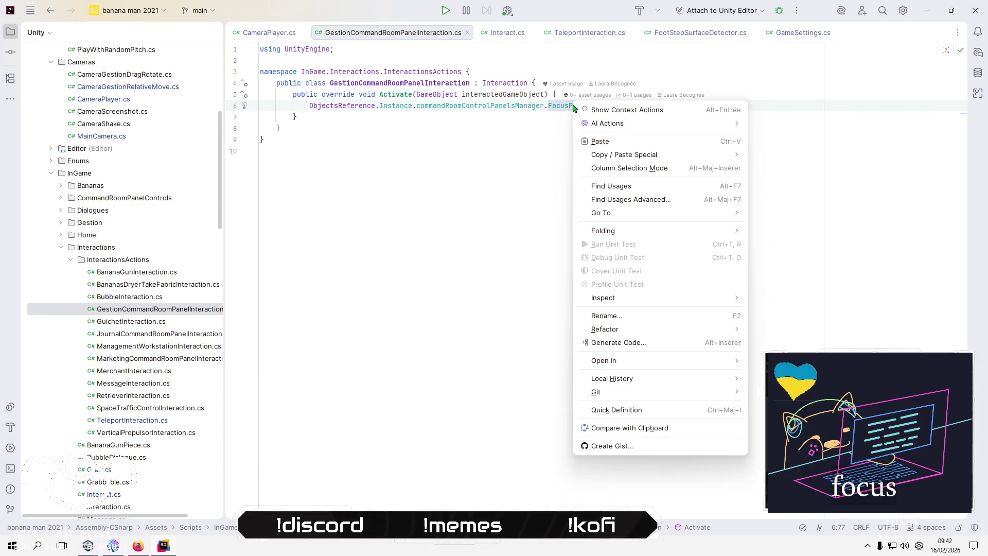
left_click(623, 188)
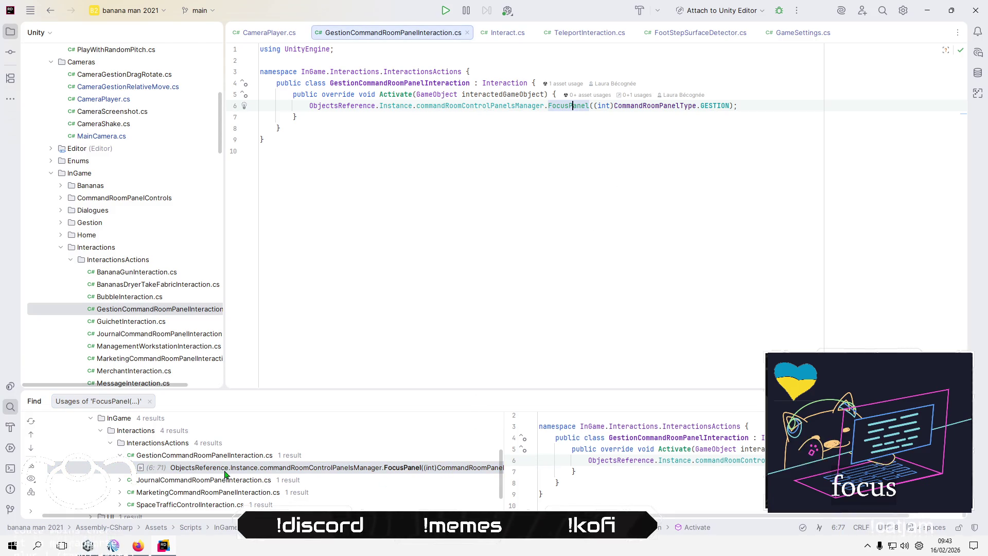
In FocusPanel's declaration, trace usages of cameraTransformByPanelType and uiInGameVirtualCamera, then return to Unity.
left_click(570, 105, "ctrl")
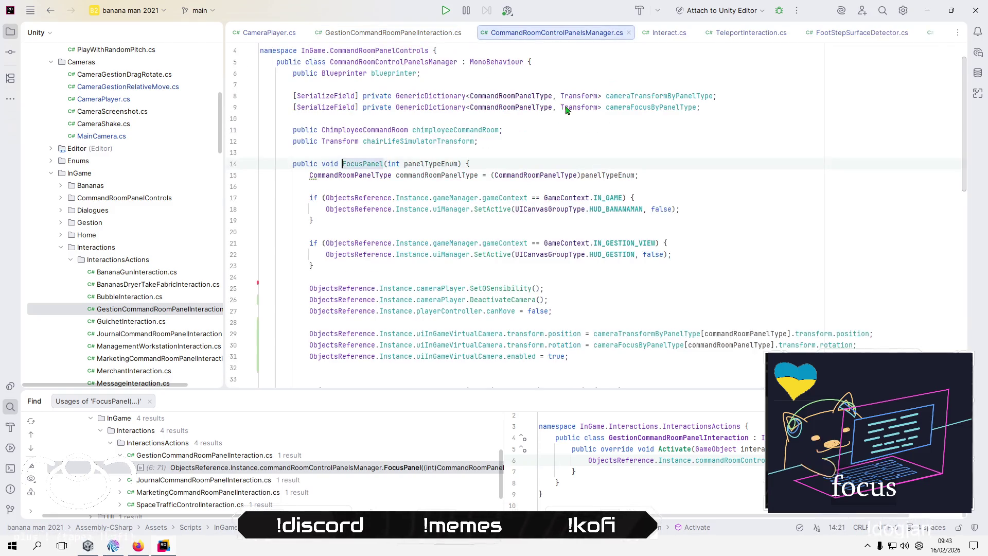
left_click(559, 232)
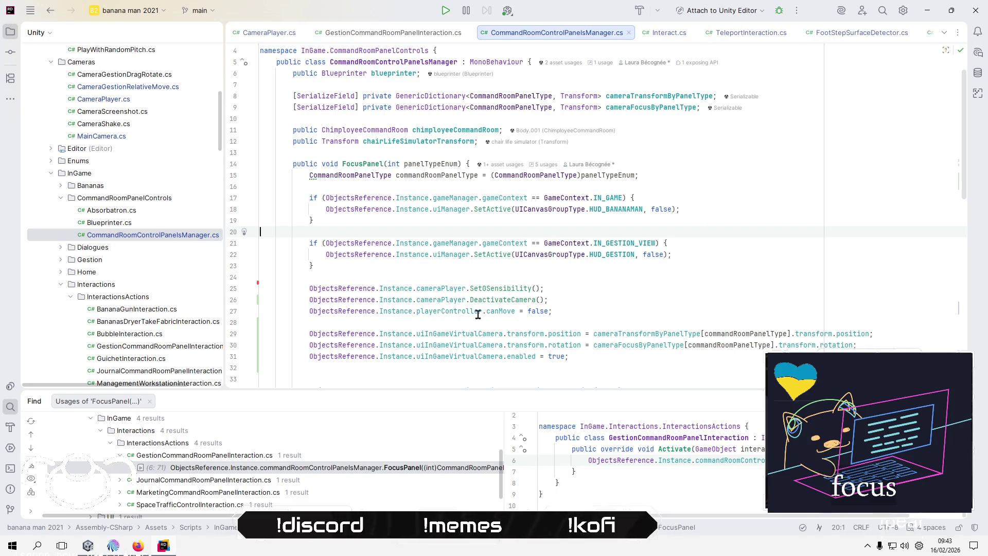
left_click(651, 335)
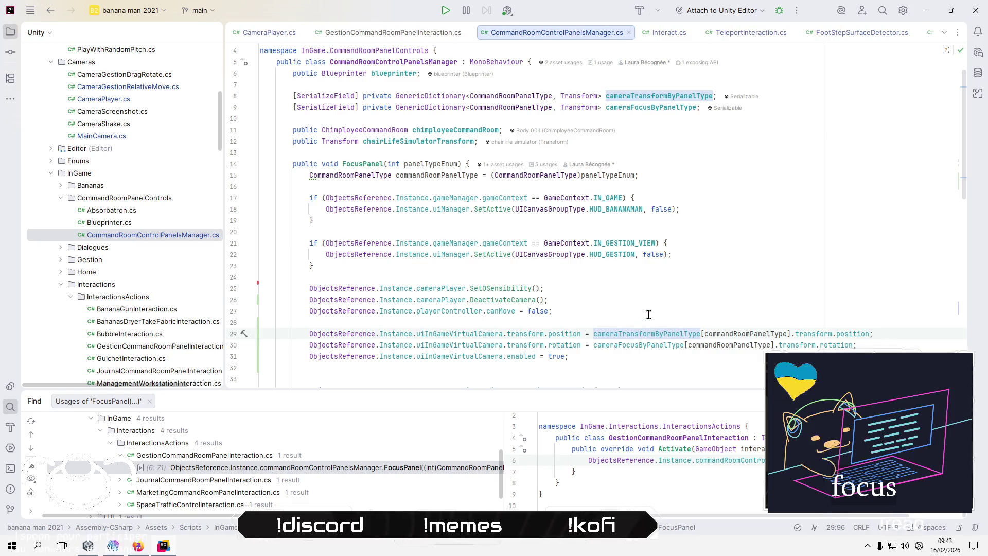
left_click(454, 332)
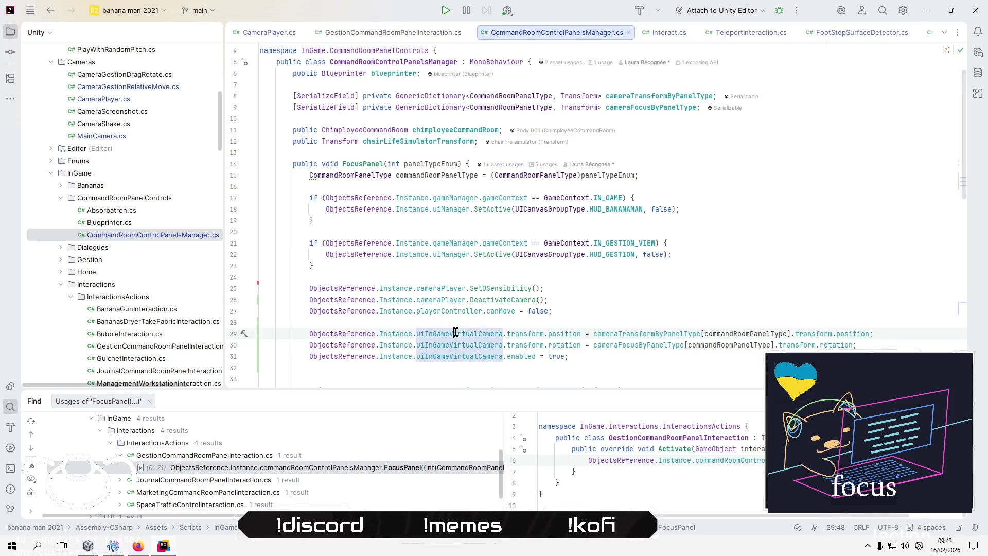
mouse_move(455, 332)
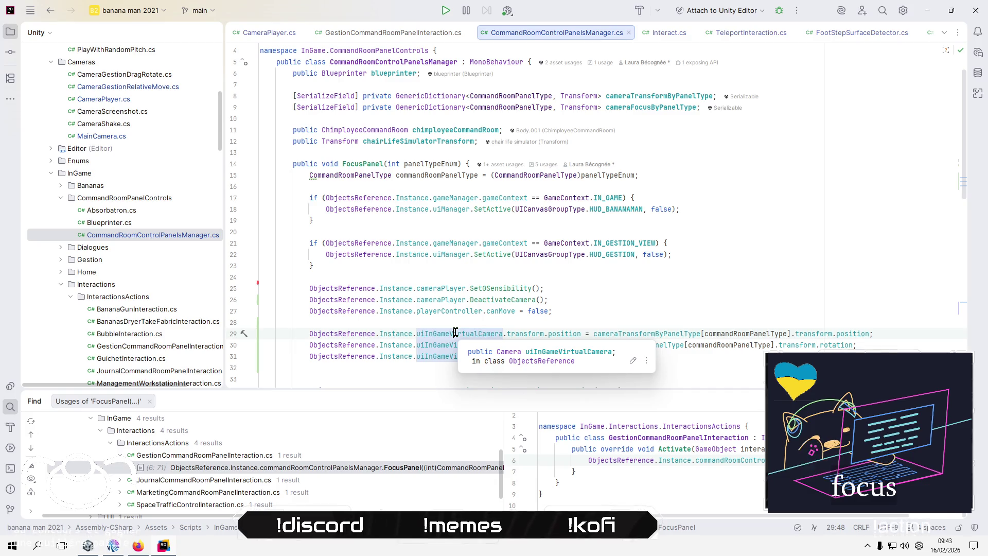
scroll(455, 332, "down", 1)
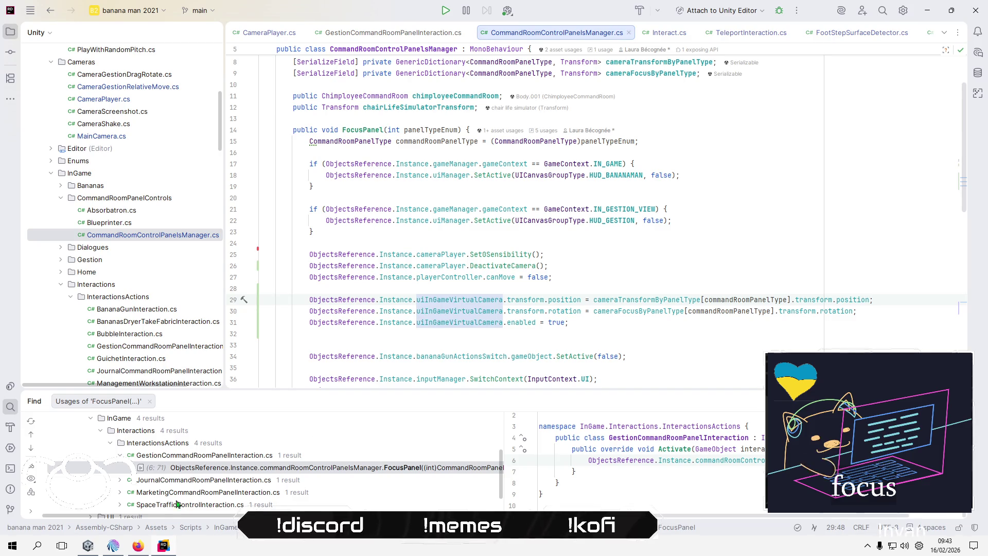
left_click(87, 546)
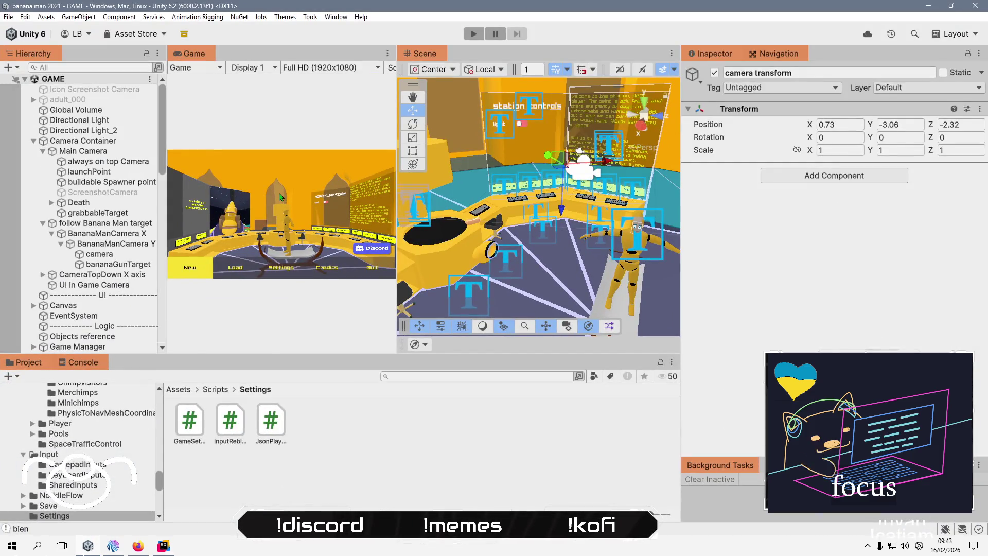
Select UI in Game Camera and enable its Camera component.
left_click(77, 286)
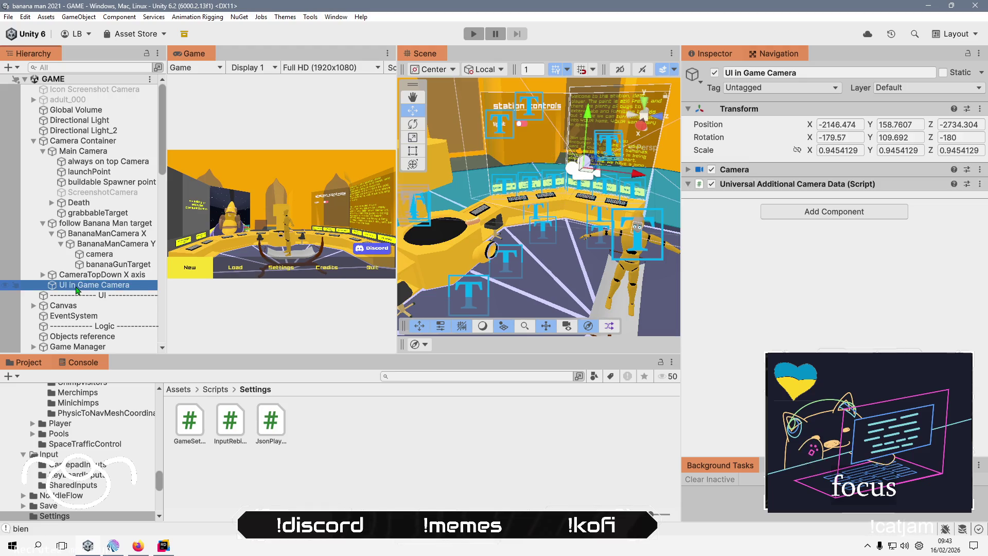
left_click(821, 170)
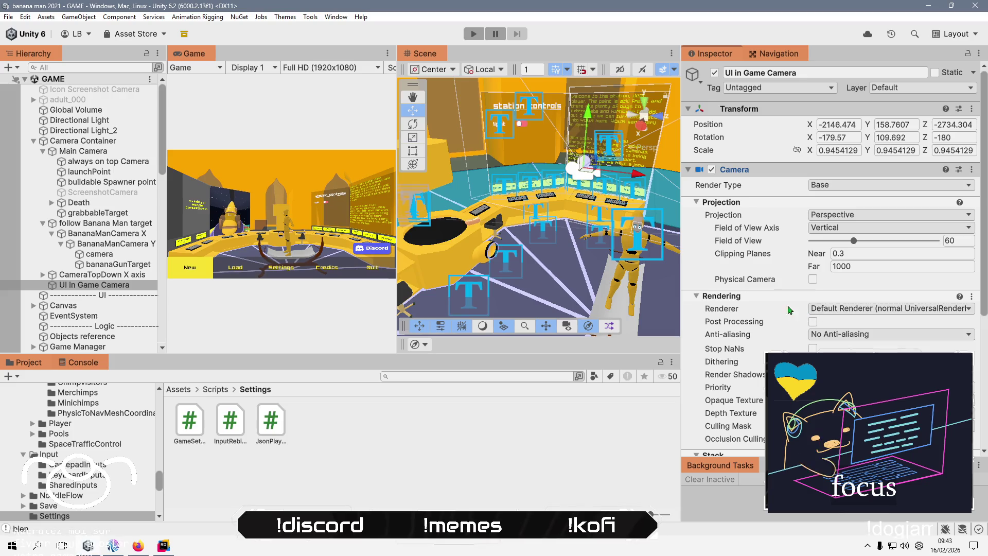
scroll(755, 251, "down", 5)
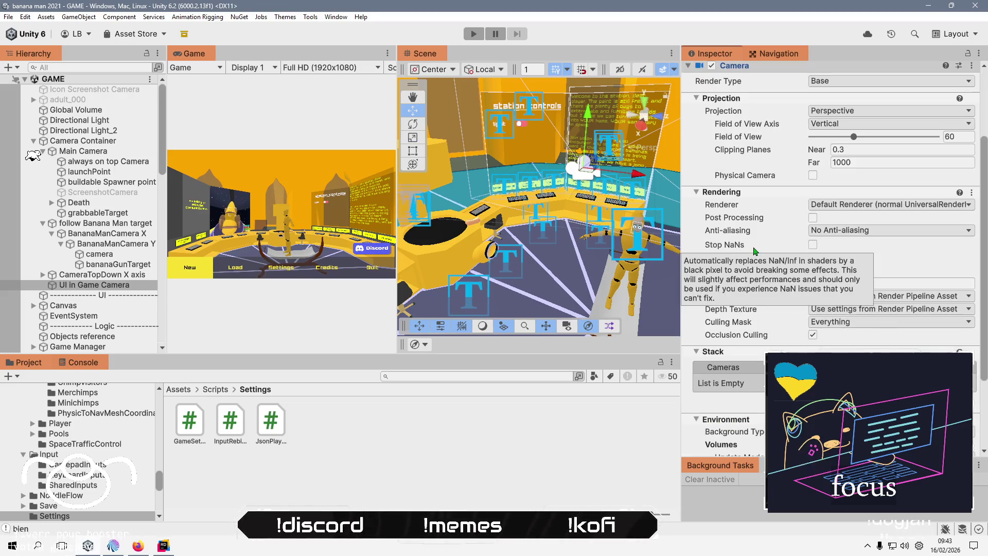
scroll(755, 251, "down", 1)
scroll(755, 251, "up", 5)
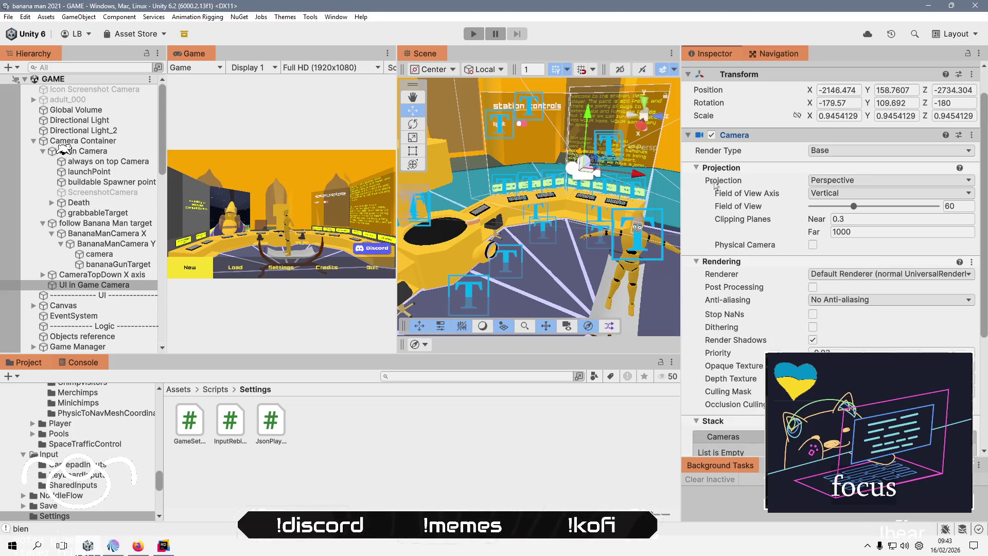
left_click(713, 137)
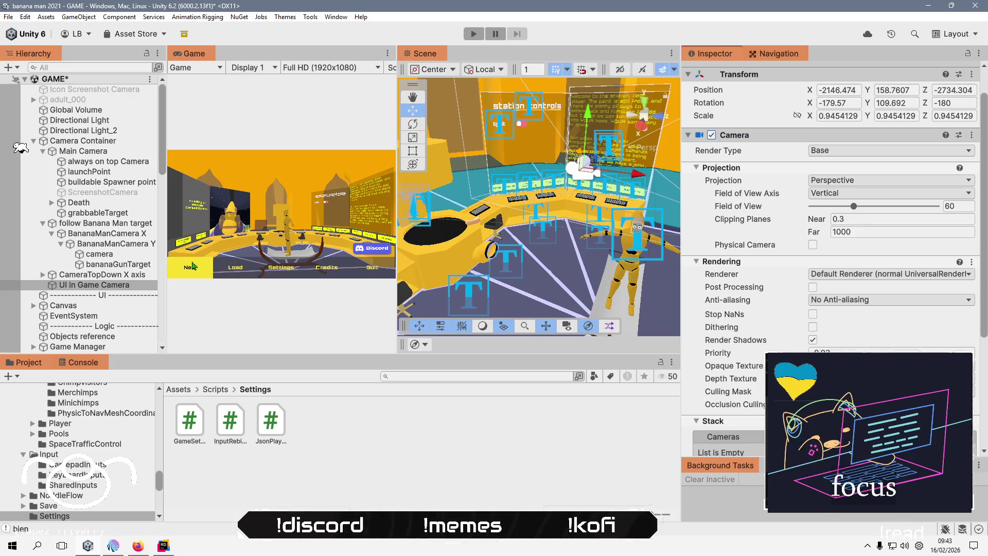
left_click(87, 547)
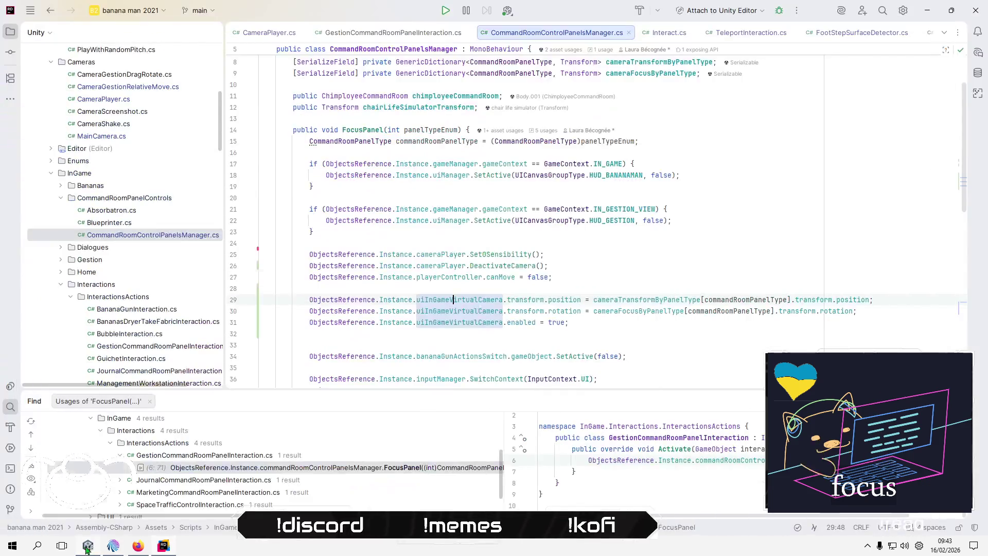
left_click(87, 547)
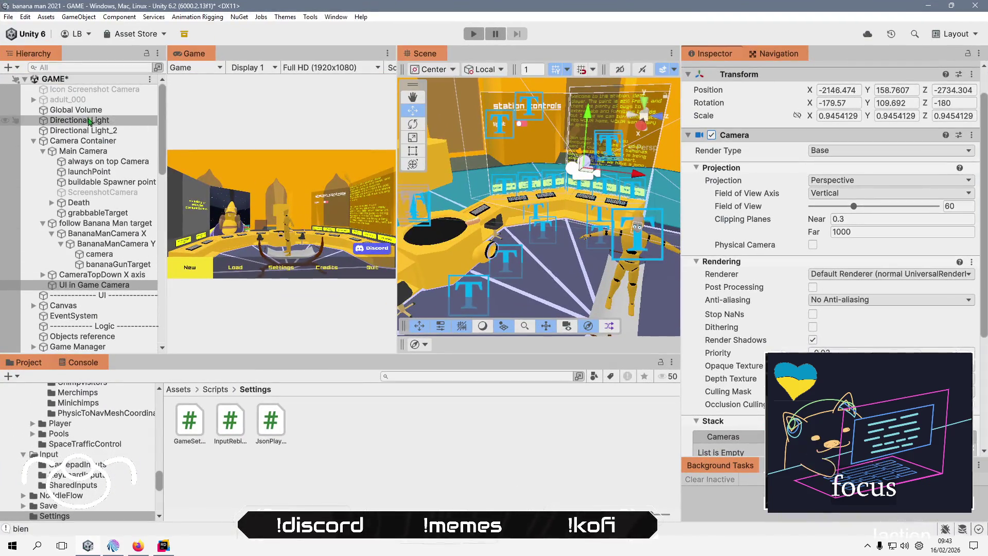
Check Objects reference's in-game UI camera field, reselect UI in Game Camera, and enter Play mode.
scroll(100, 206, "down", 3)
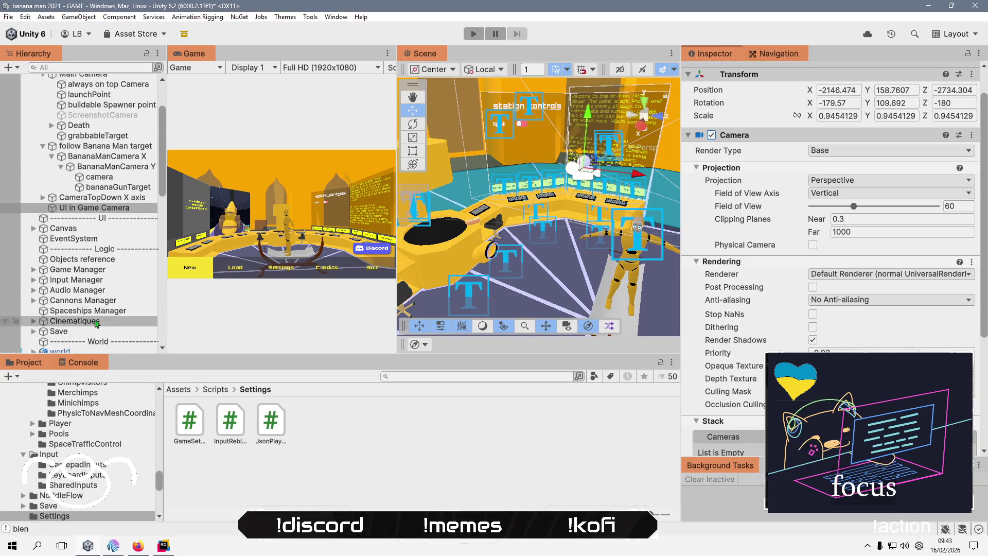
left_click(100, 260)
scroll(762, 266, "down", 10)
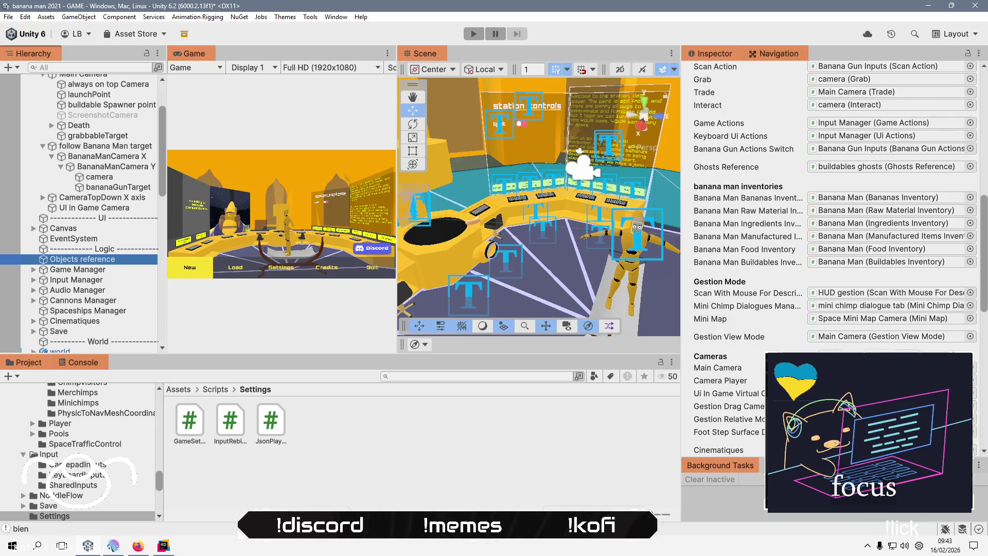
left_click(849, 393)
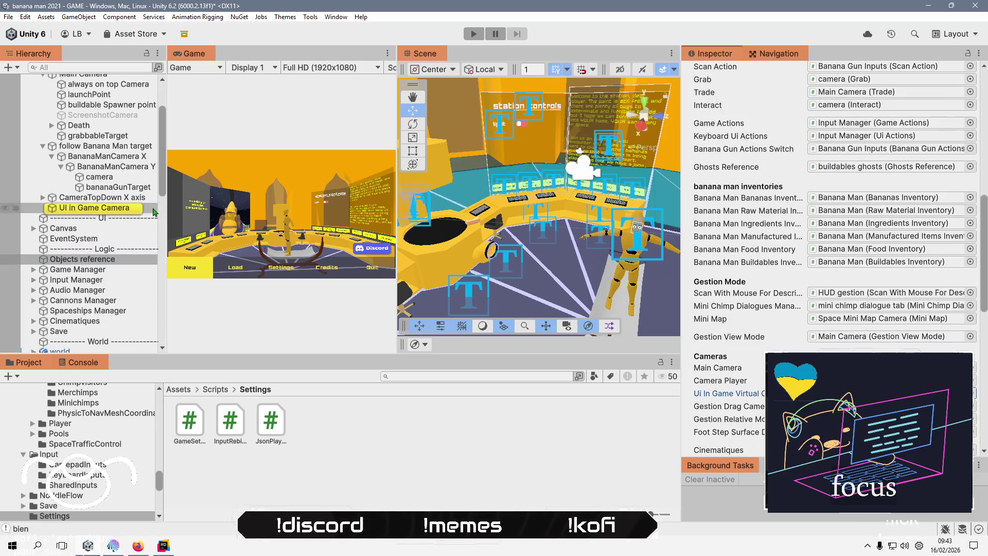
left_click(130, 210)
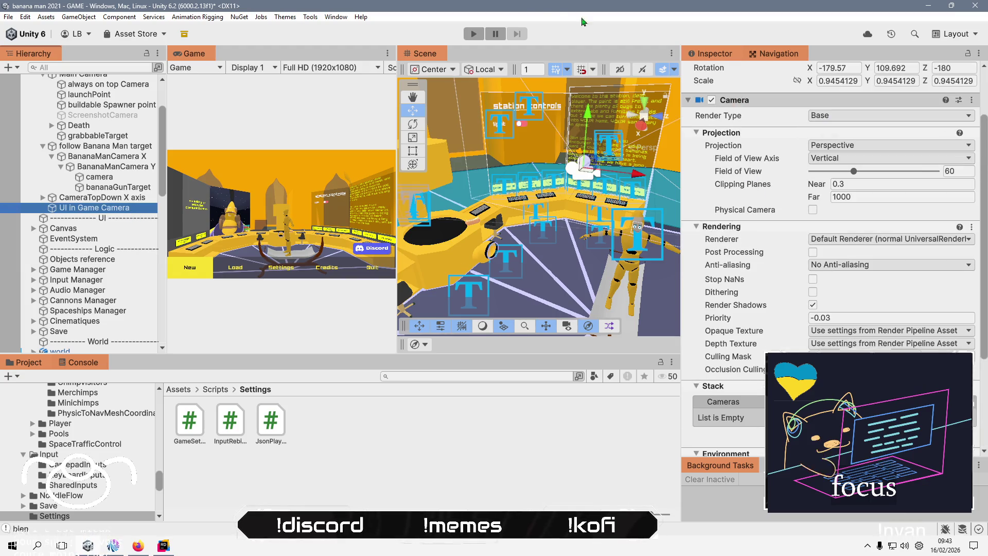
left_click(472, 34)
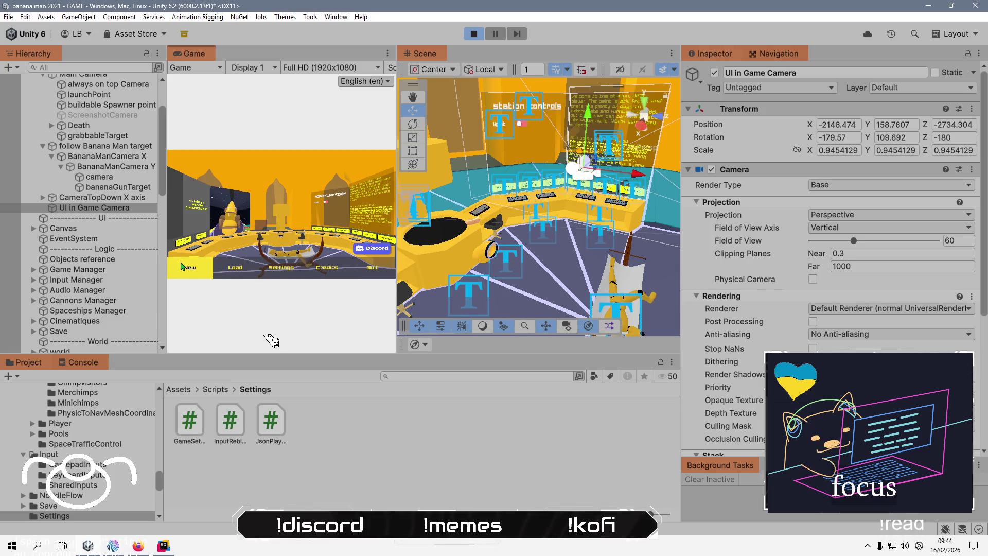
Start a new game, skip the Ours Agile intro, and frame UI in Game Camera in the Scene view.
key("Return")
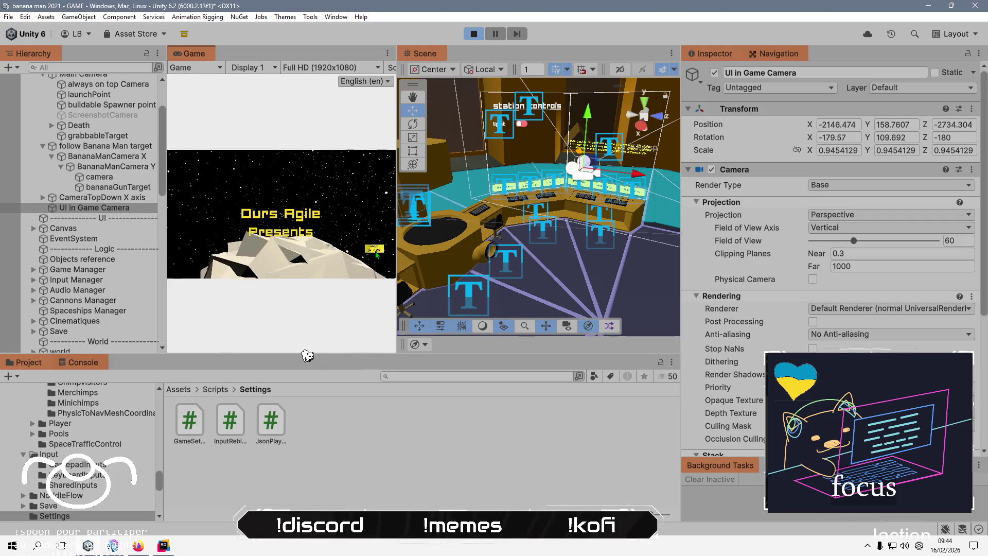
key("Return")
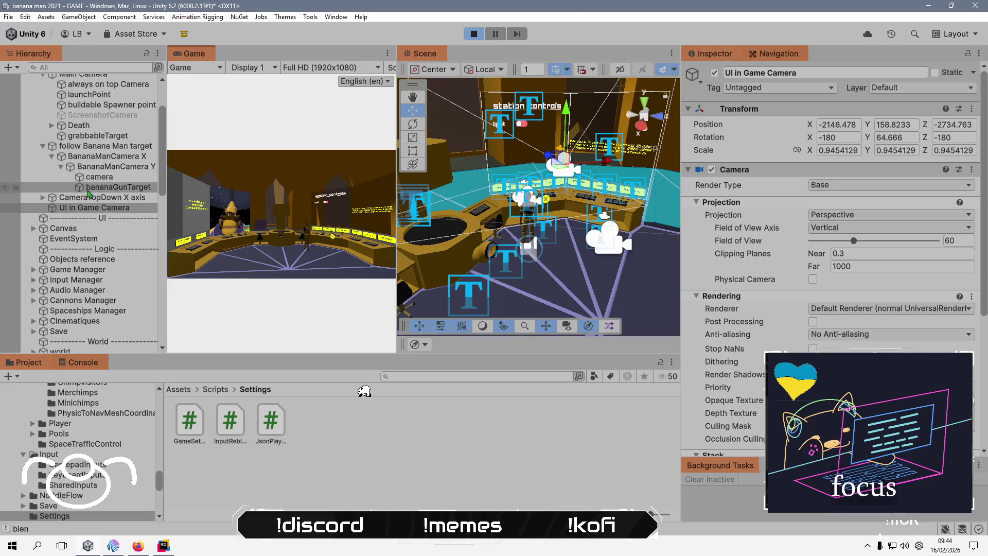
double_click(95, 208)
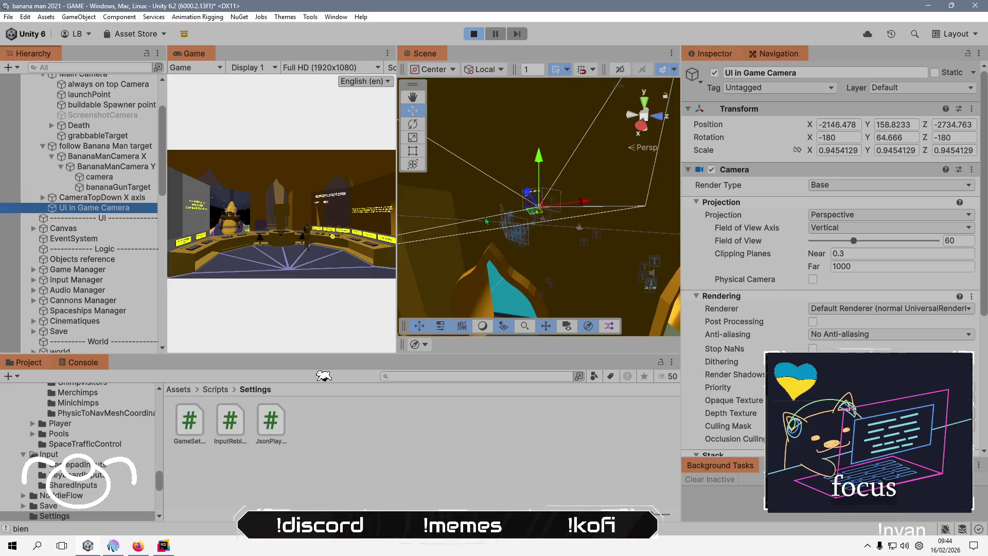
left_click_drag(508, 191, 552, 281)
scroll(551, 281, "down", 5)
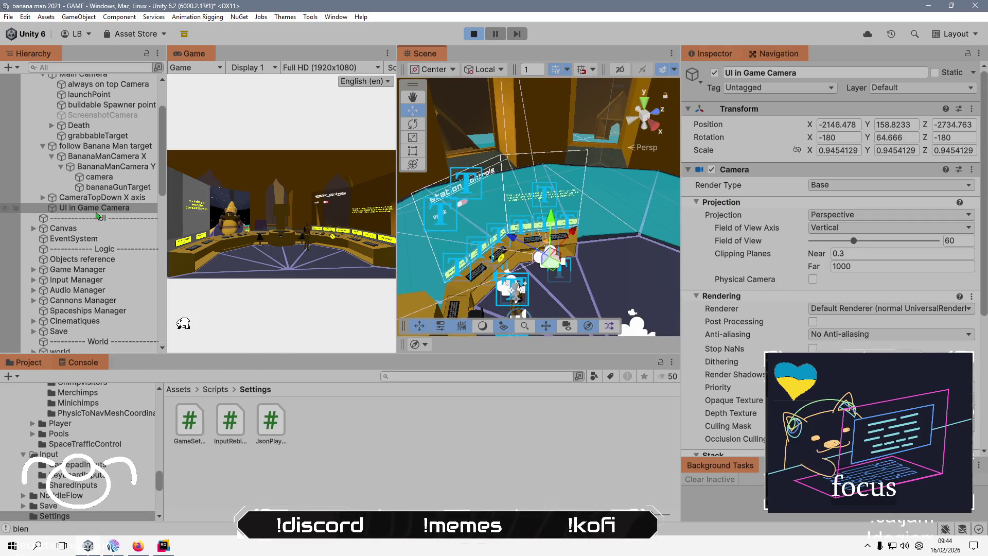
scroll(103, 153, "up", 3)
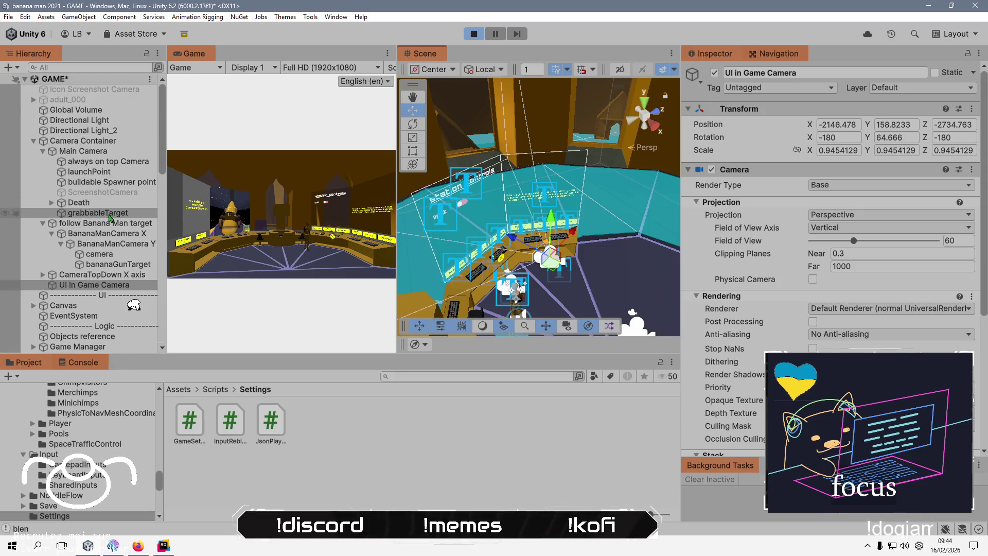
Switch off Main Camera's Camera component during play, stop playing, and select Objects reference.
left_click(115, 257)
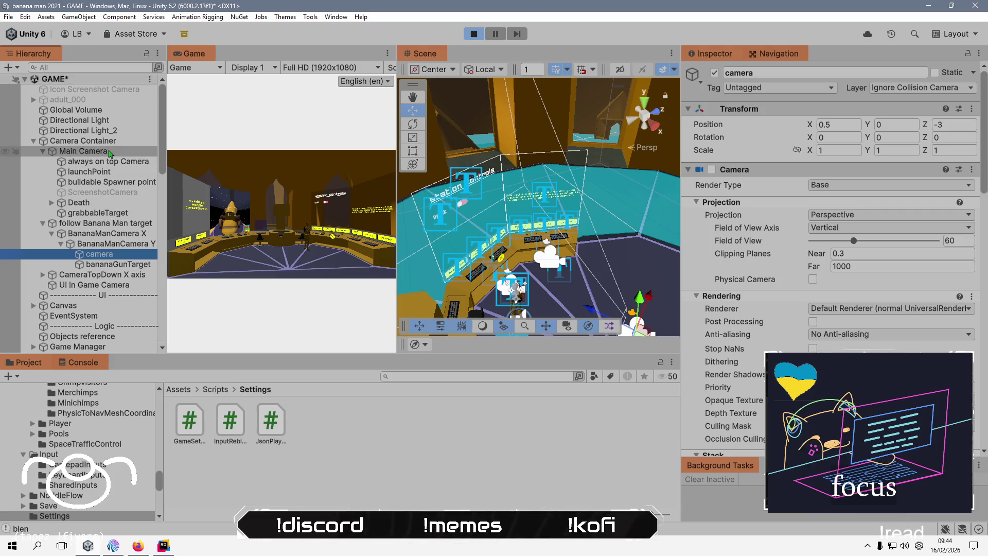
left_click(111, 152)
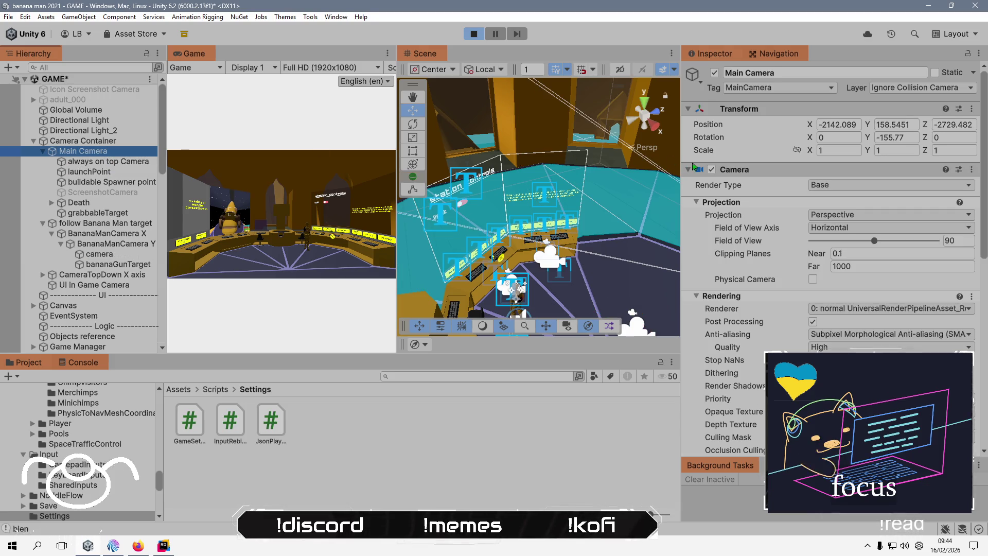
left_click(712, 170)
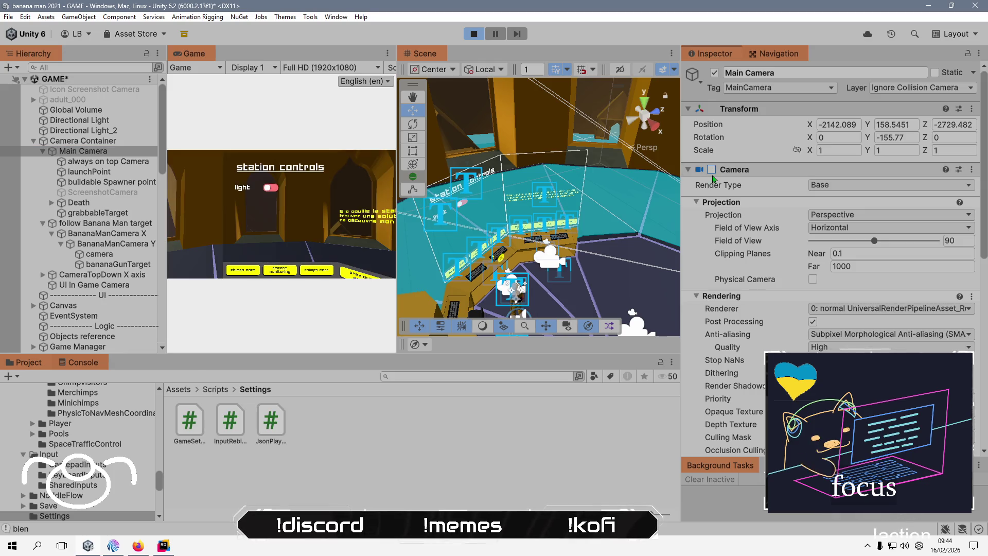
left_click(472, 41)
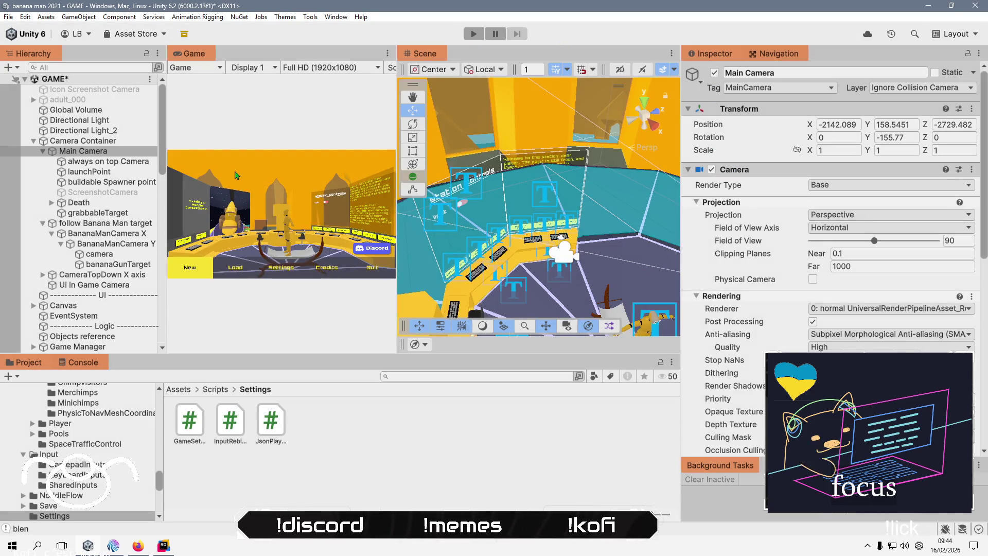
left_click(117, 337)
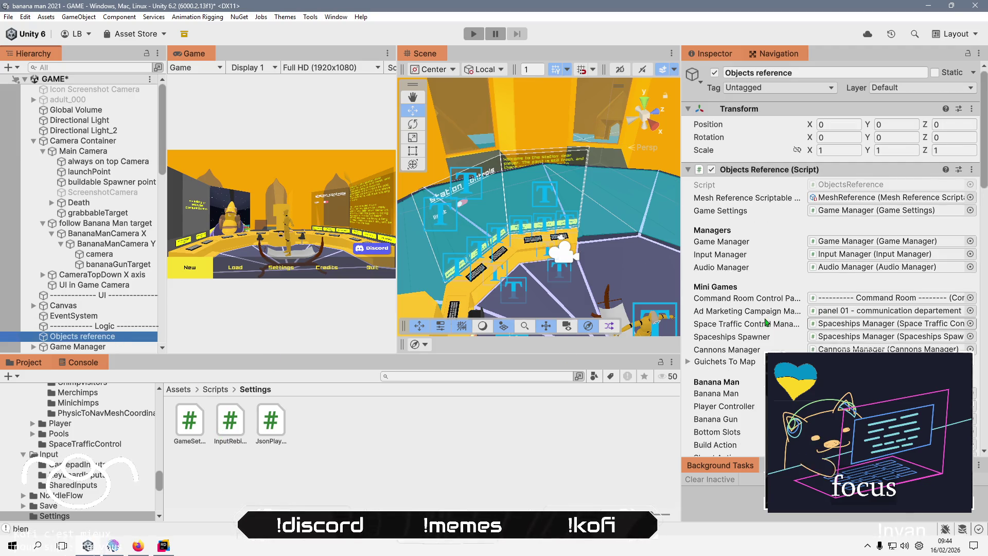
scroll(767, 322, "down", 10)
scroll(766, 323, "down", 6)
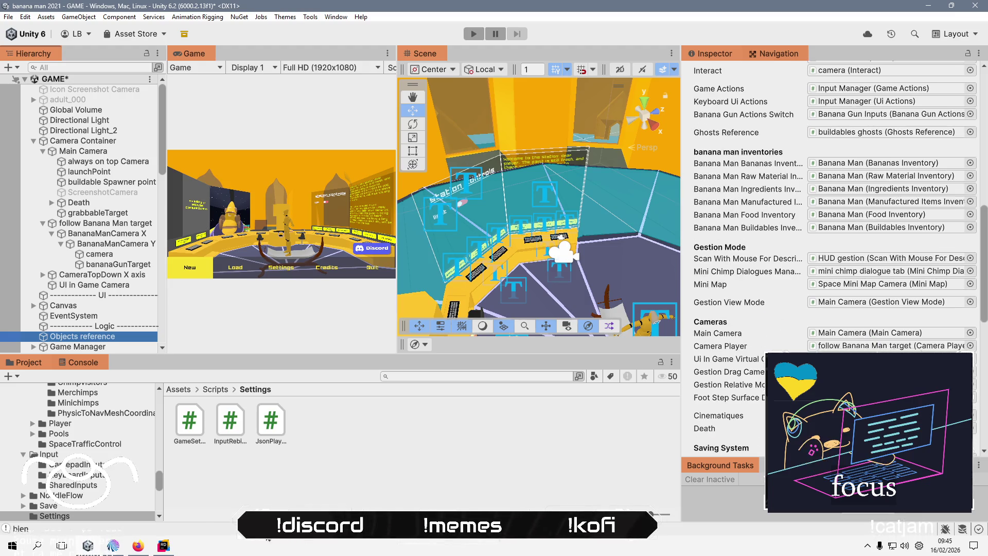
mouse_move(164, 547)
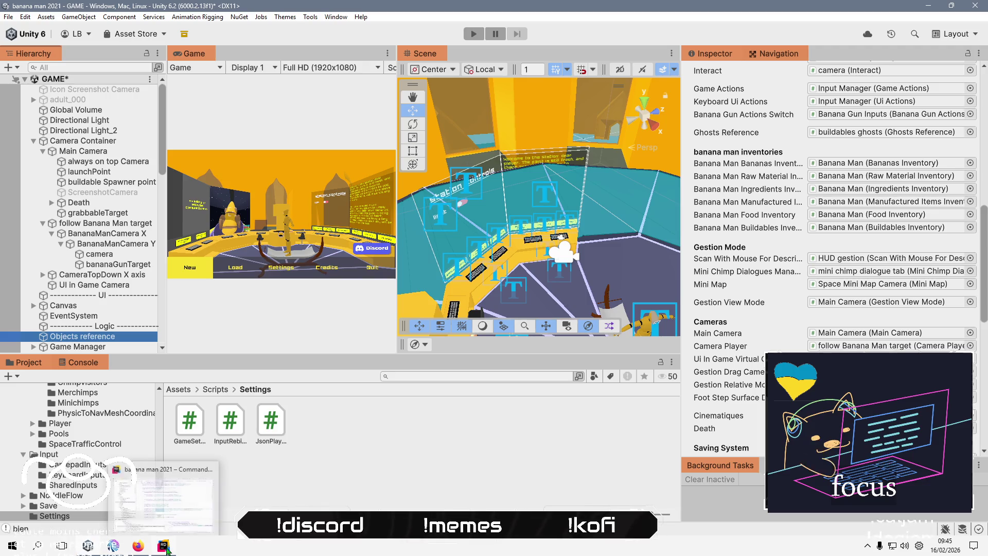
left_click(168, 550)
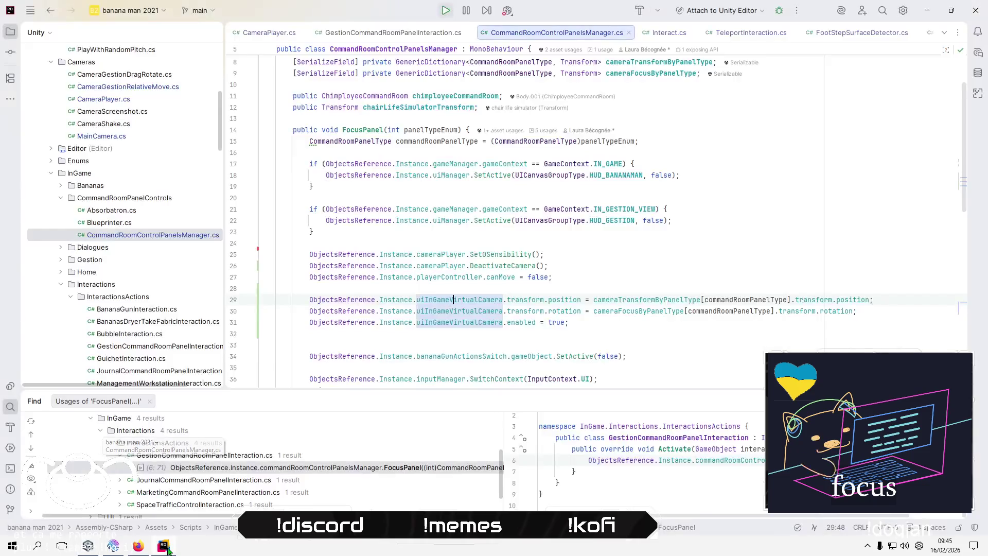
left_click(621, 277)
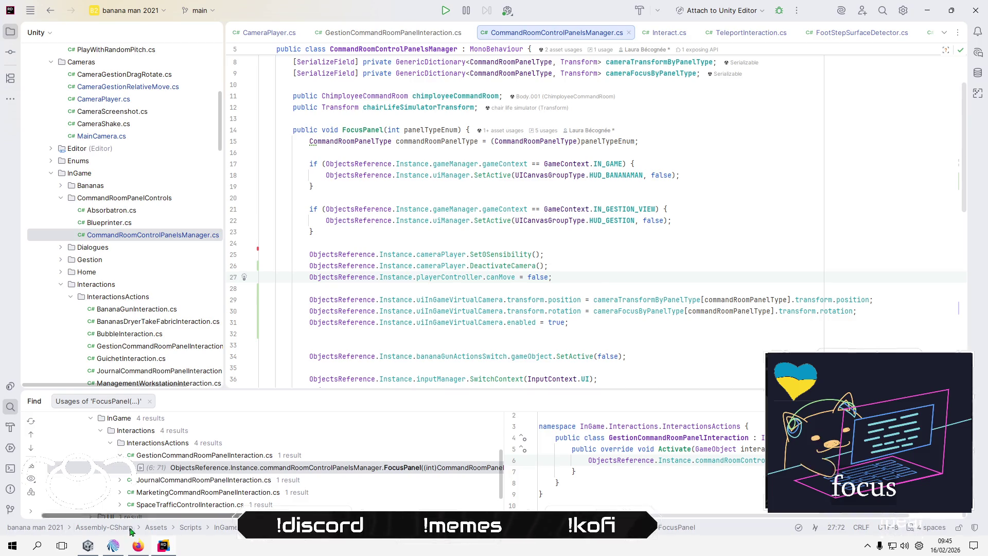
left_click(88, 546)
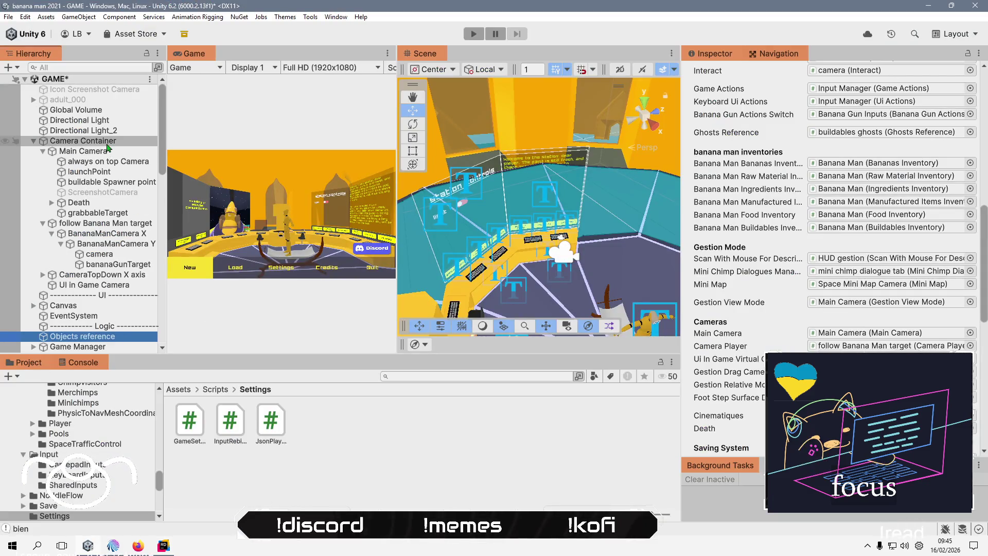
Select Main Camera, review its MainCamera script in Rider, then return to Unity.
left_click(84, 151)
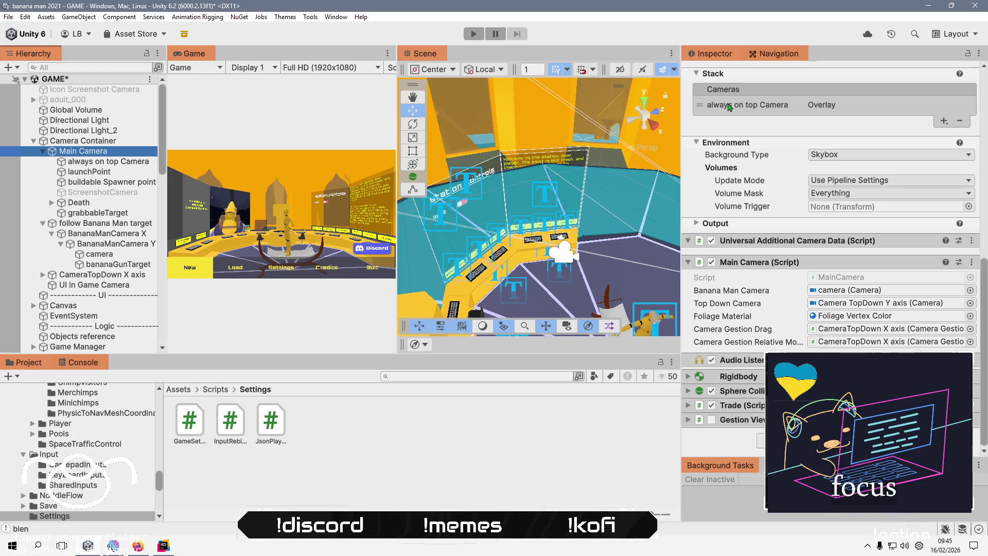
double_click(859, 282)
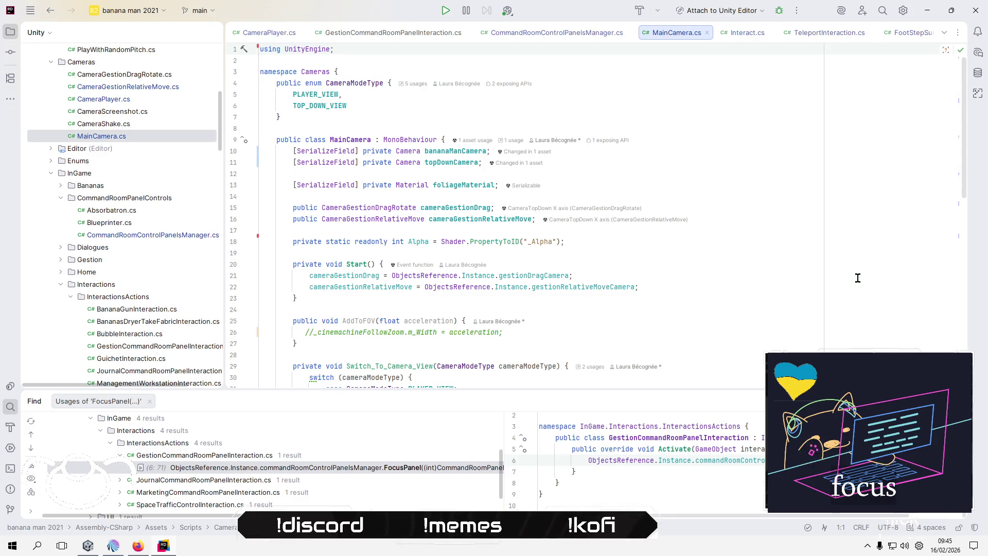
left_click(927, 10)
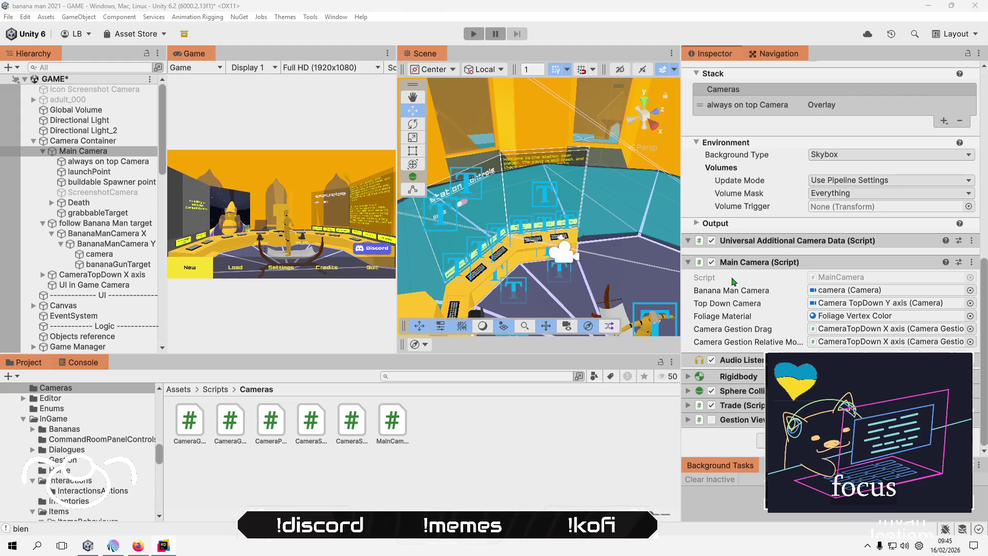
scroll(731, 281, "up", 5)
scroll(731, 282, "up", 8)
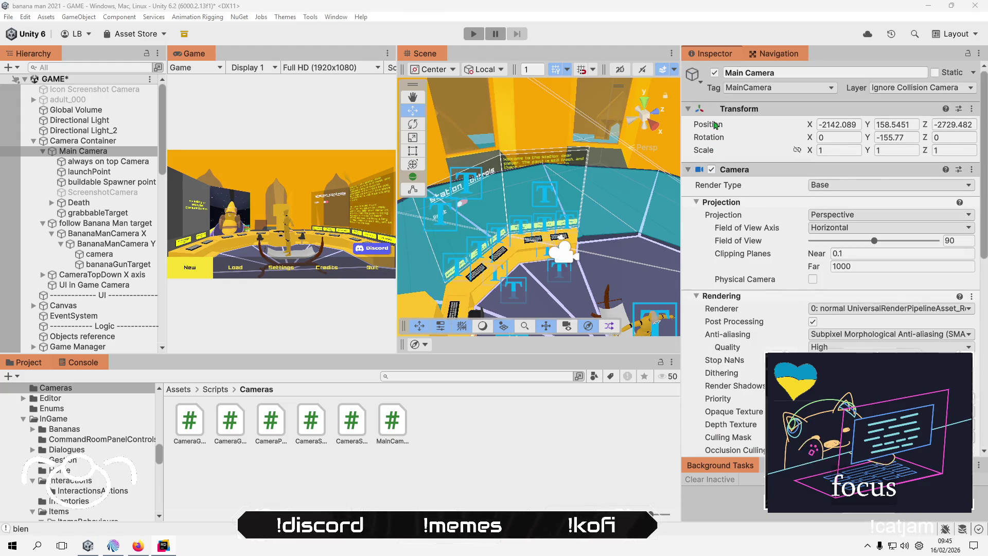
Toggle Main Camera's Camera component off and back on, and inspect the always on top Camera overlay.
left_click(713, 170)
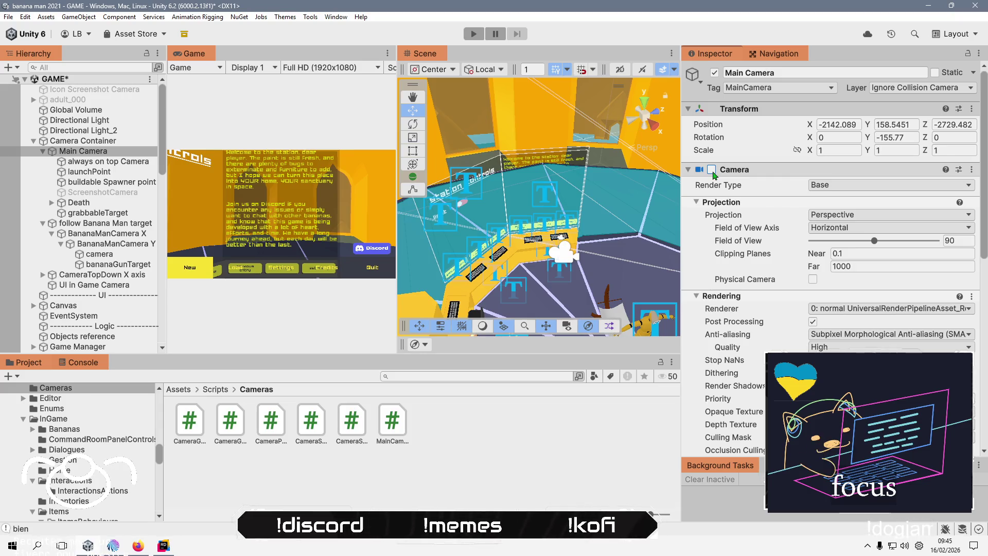
left_click(713, 172)
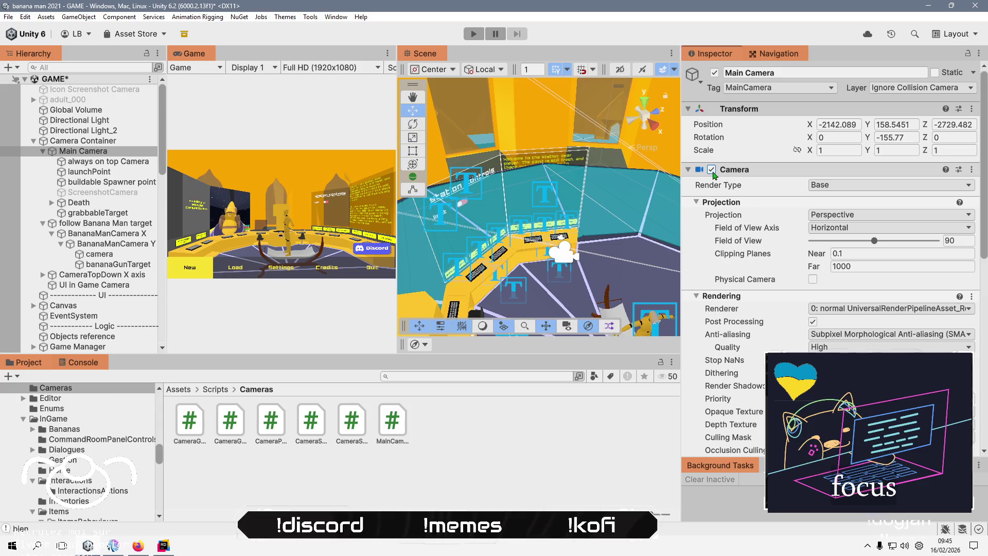
left_click(109, 153)
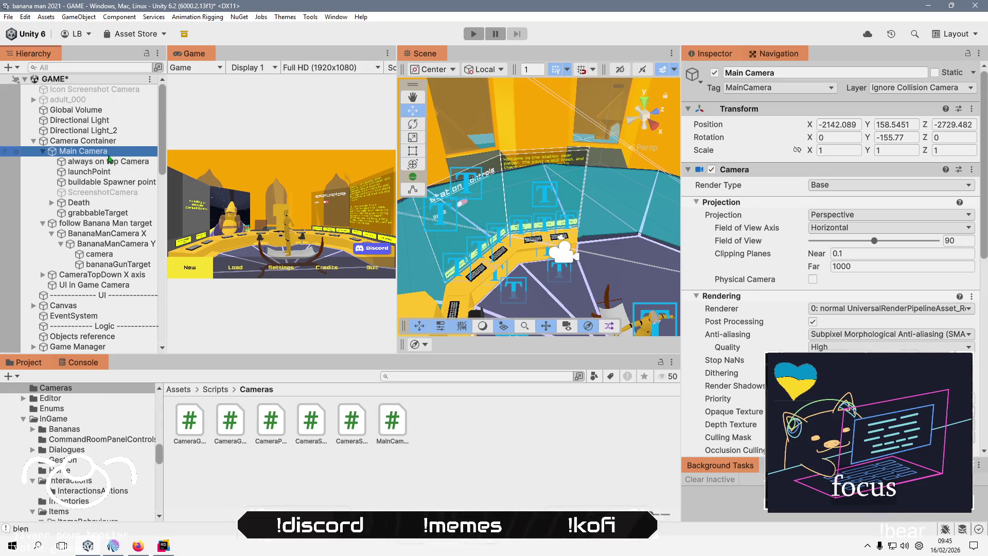
left_click(109, 161)
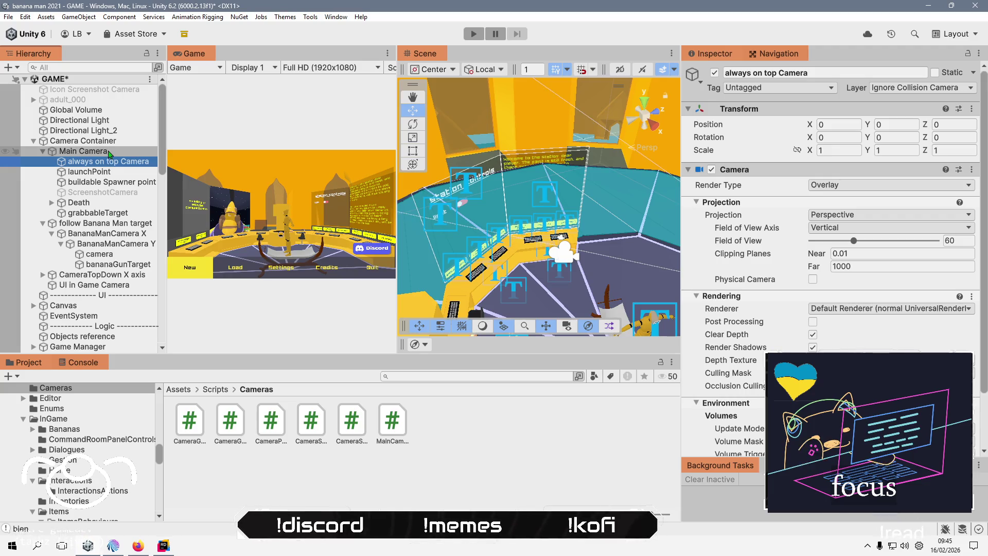
left_click(109, 153)
Create an empty child of Main Camera named 'home Camera' and place it first among its children.
right_click(109, 153)
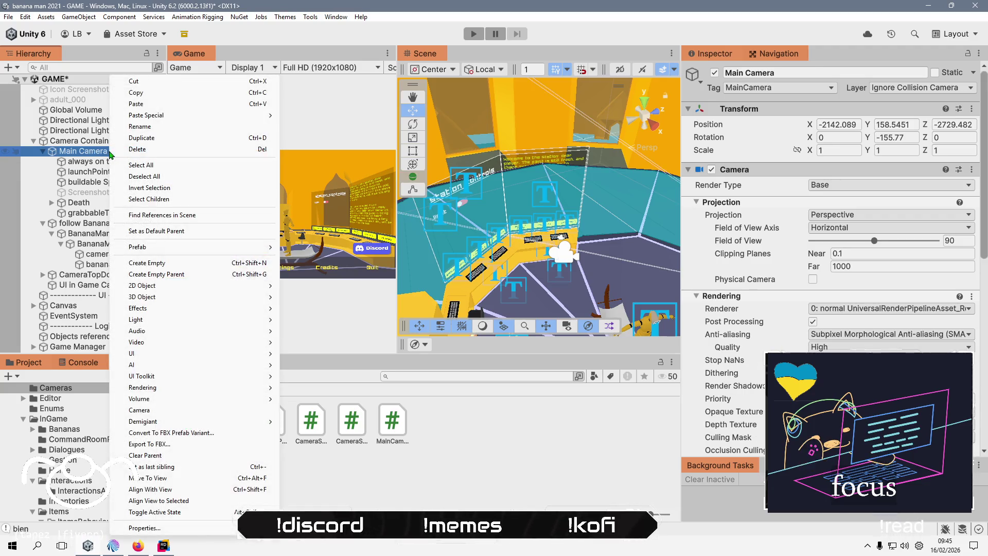
left_click(232, 261)
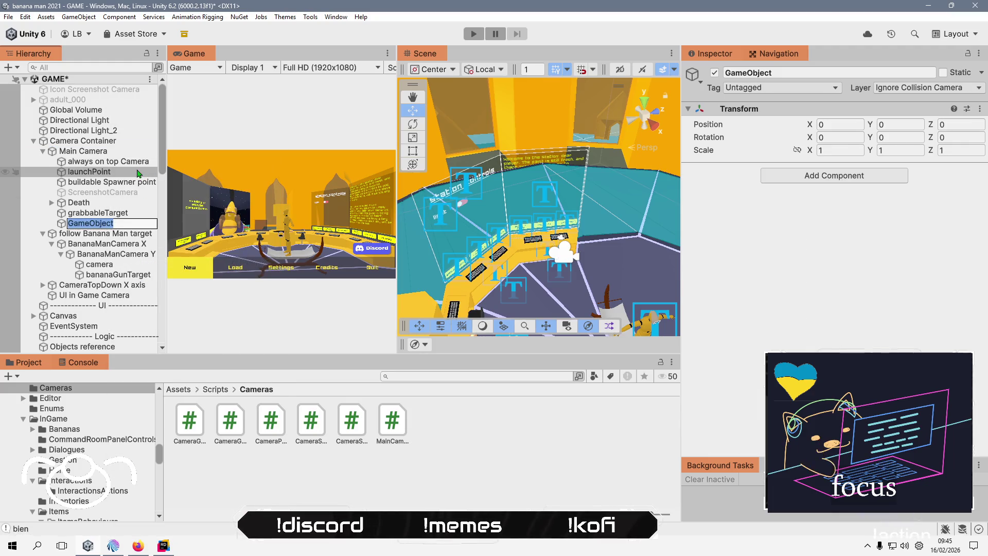
type("home Camera")
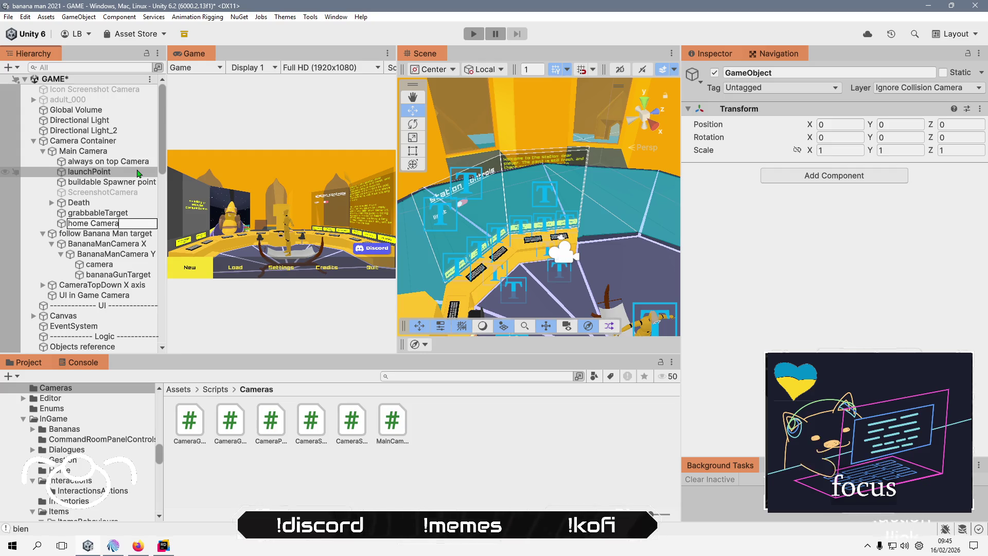
key("Return")
left_click_drag(103, 225, 107, 157)
left_click(109, 152)
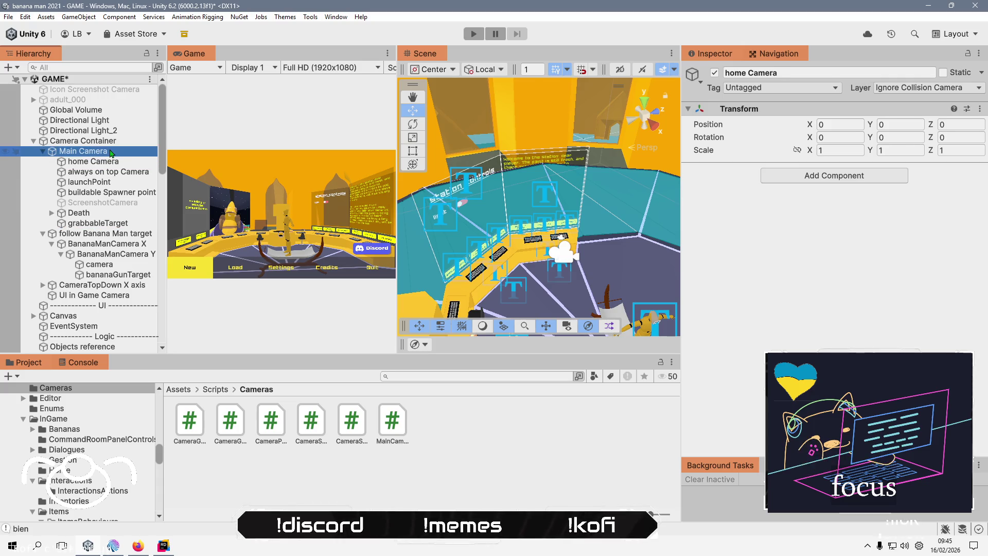
Copy Main Camera's Transform component and open home Camera's Transform options, then close them.
right_click(754, 109)
mouse_move(777, 188)
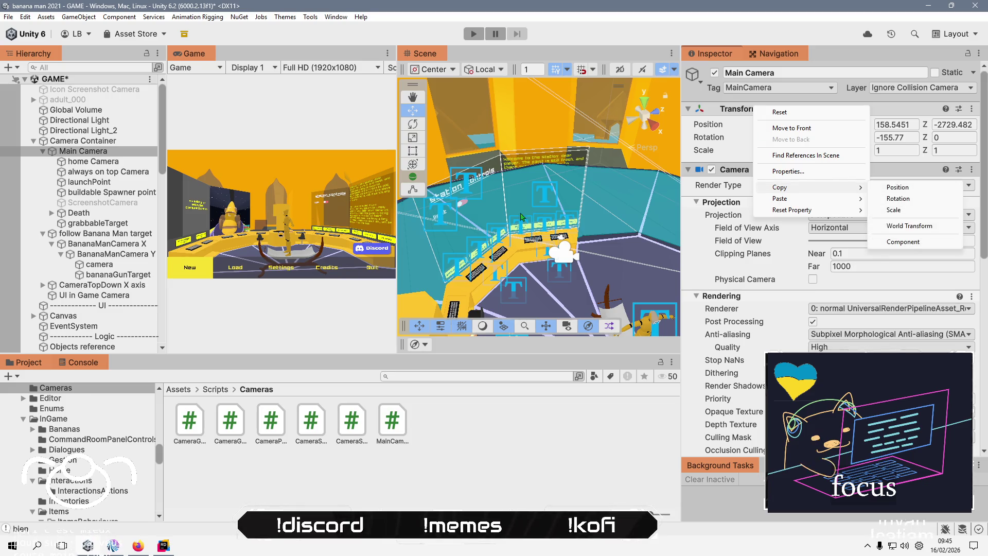
left_click(904, 241)
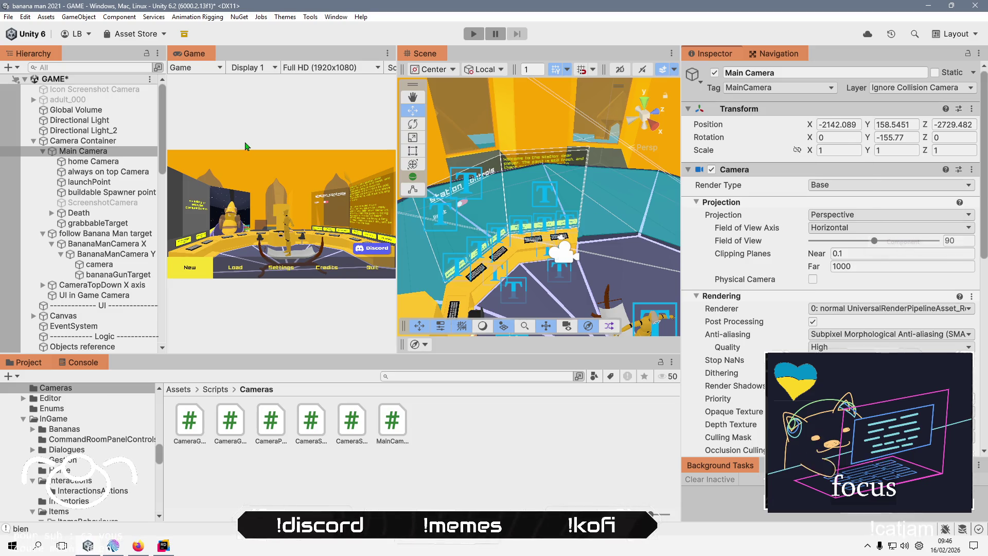
left_click(110, 161)
right_click(739, 110)
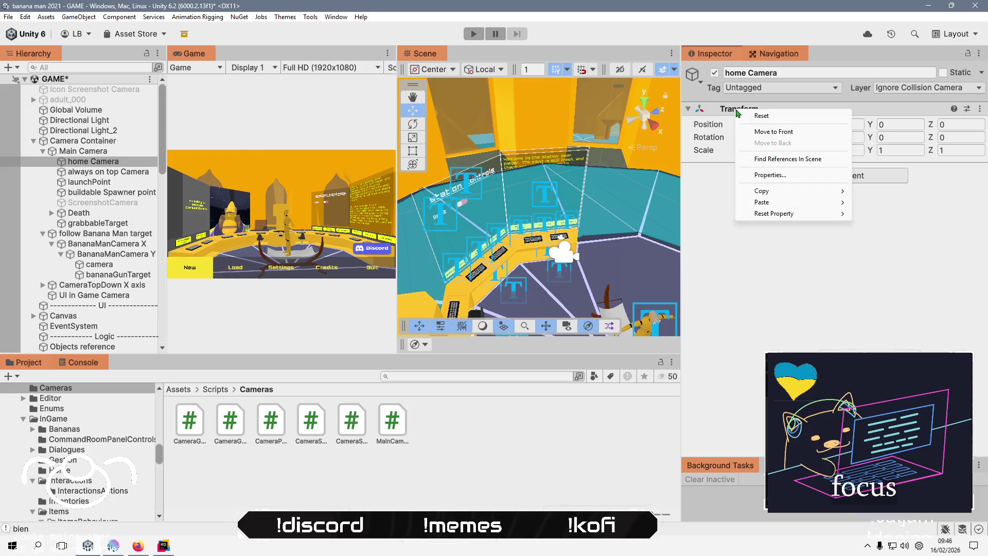
left_click(108, 171)
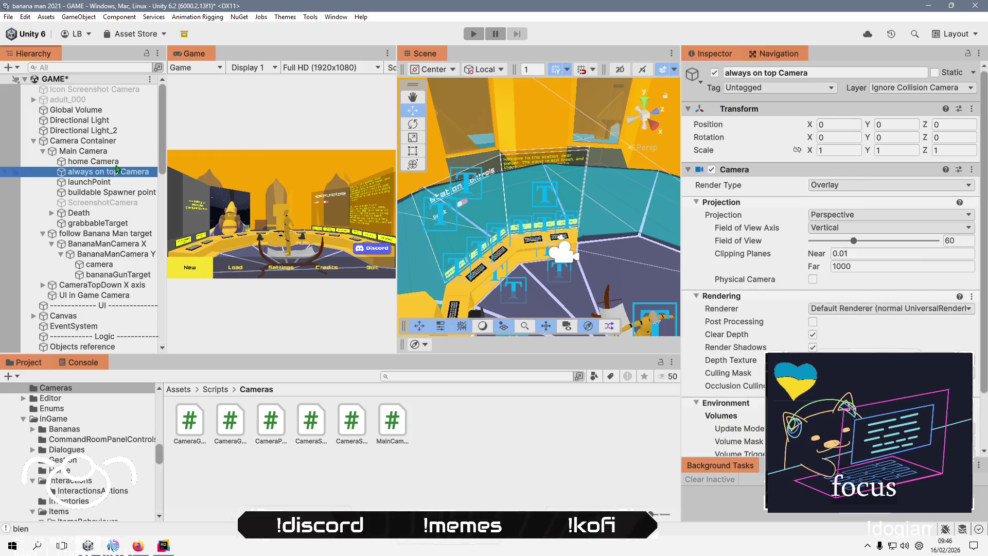
left_click(93, 161)
Copy Main Camera's Camera component and paste it as a new component on home Camera.
left_click(83, 151)
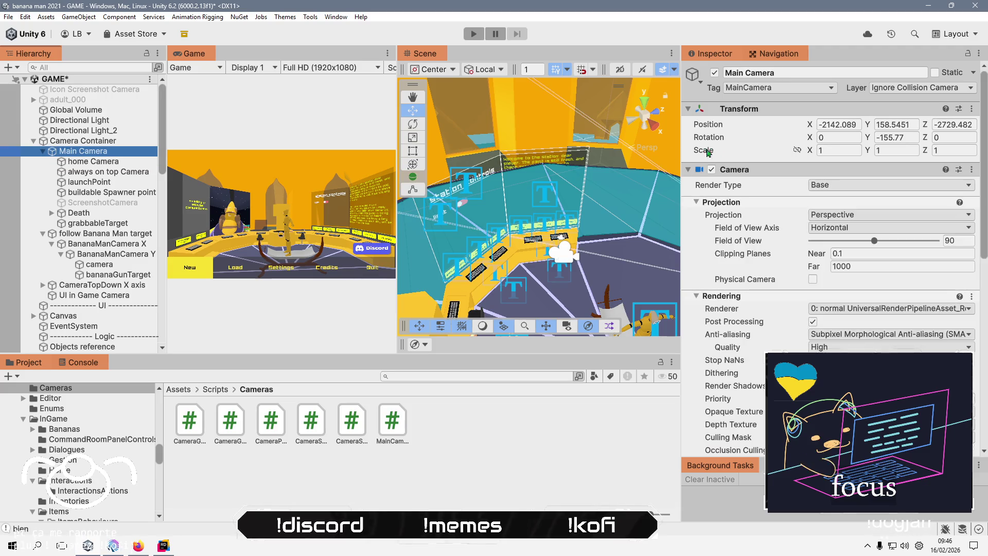
right_click(739, 170)
left_click(791, 239)
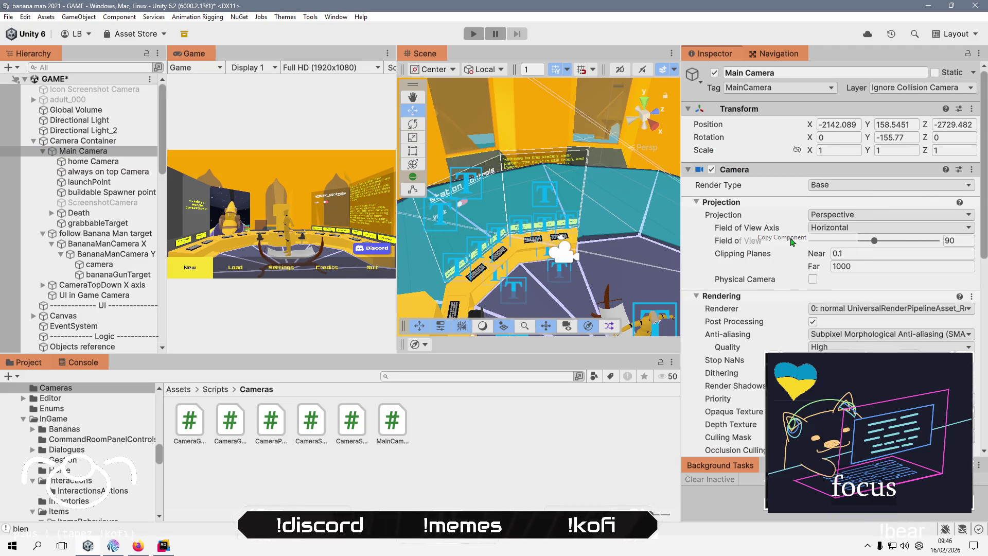
mouse_move(764, 165)
left_mouse_down()
mouse_move(102, 158)
mouse_move(119, 166)
left_mouse_up()
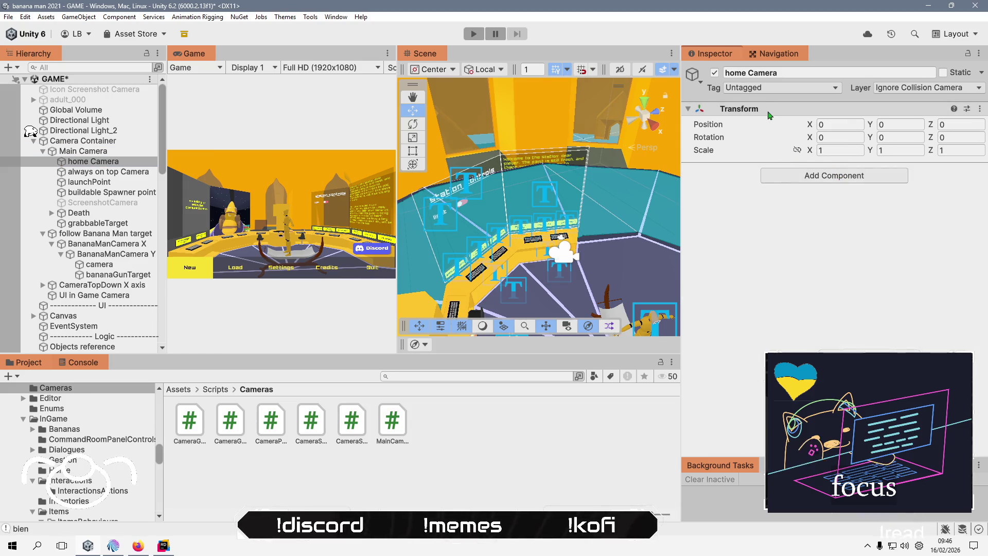
right_click(769, 110)
mouse_move(824, 205)
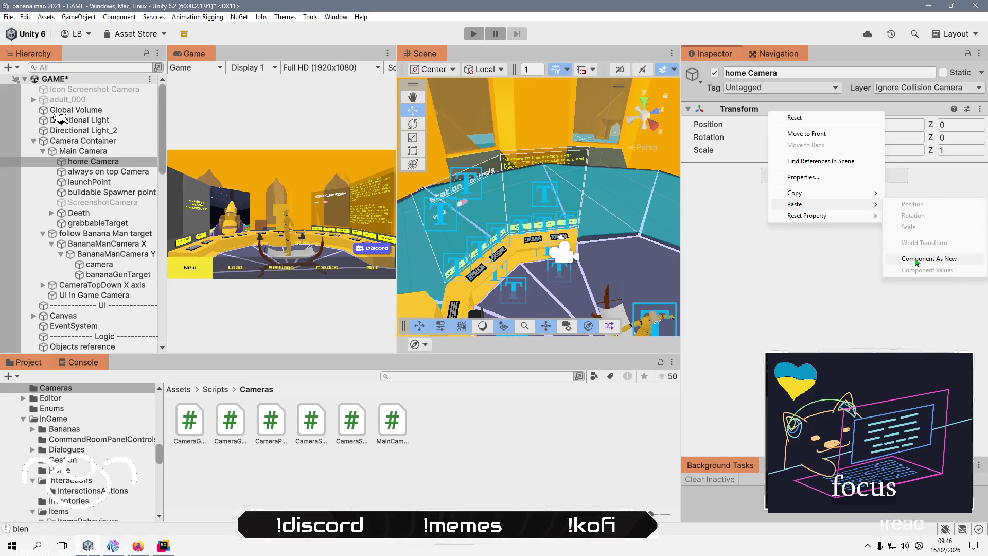
left_click(928, 258)
Remove the Camera component from Main Camera.
left_click(124, 154)
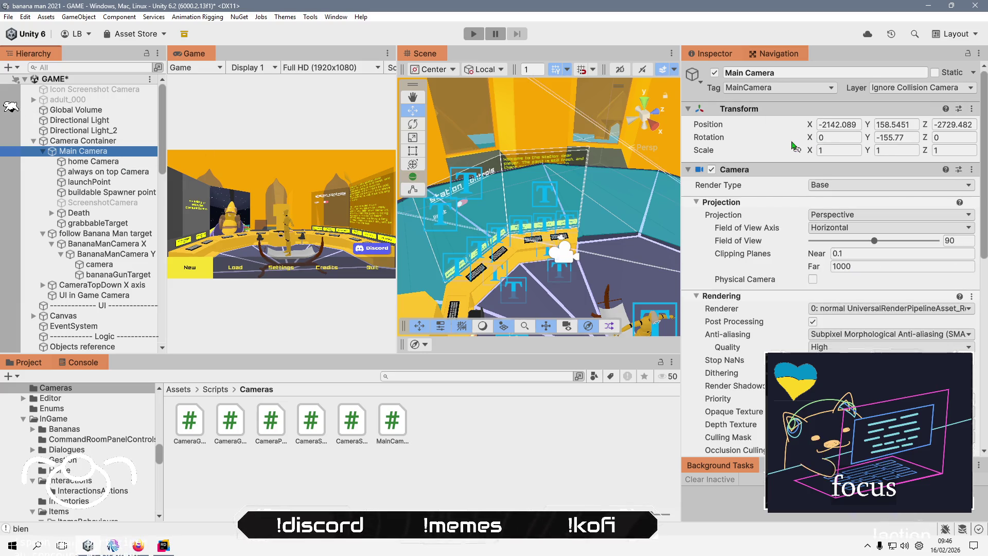
left_click(971, 169)
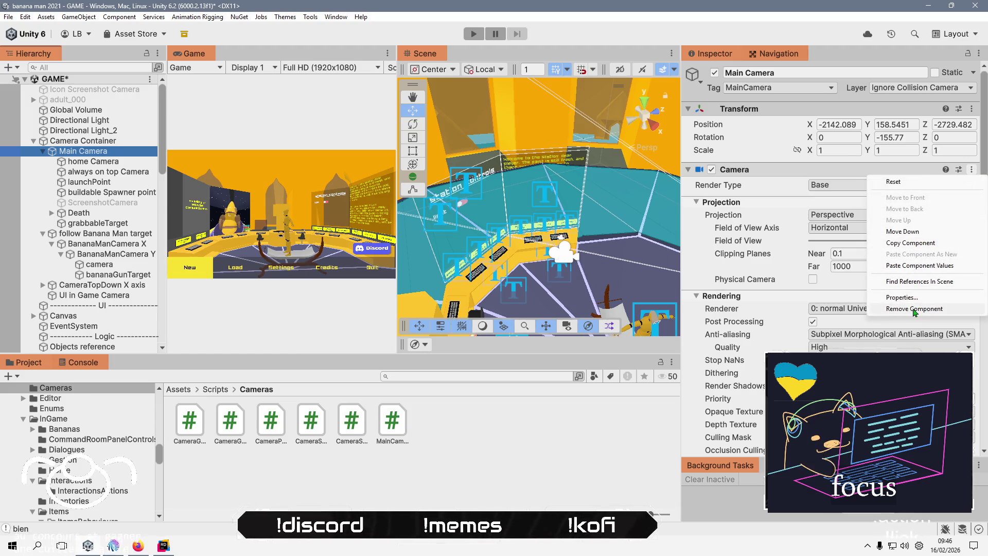
left_click(916, 308)
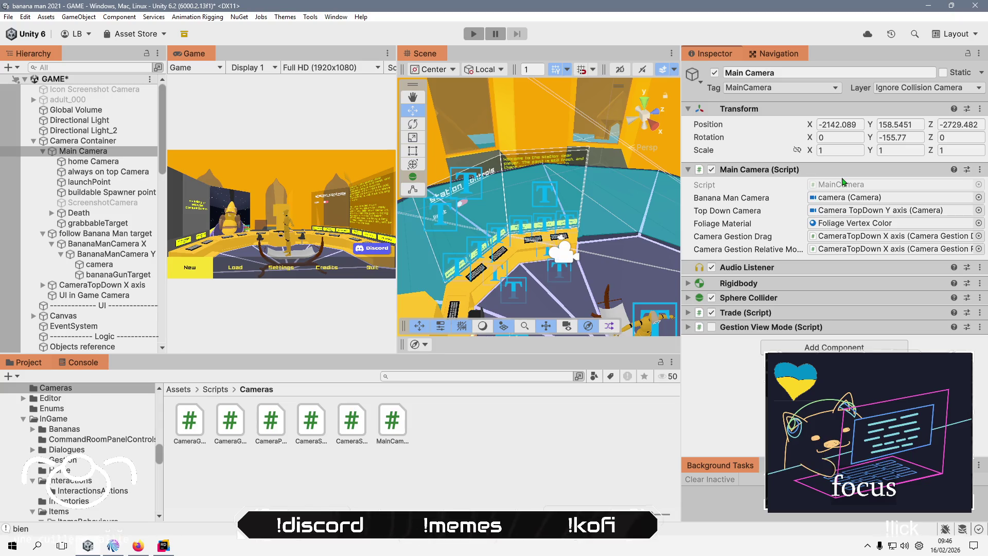
left_click(93, 155)
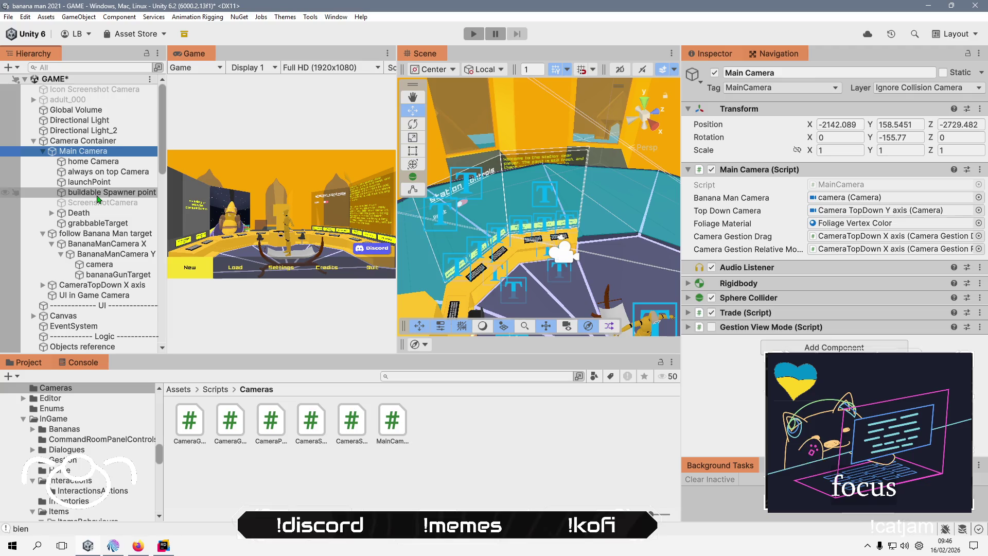
Move buildable Spawner point, launchPoint and grabbableTarget under BananaManCamera Y.
left_click(100, 193)
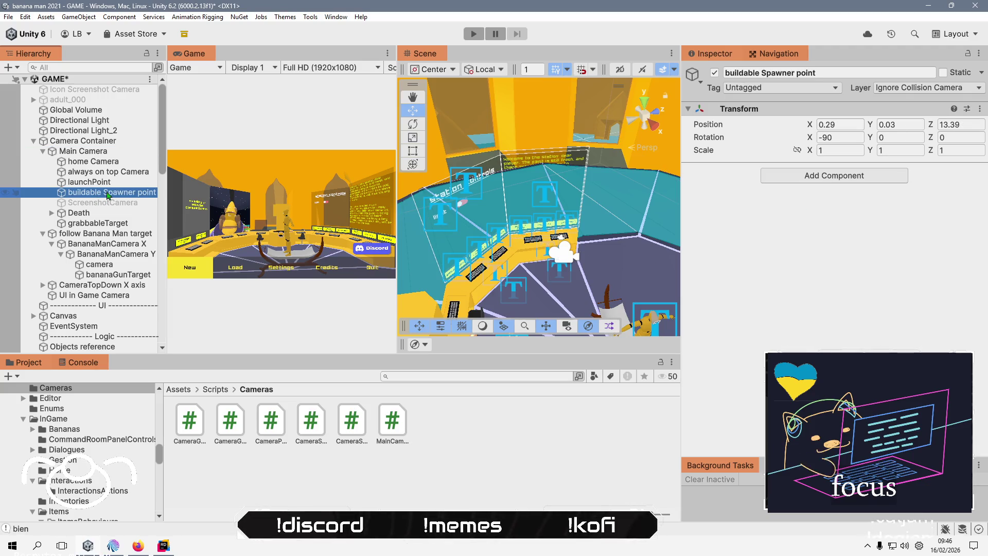
left_click_drag(112, 202, 119, 279)
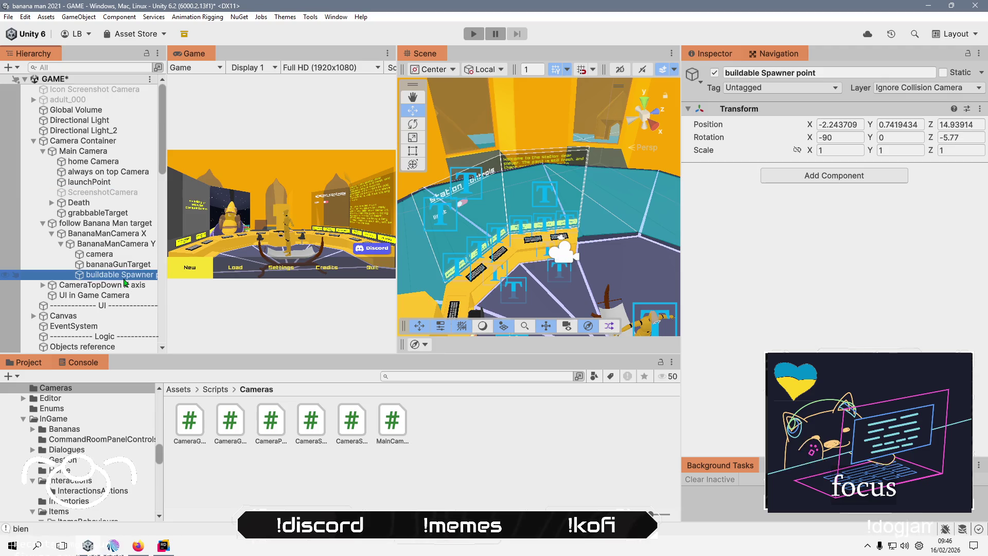
left_click(102, 182)
left_click_drag(105, 194, 128, 287)
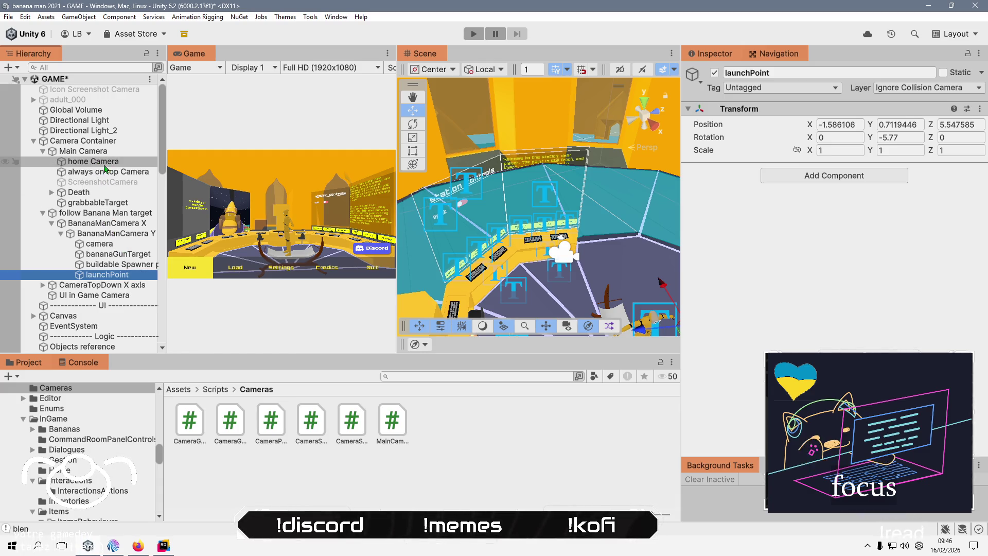
left_click(98, 161)
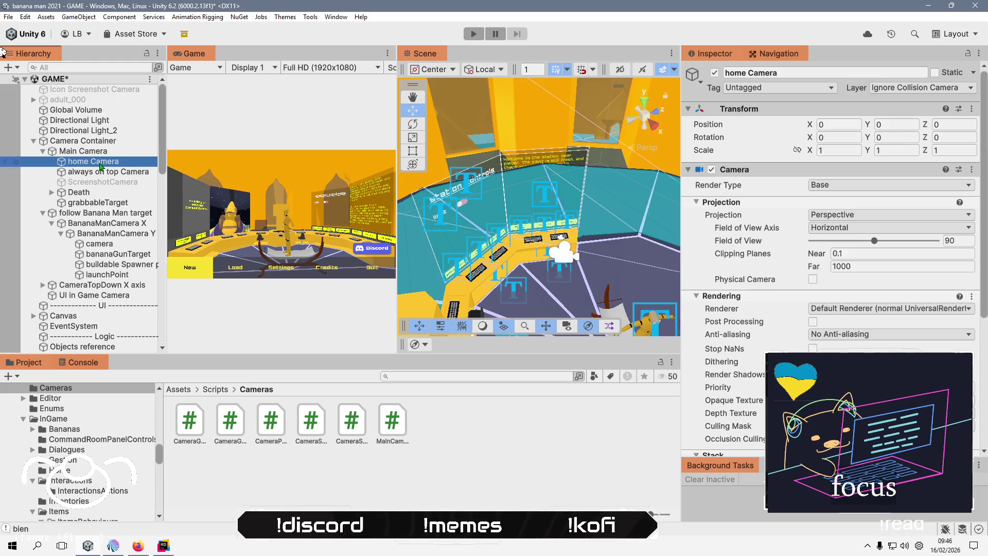
left_click(107, 205)
left_click_drag(114, 249, 117, 280)
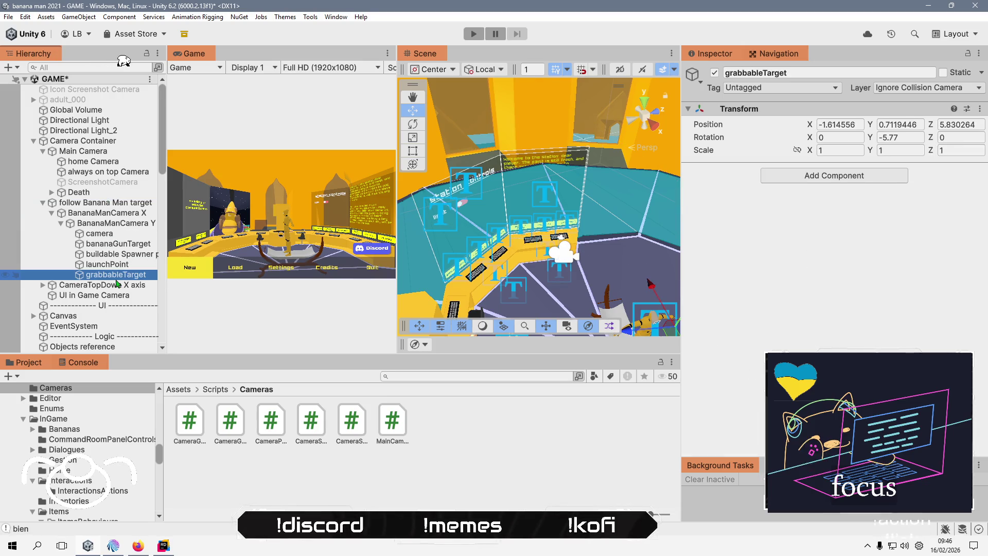
Select home Camera through Death and drag all four out of Main Camera into Camera Container.
left_click(101, 164)
left_click(100, 172, "ctrl")
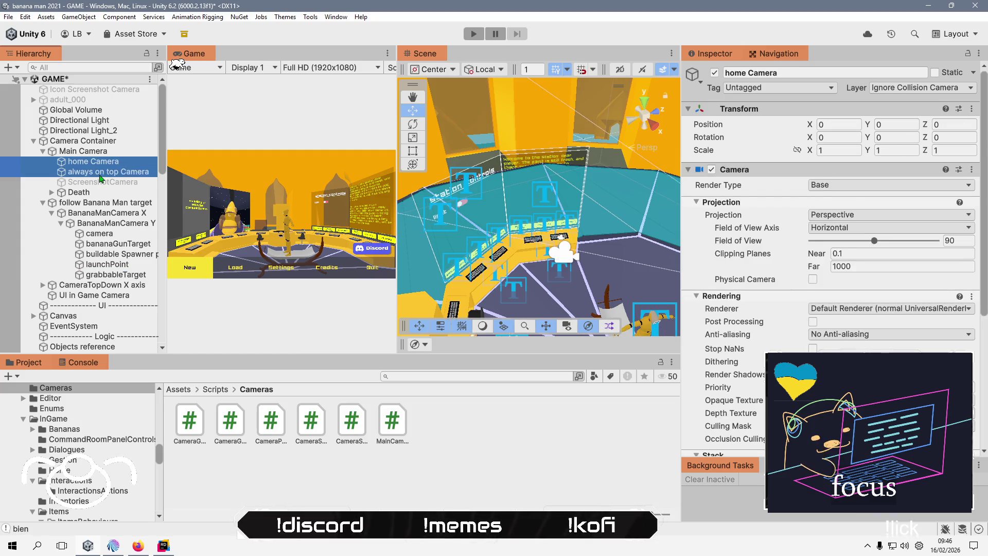
left_click(101, 183, "ctrl")
left_click(99, 194)
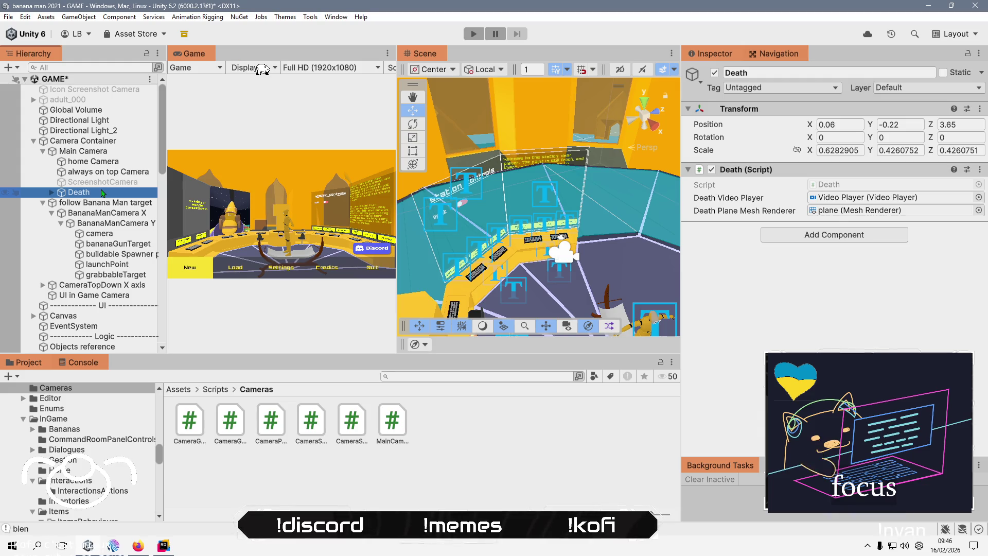
left_click(100, 162)
key("shift+Down")
key("shift+Down")
key("shift+Down")
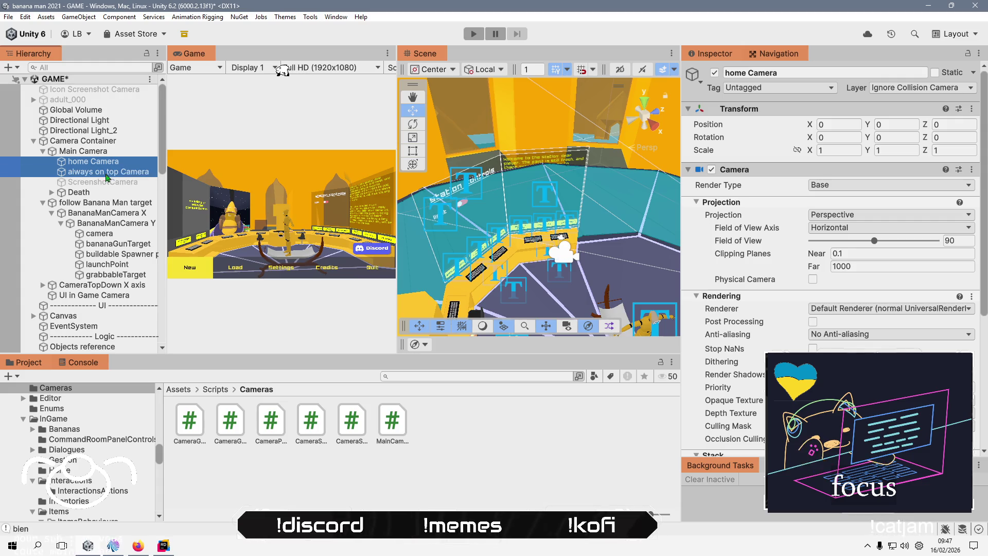
left_click_drag(113, 157, 97, 146)
left_click(98, 192)
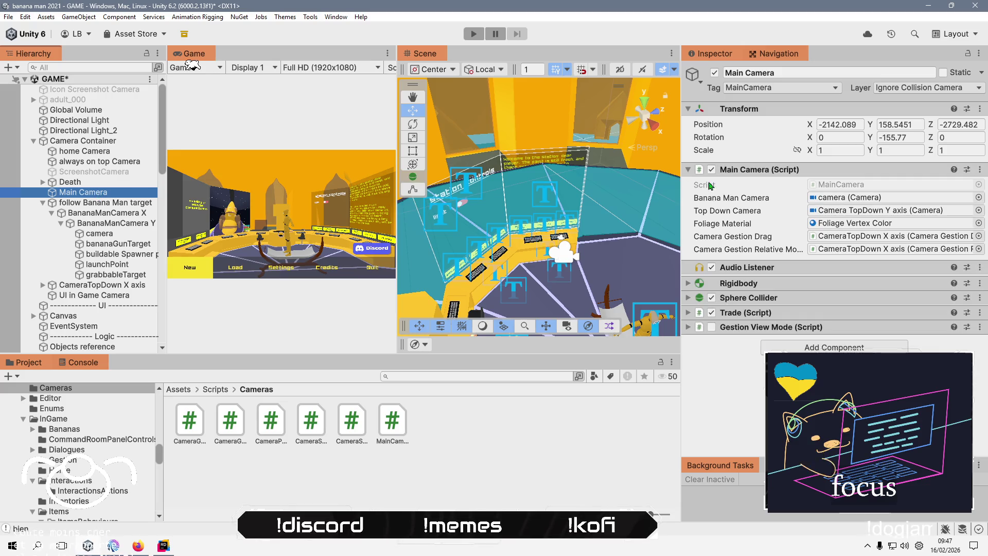
Select Main Camera and rearrange items onto Camera Container in the Hierarchy, undoing one misplaced drag.
left_click(111, 144)
left_click(83, 192)
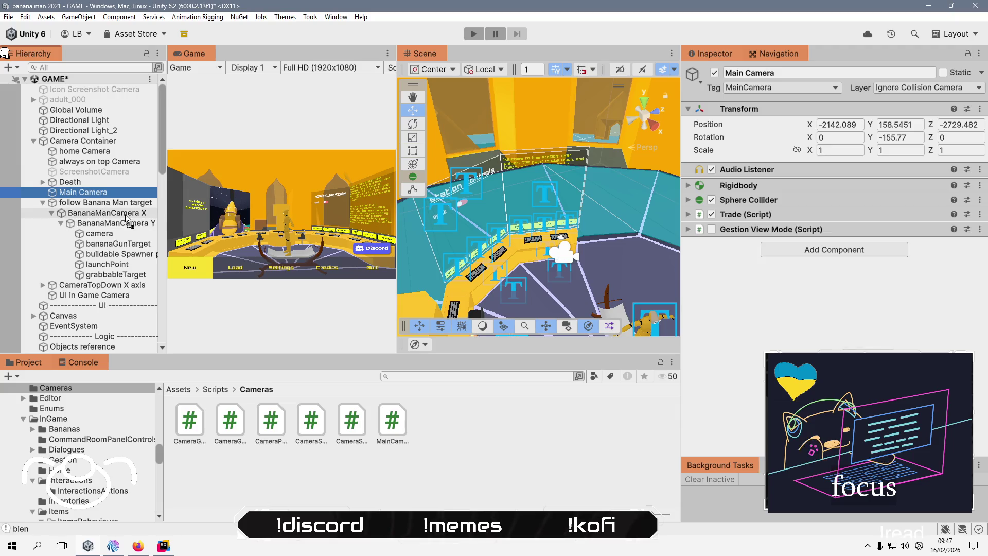
left_click_drag(126, 219, 117, 144)
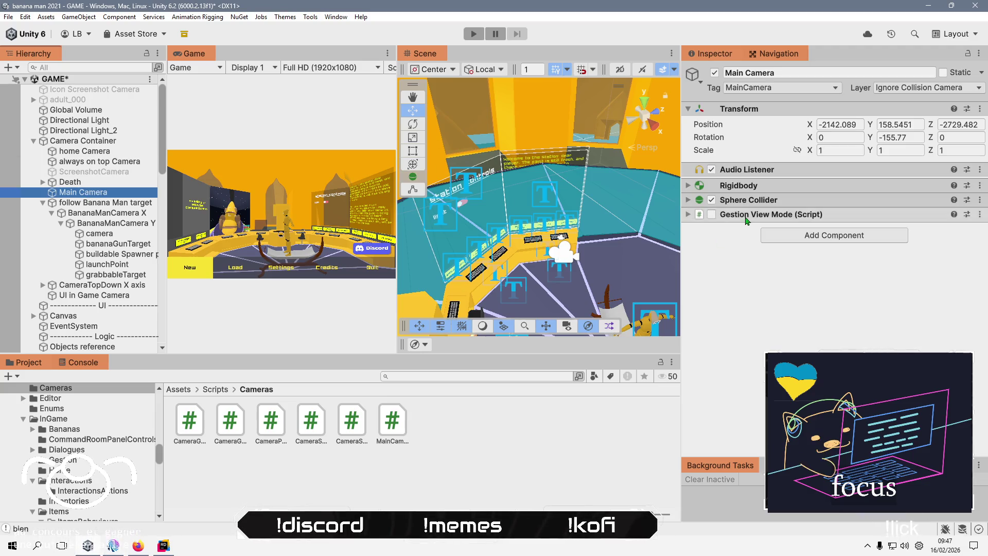
key("ctrl+z")
left_click(103, 192)
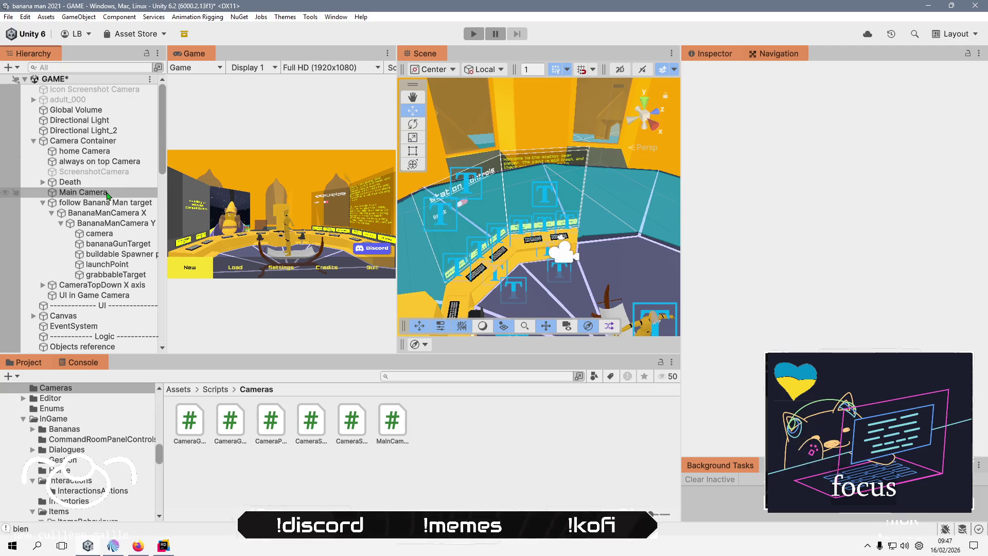
left_click_drag(103, 192, 105, 143)
left_click(747, 209)
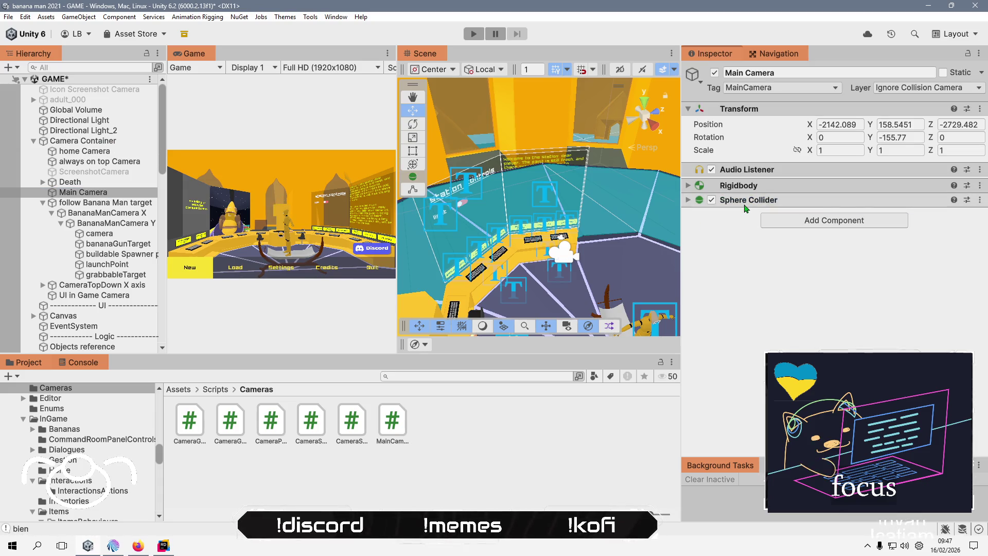
Remove Main Camera's Rigidbody and Sphere Collider, and copy its Audio Listener component.
right_click(752, 192)
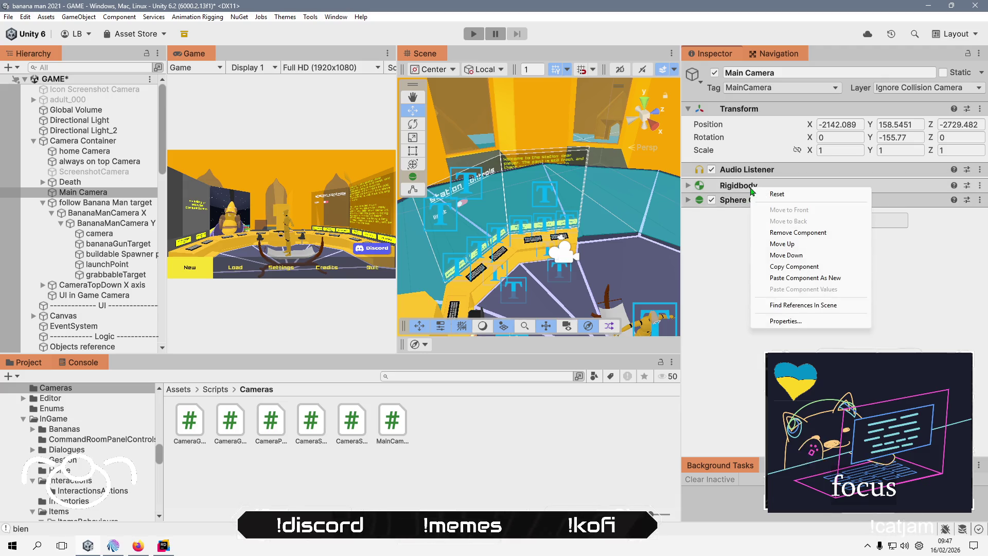
left_click(823, 232)
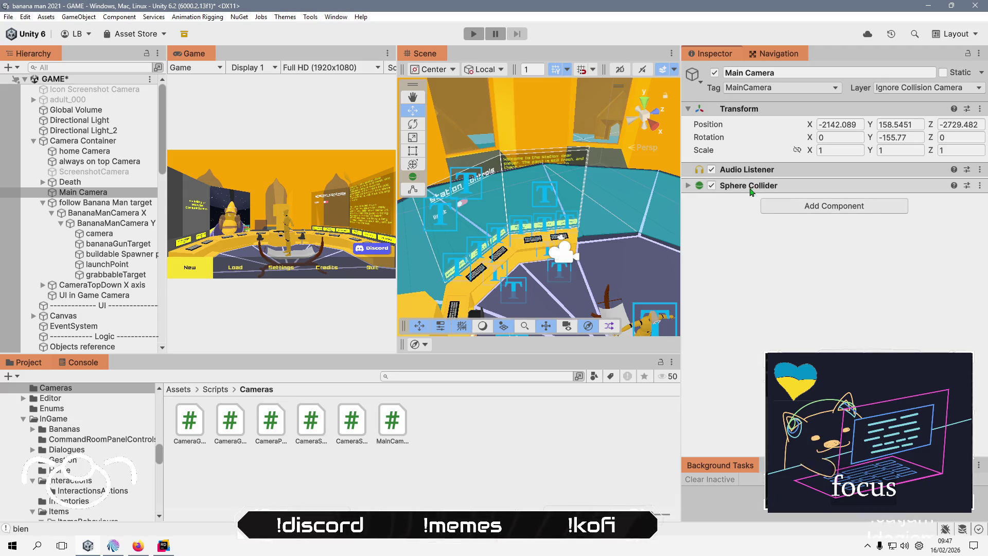
right_click(750, 192)
left_click(823, 232)
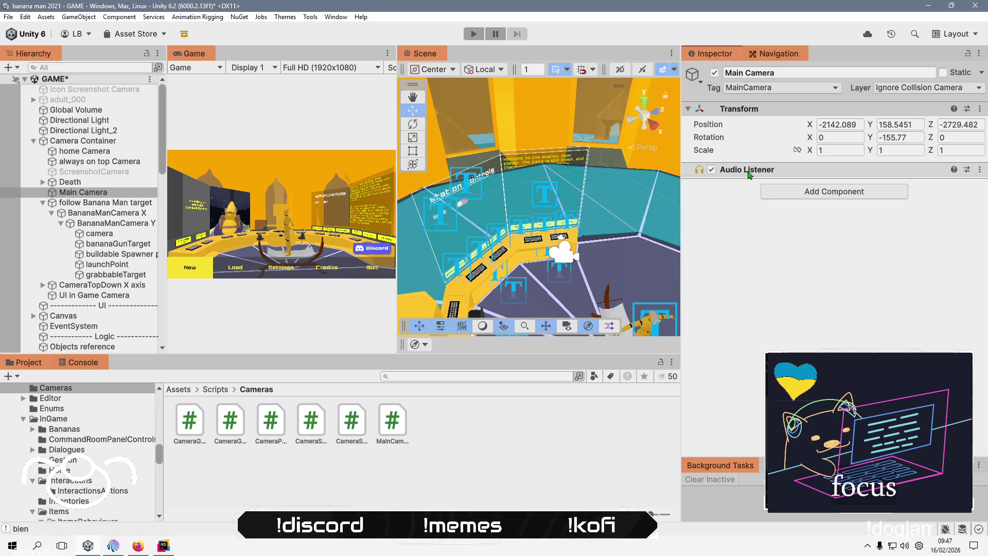
right_click(750, 173)
left_click(792, 250)
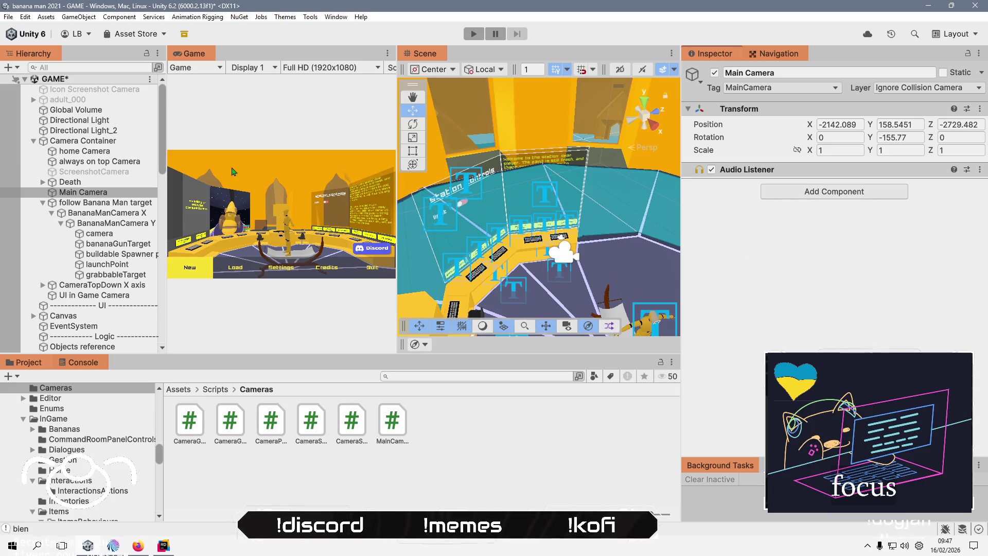
left_click(103, 141)
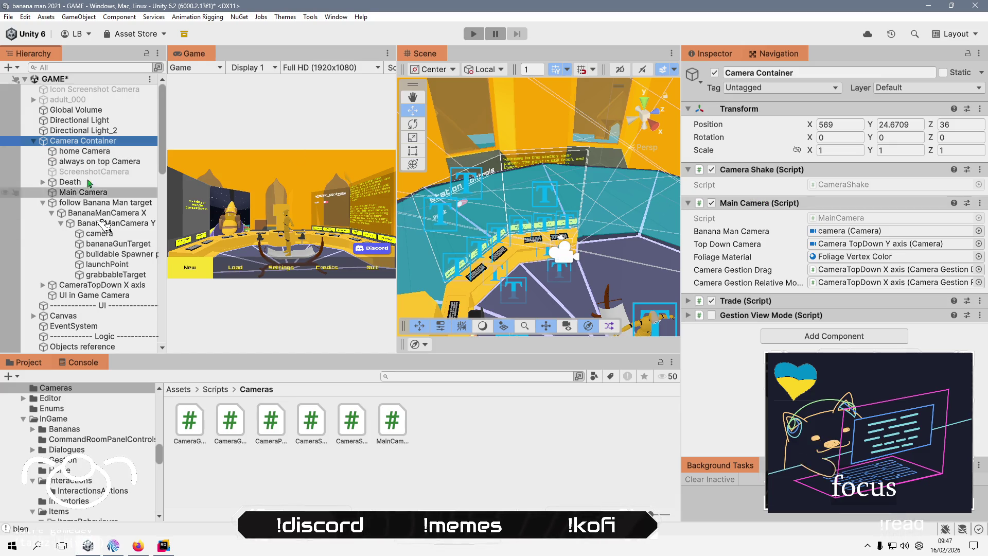
Paste the copied Audio Listener as a new component on the camera object under BananaManCamera Y.
left_click(116, 233)
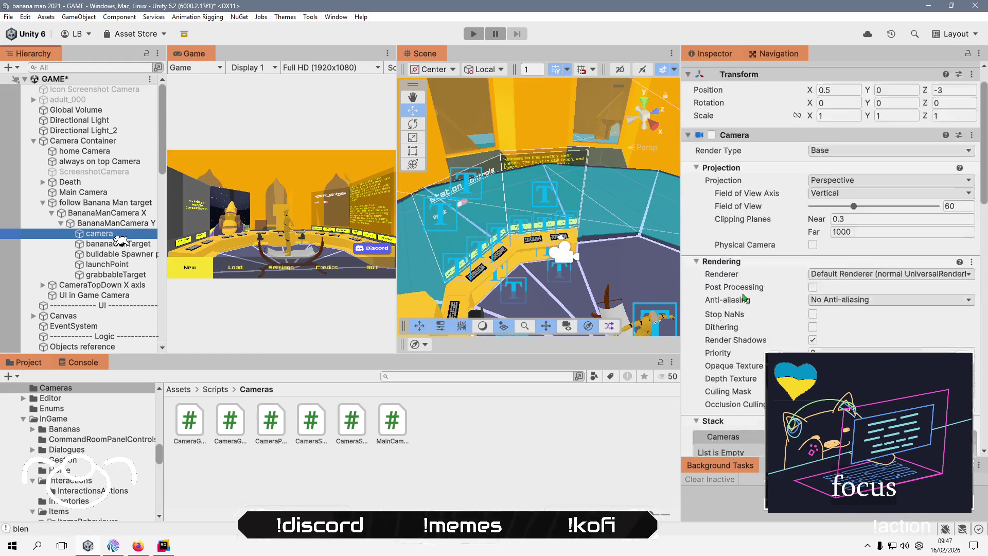
scroll(743, 297, "down", 10)
left_click(689, 264)
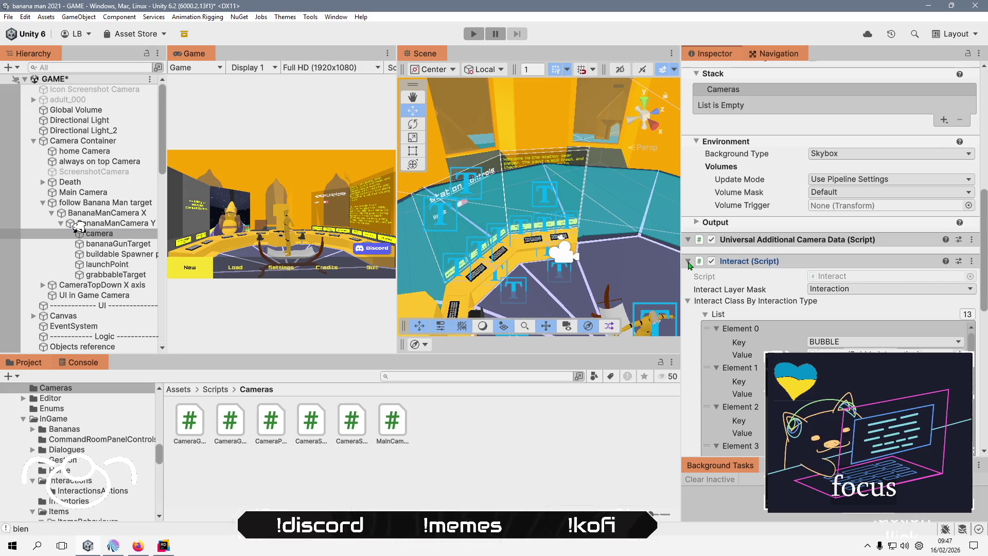
left_click(689, 263)
scroll(738, 290, "down", 2)
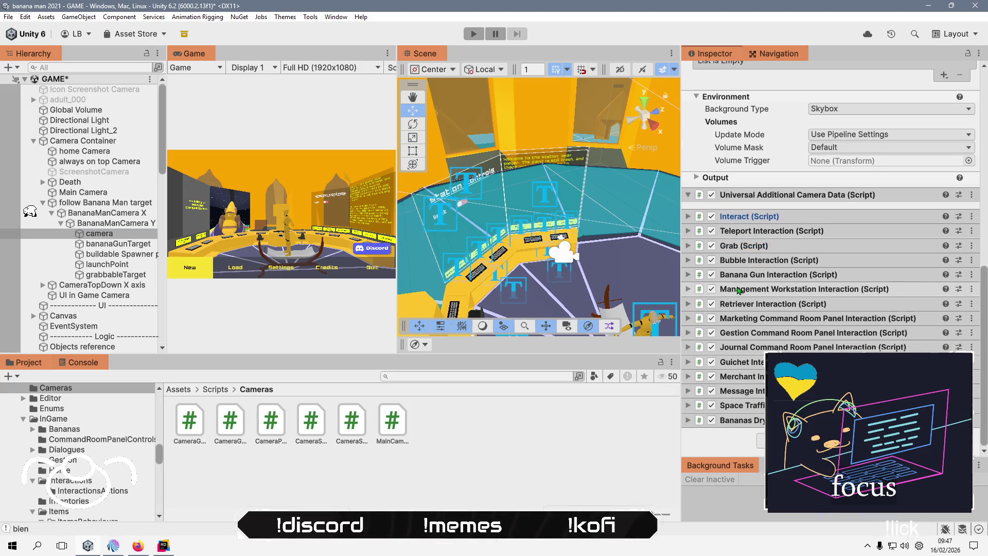
scroll(739, 289, "up", 12)
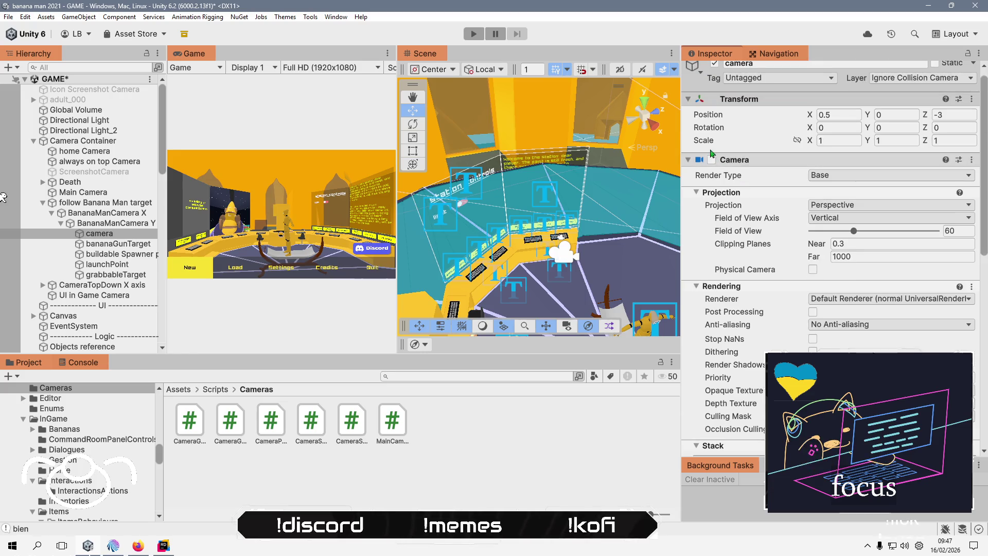
right_click(749, 164)
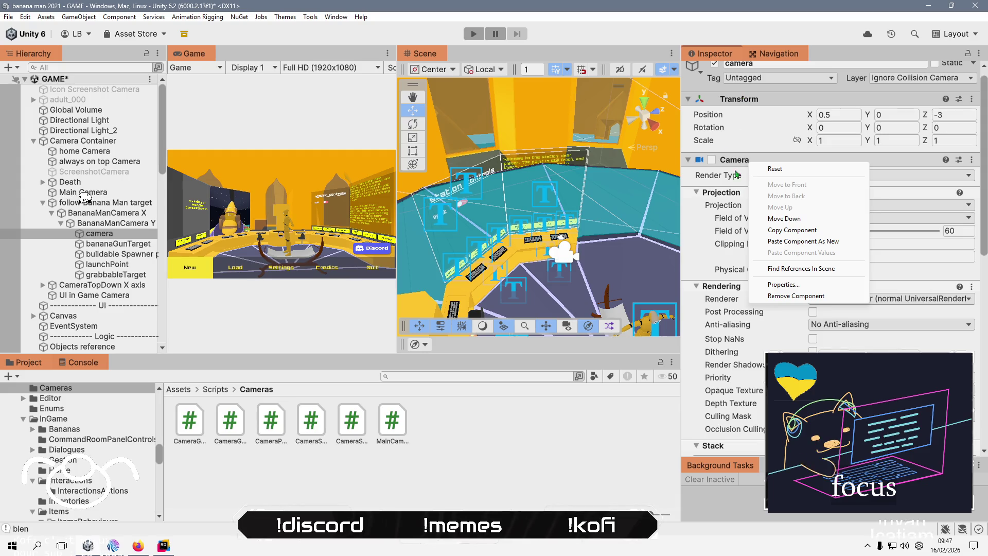
left_click(829, 241)
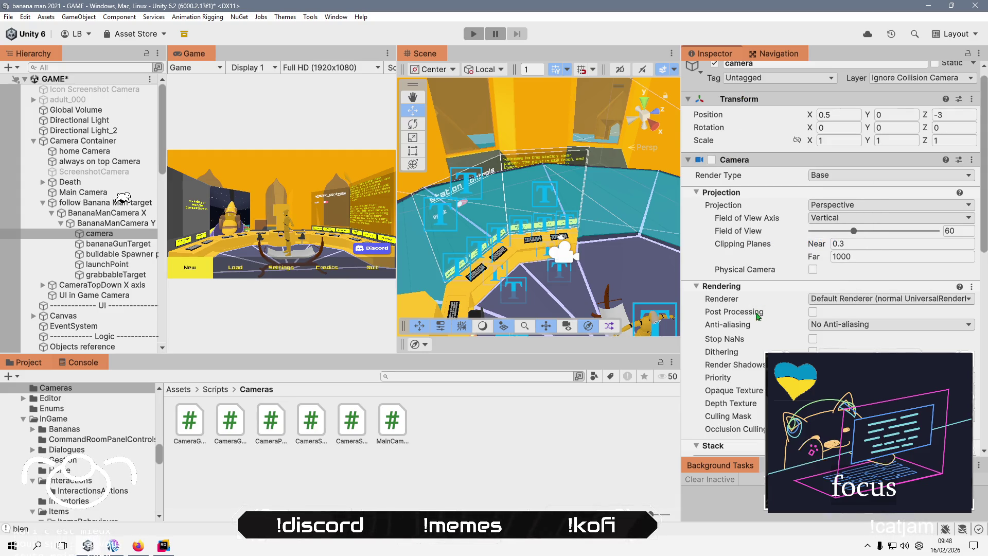
scroll(757, 316, "down", 10)
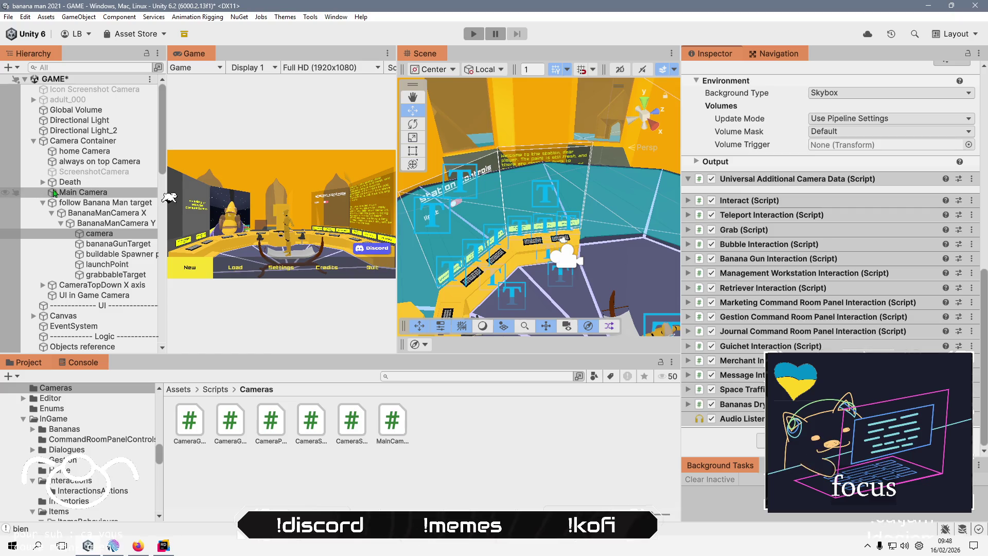
Remove Main Camera's Audio Listener, leaving only its Transform, then select Camera Container.
left_click(77, 192)
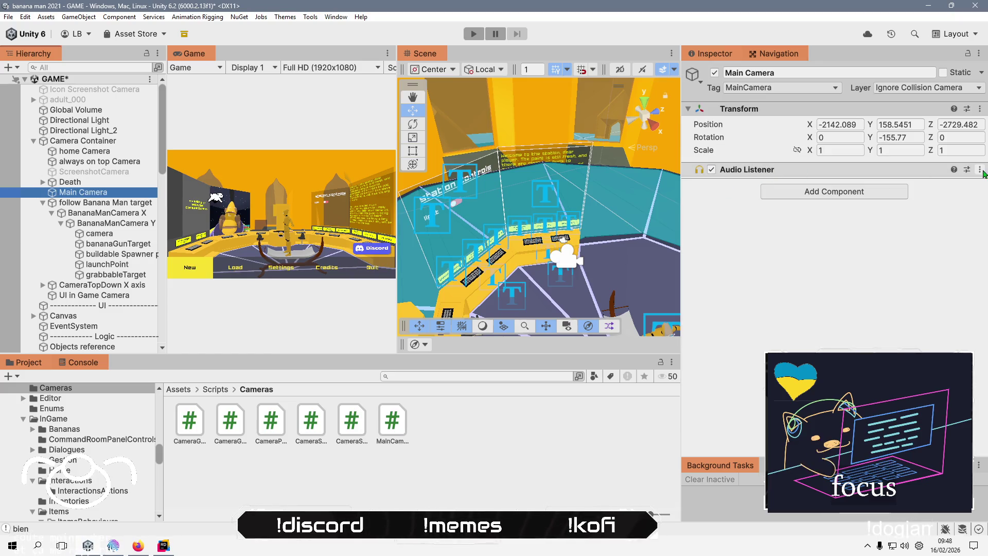
left_click(981, 170)
left_click(918, 221)
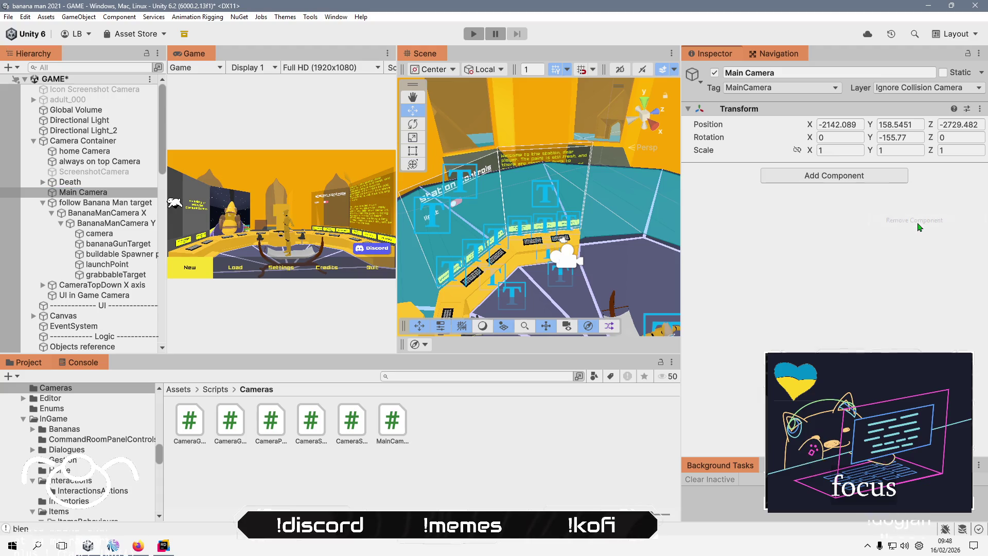
left_click(114, 143)
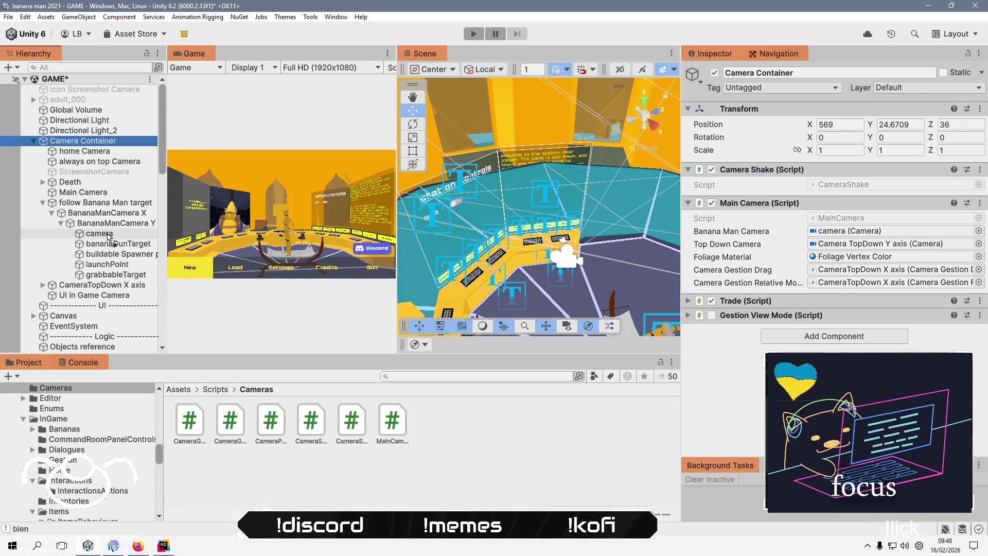
Rearrange the camera object and BananaManCamera Y in the Hierarchy and inspect its Camera Shake script.
left_click_drag(109, 237, 109, 229)
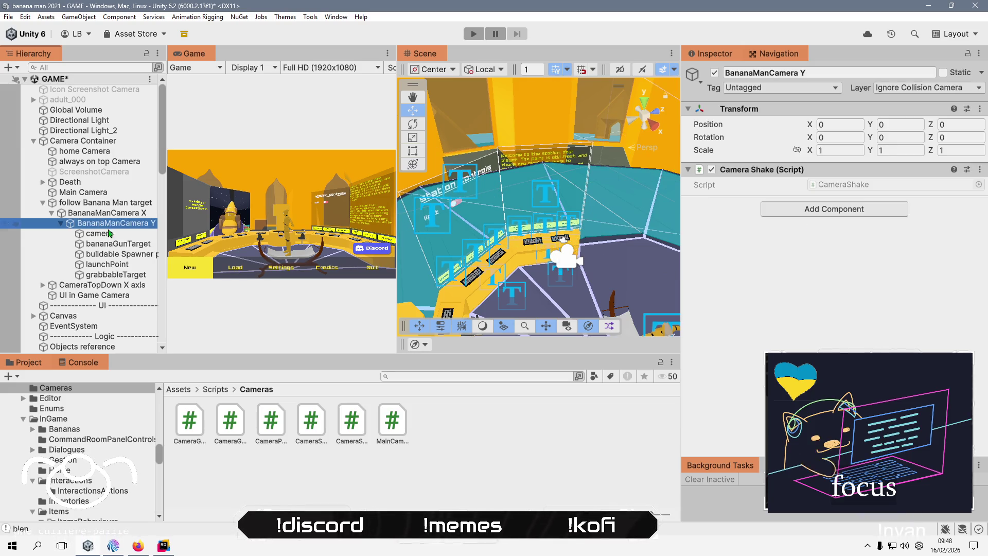
left_click(110, 234)
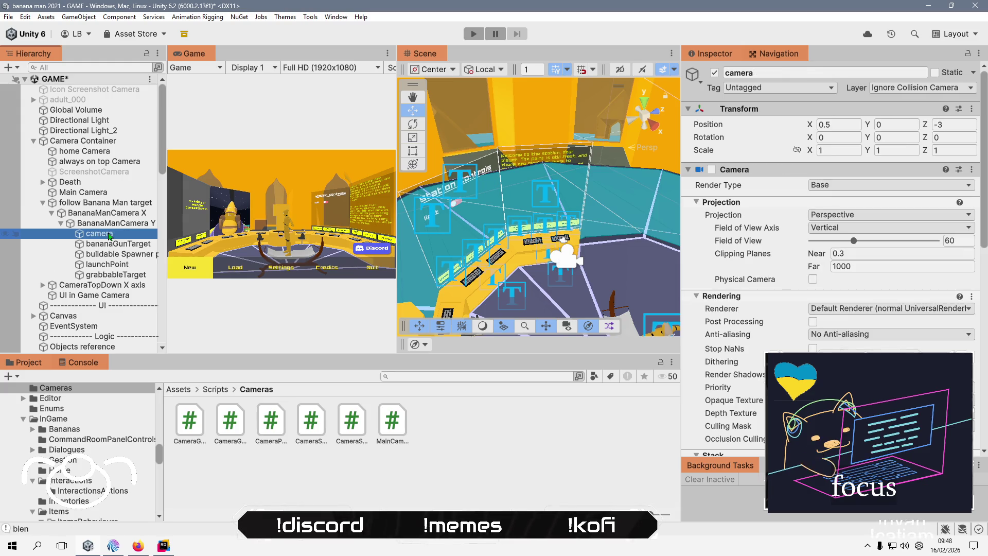
left_click(110, 226)
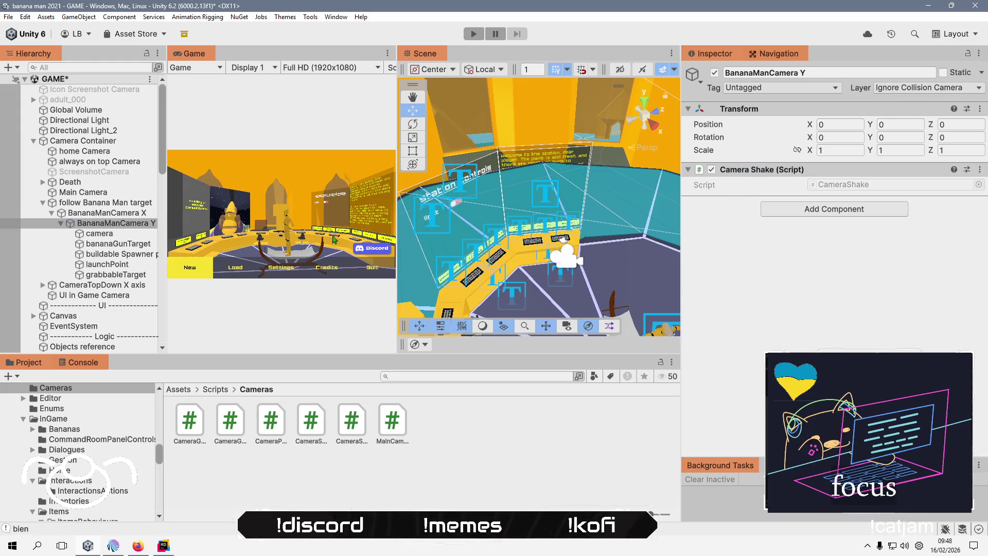
left_click_drag(121, 236, 129, 227)
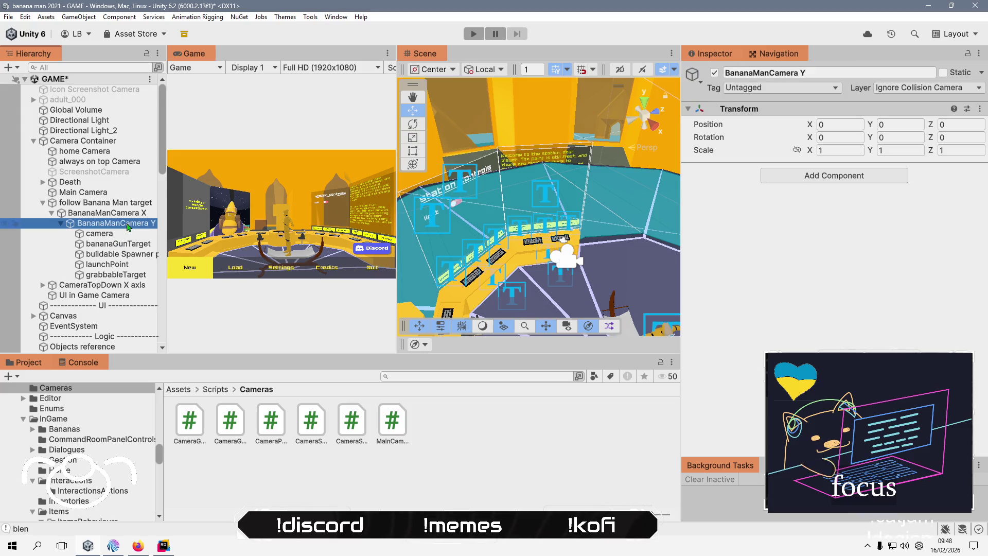
Delete the emptied Main Camera object from the scene.
left_click(113, 194)
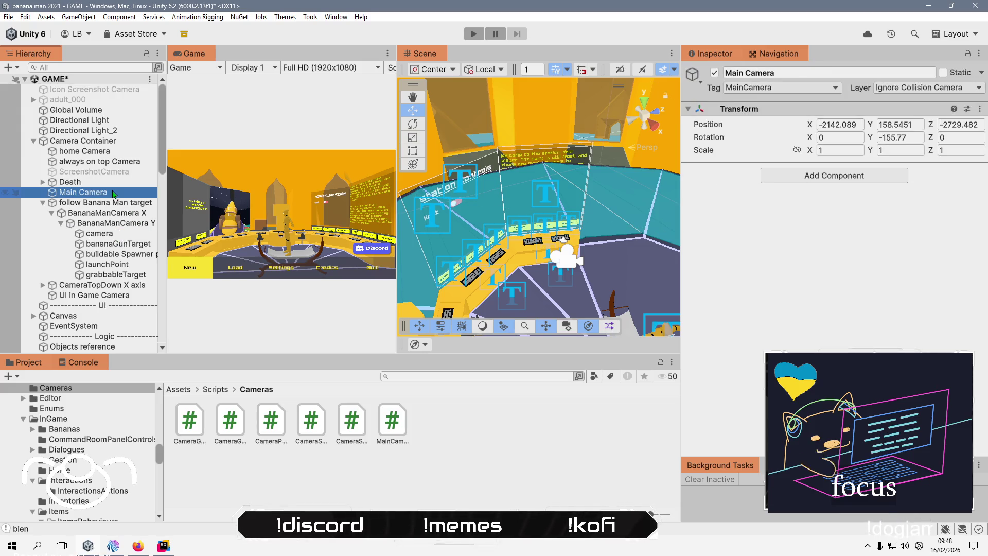
key("Delete")
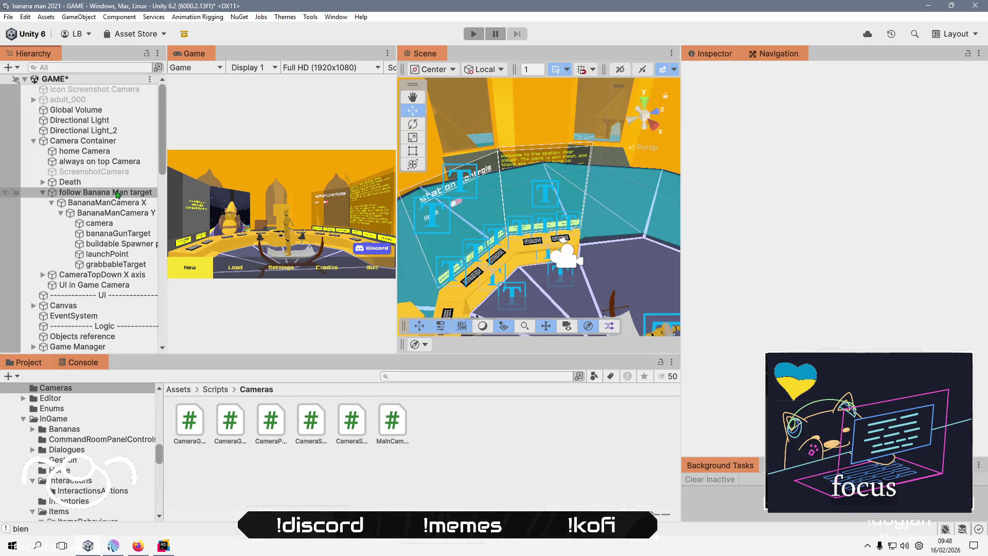
scroll(103, 255, "down", 5)
left_click(103, 259)
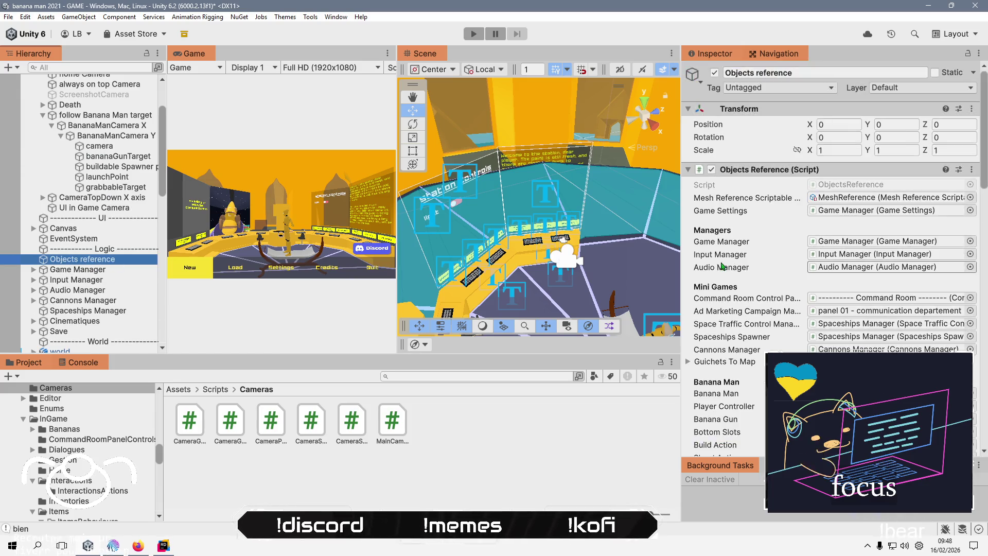
scroll(732, 236, "down", 15)
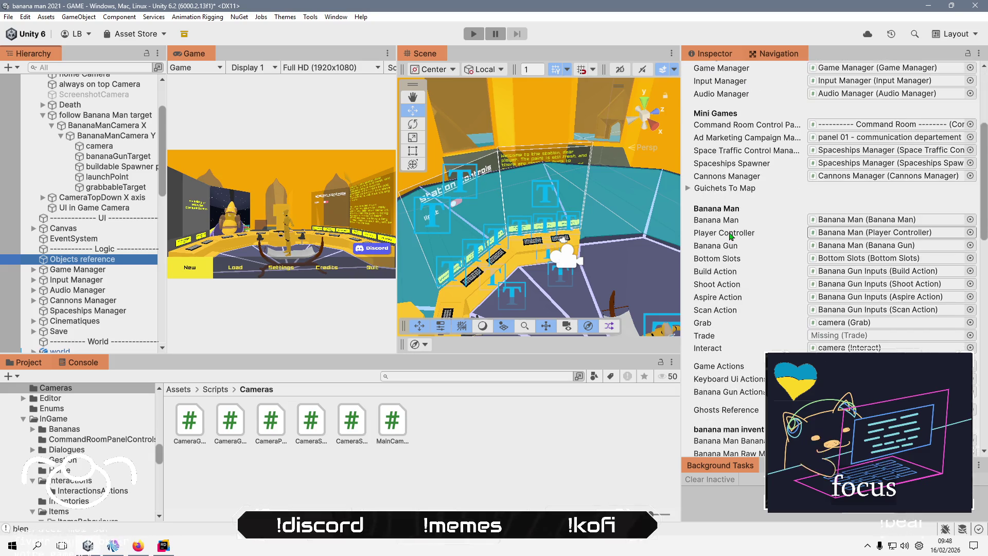
scroll(731, 237, "down", 6)
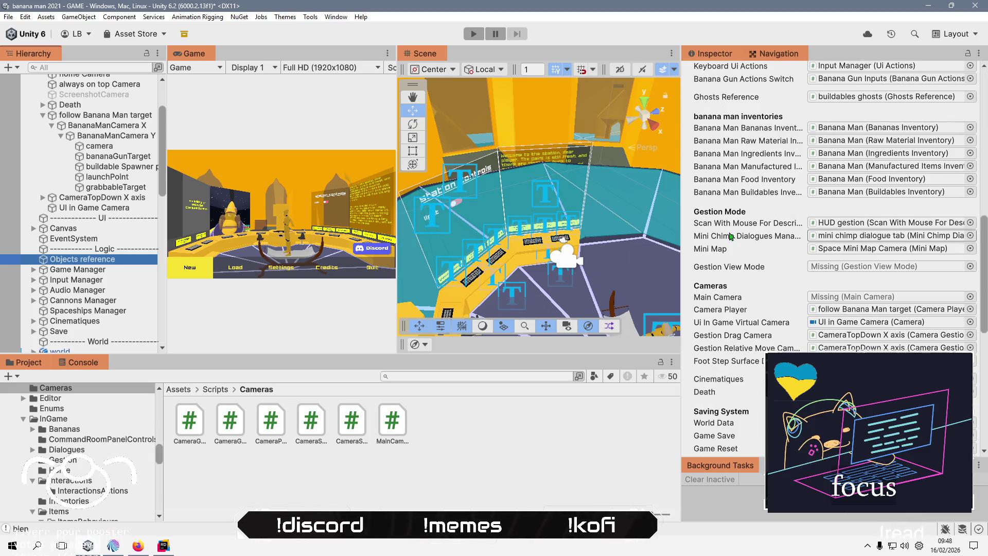
left_click(891, 299)
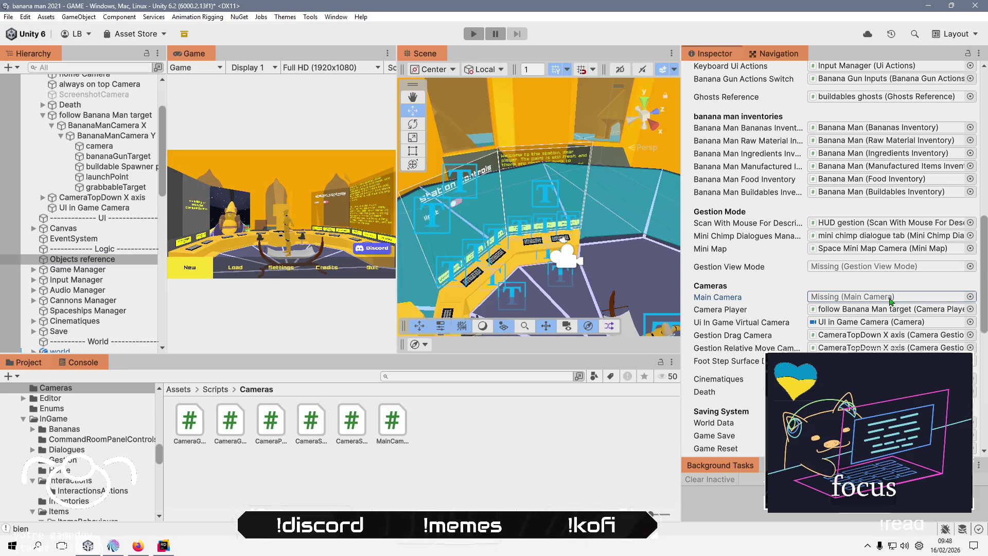
double_click(392, 422)
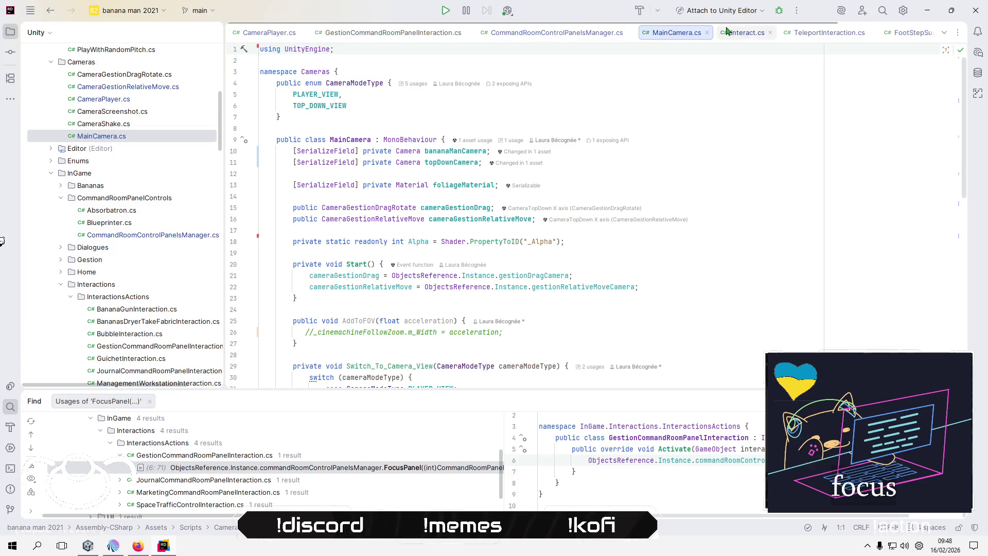
Open ObjectsReference.cs from Rider's project tree.
scroll(359, 39, "down", 3)
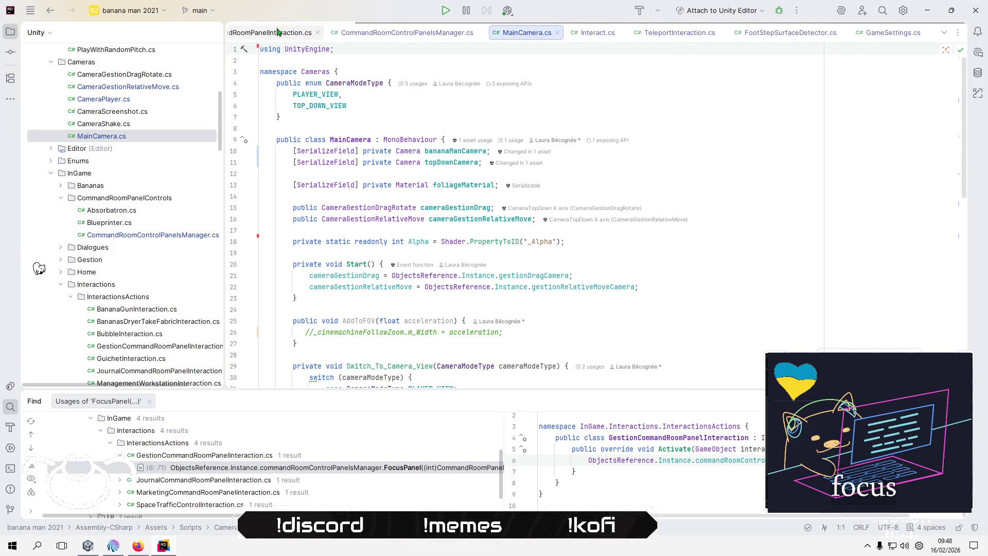
scroll(136, 270, "up", 3)
scroll(136, 270, "down", 15)
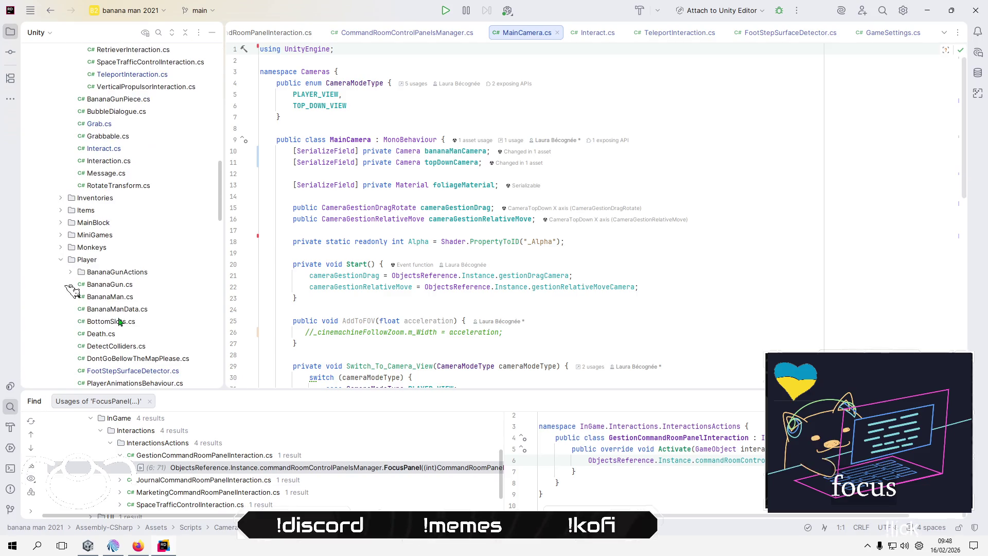
scroll(117, 322, "down", 5)
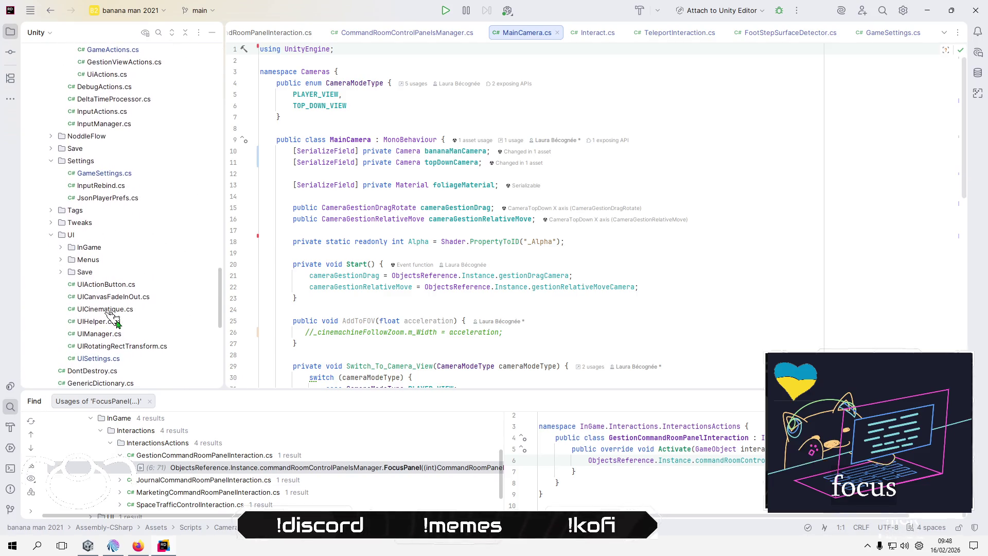
scroll(117, 322, "down", 4)
left_click(104, 297)
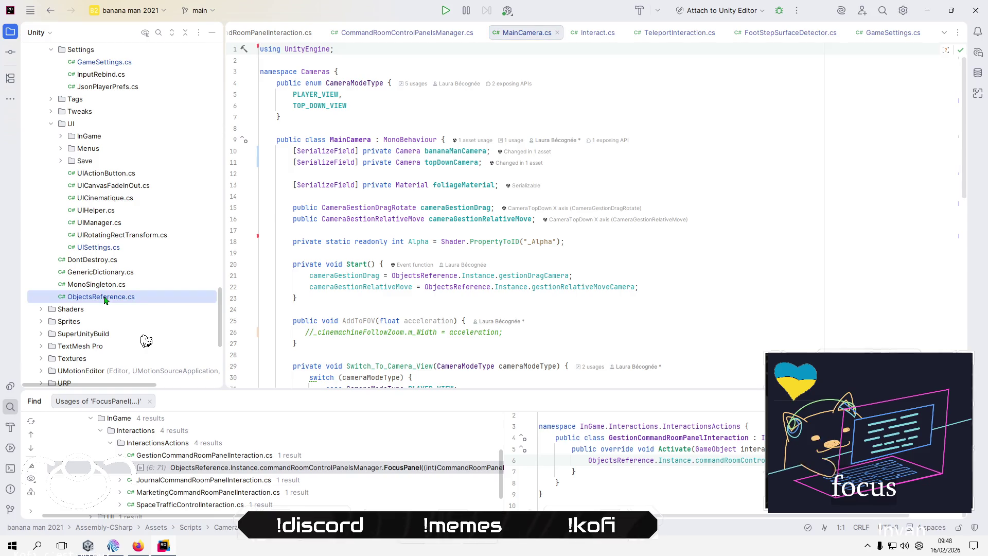
double_click(104, 297)
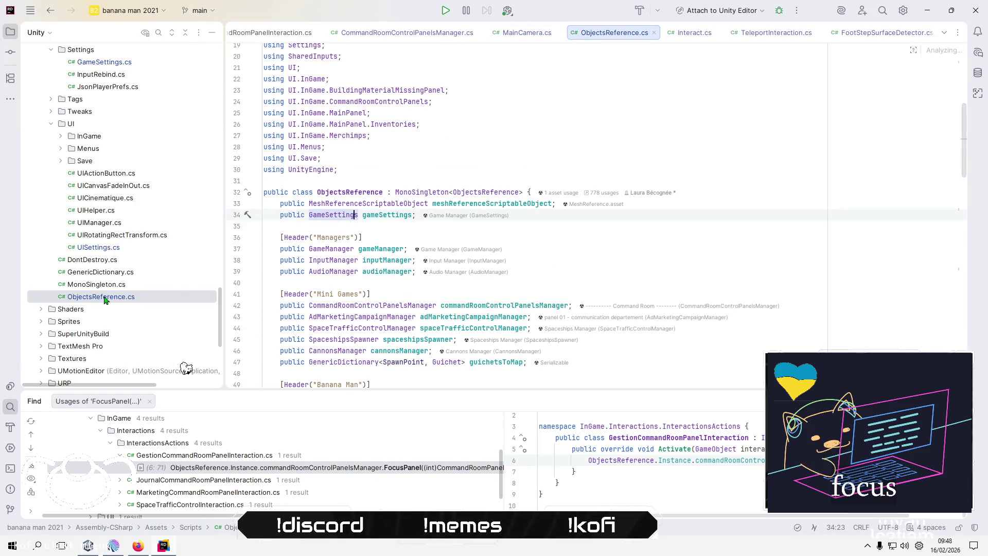
Run Find Usages on the mainCamera field in ObjectsReference.cs.
scroll(554, 272, "down", 2)
scroll(554, 273, "down", 11)
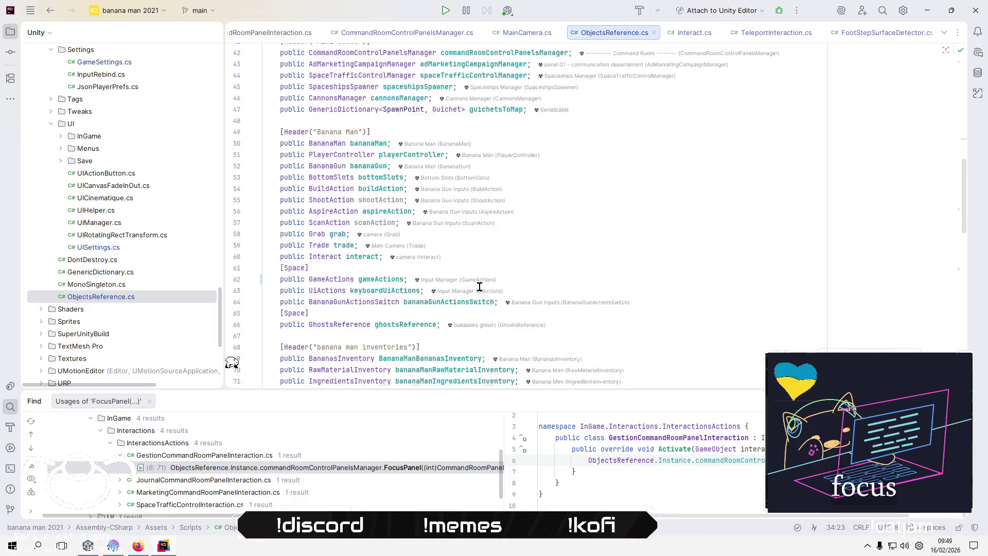
scroll(371, 263, "down", 4)
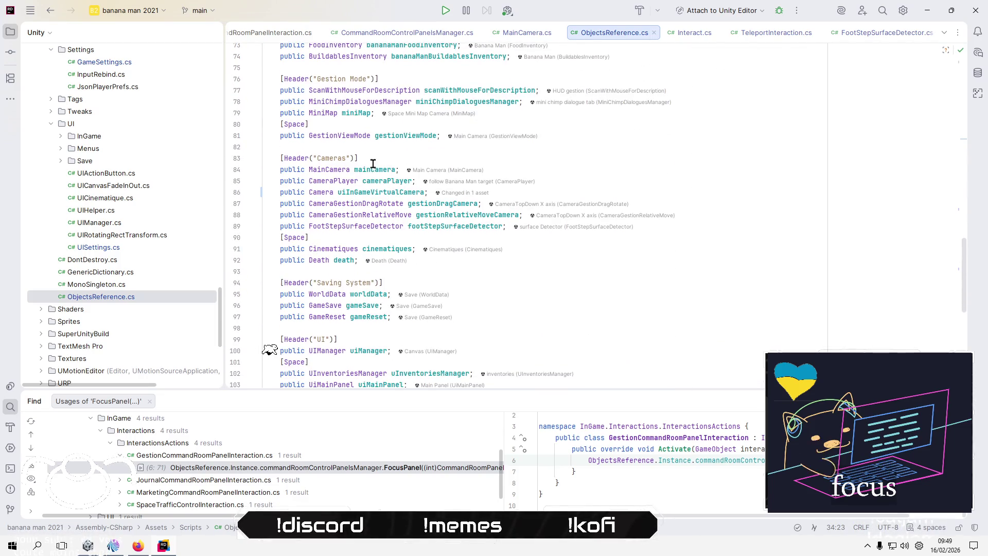
right_click(378, 173)
left_click(416, 253)
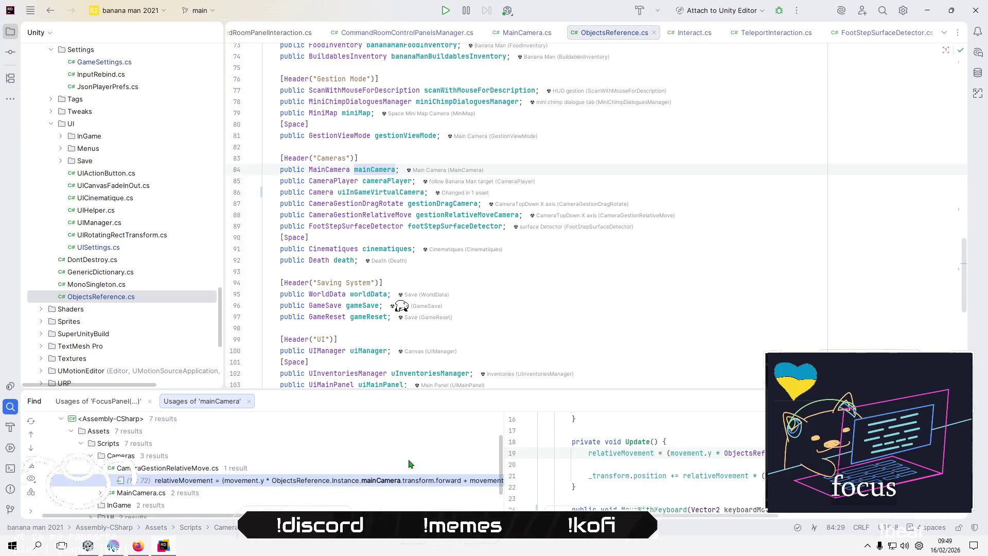
Expand the InGame interaction usages and open ManagementWorkstationInteraction.cs at its mainCamera call.
scroll(273, 472, "down", 1)
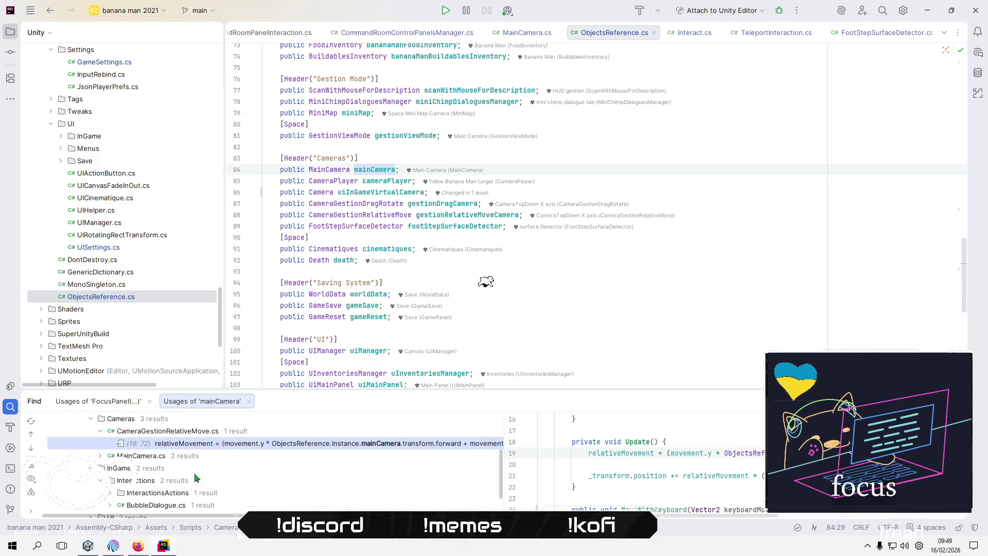
left_click(91, 480)
left_click(119, 461)
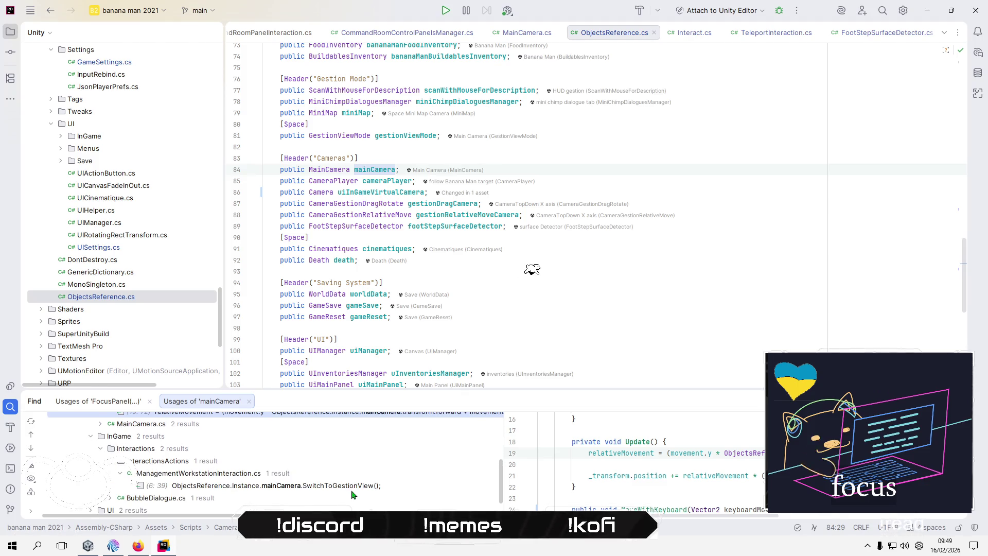
left_click(308, 487)
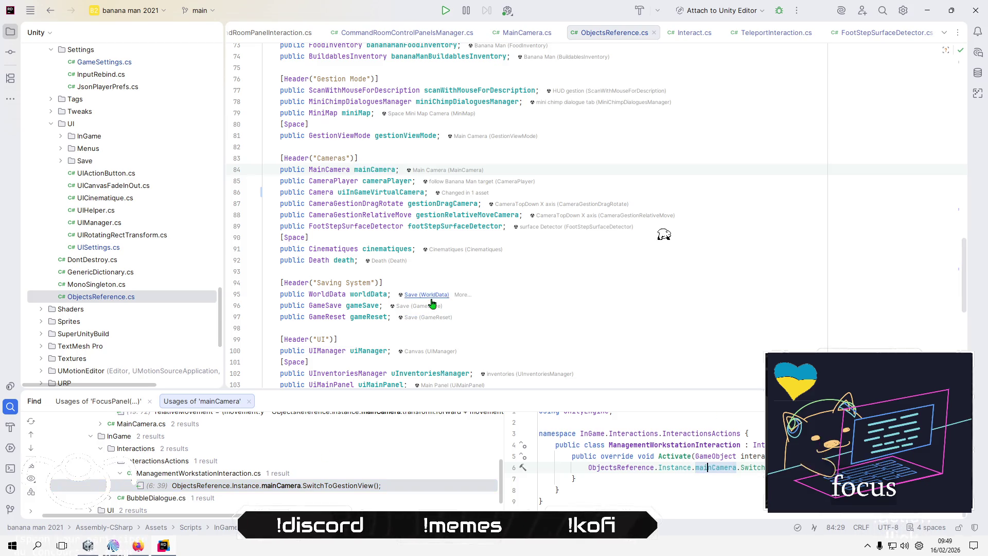
scroll(433, 304, "up", 10)
scroll(432, 303, "up", 13)
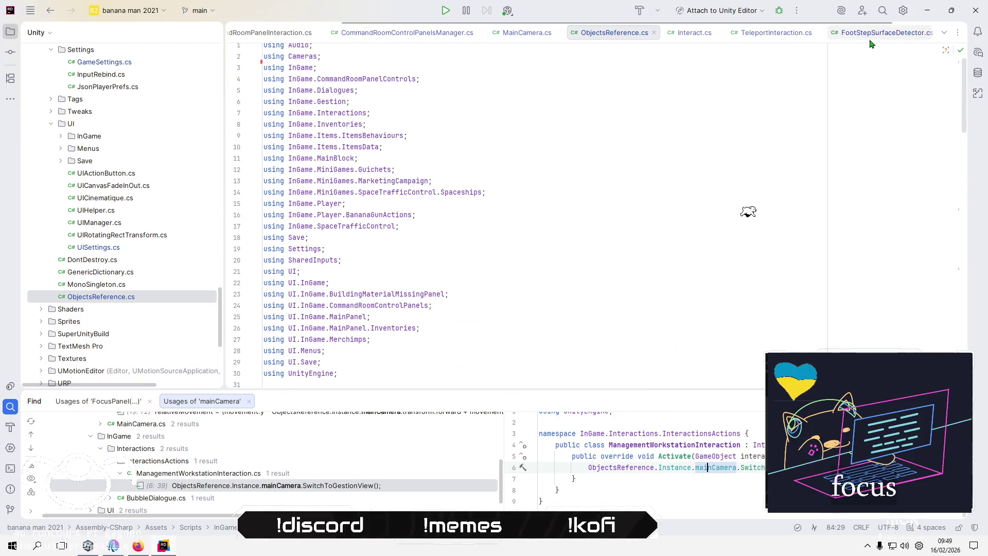
double_click(273, 487)
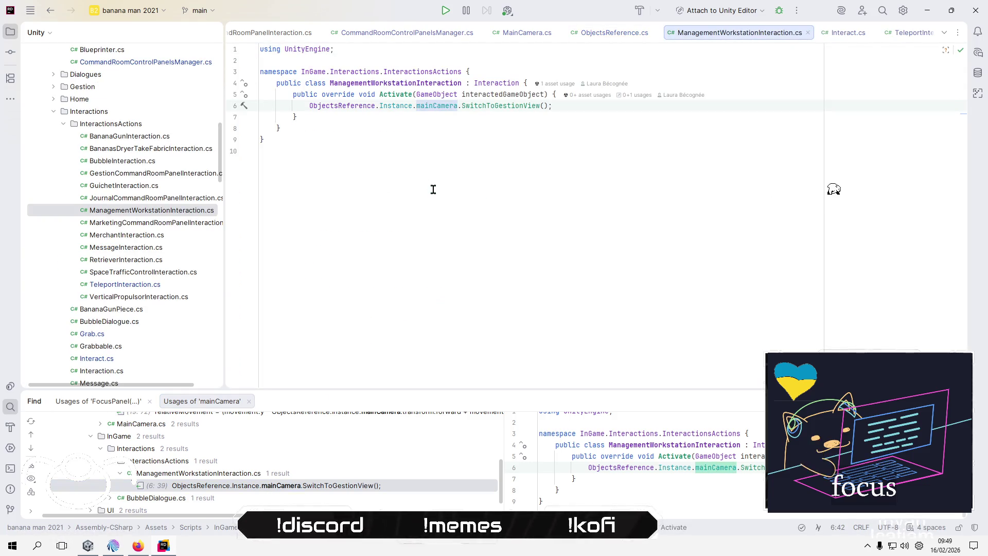
Rename the mainCamera field to camerasManager with Shift+F6 and close the usages results.
key("shift+F6")
type("camera")
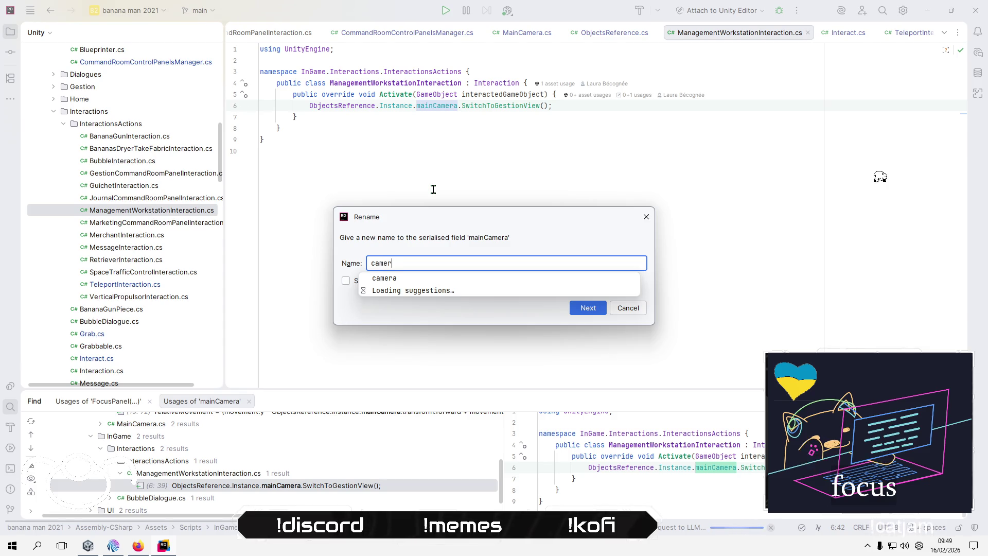
type("Ma")
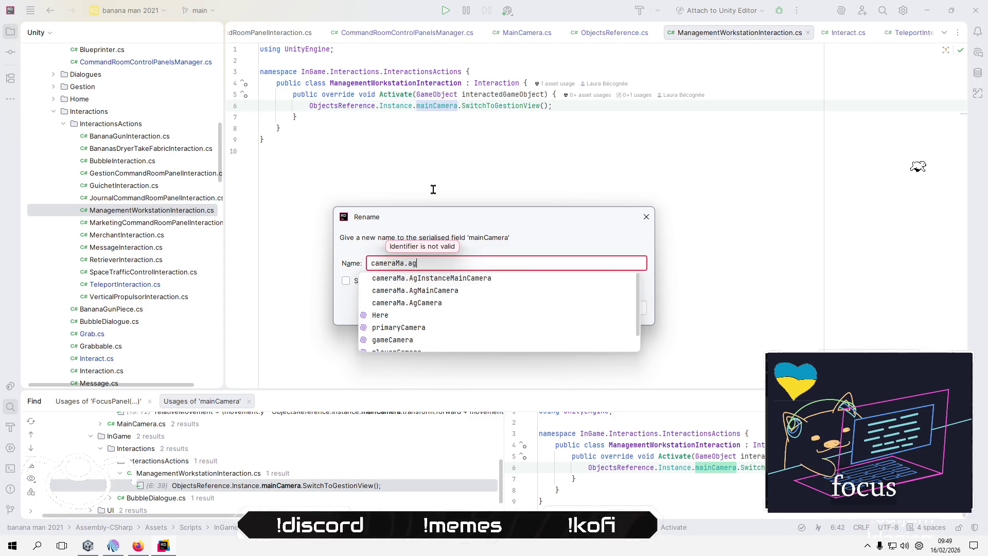
type("nager")
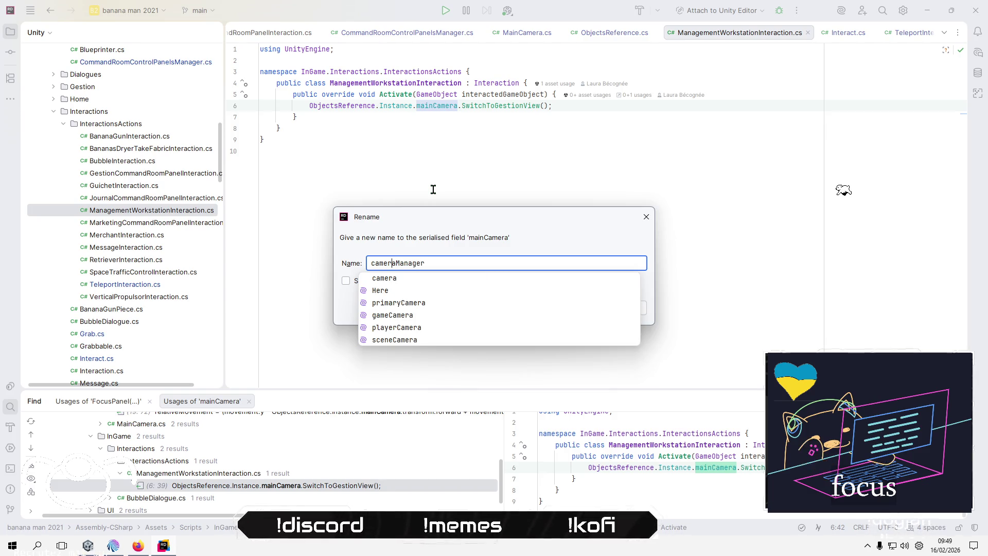
type("s")
key("Return")
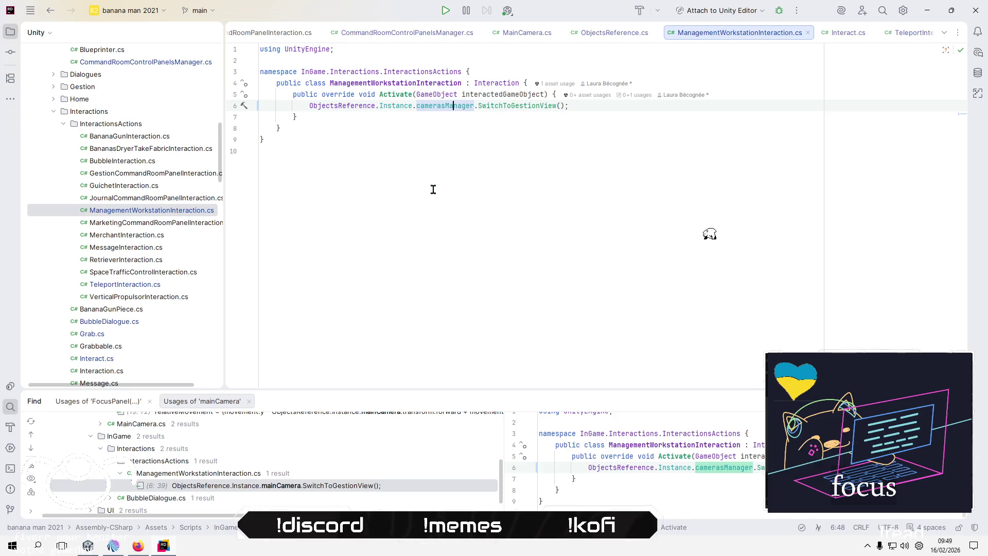
left_click(249, 402)
Back in Unity, select Camera Container to inspect its MainCamera script's camera references.
key("alt+Tab")
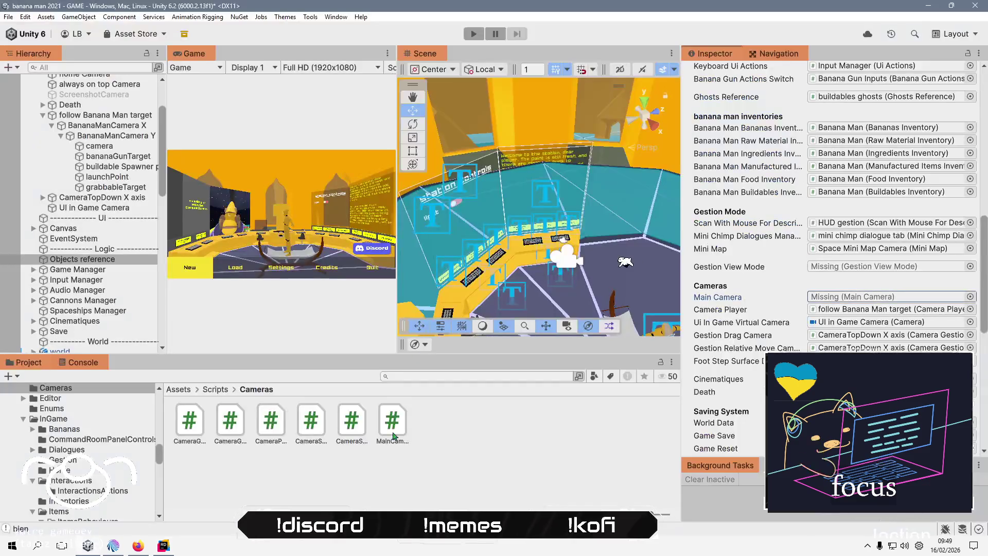
right_click(346, 489)
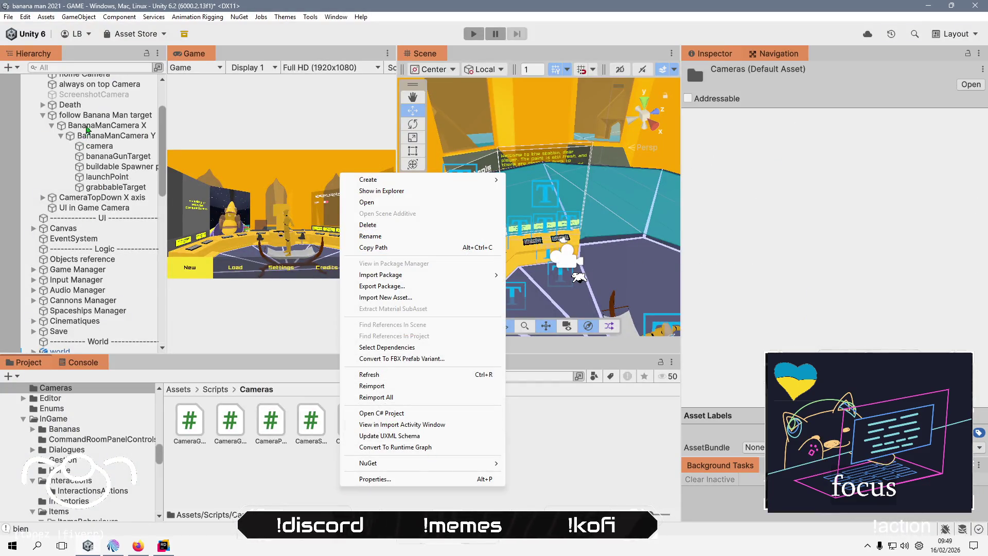
left_click(103, 218)
scroll(98, 180, "up", 5)
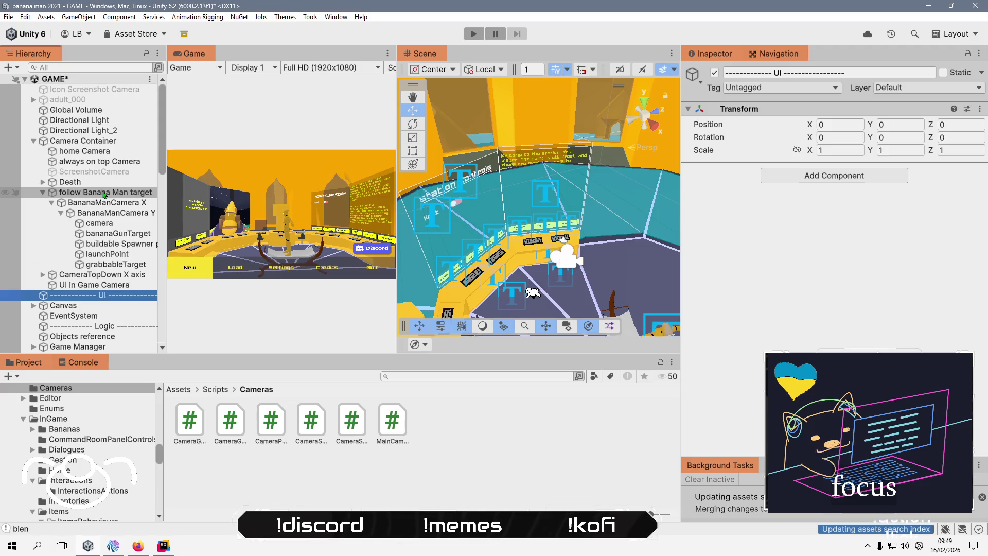
left_click(95, 142)
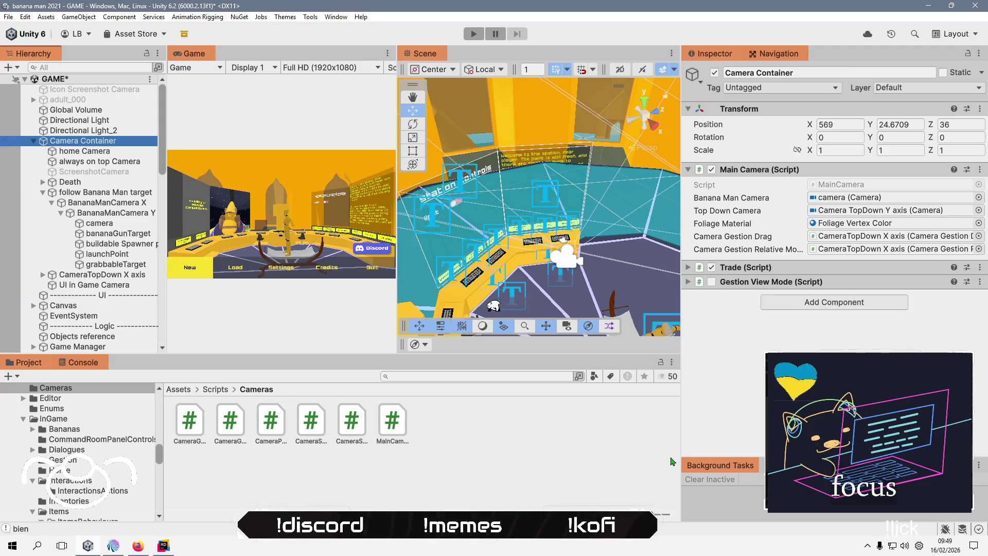
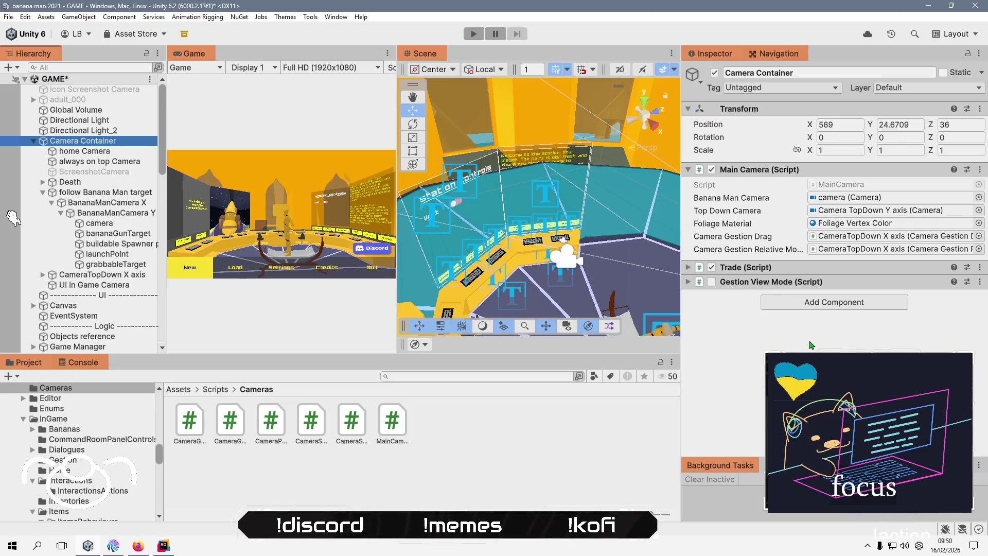
Open the Main Camera component's MainCamera script in Rider from the Inspector.
left_click(839, 186)
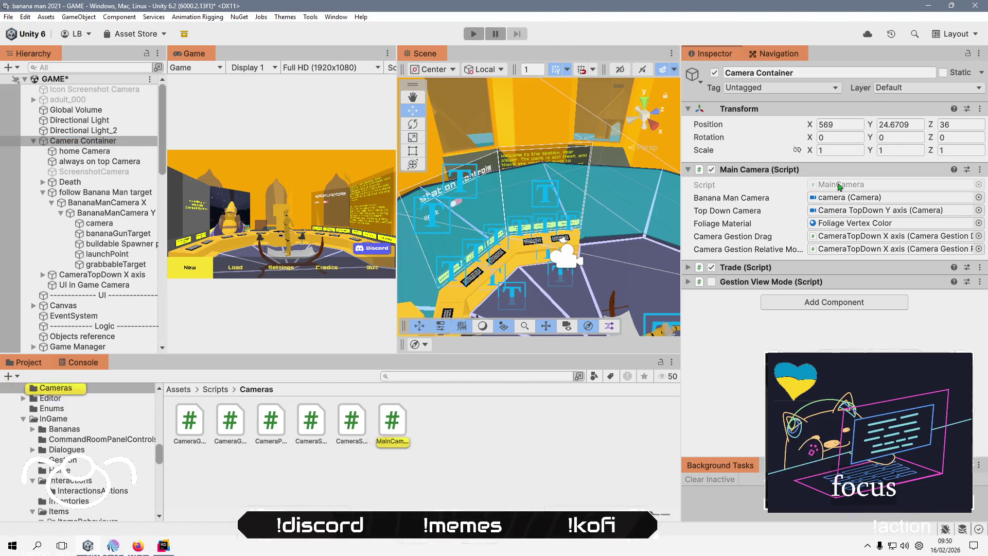
double_click(840, 186)
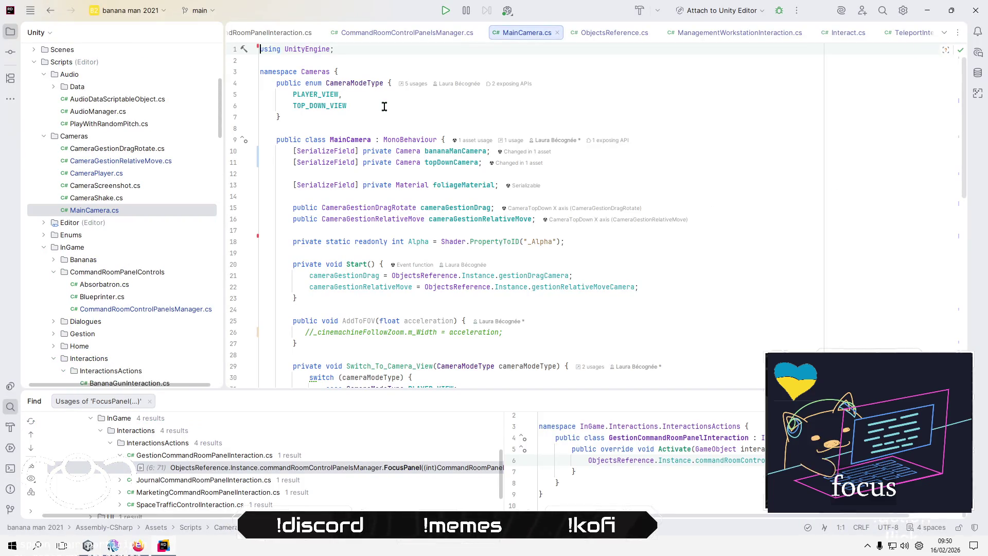
Rename the MainCamera class to CamerasManager.
left_click(355, 139)
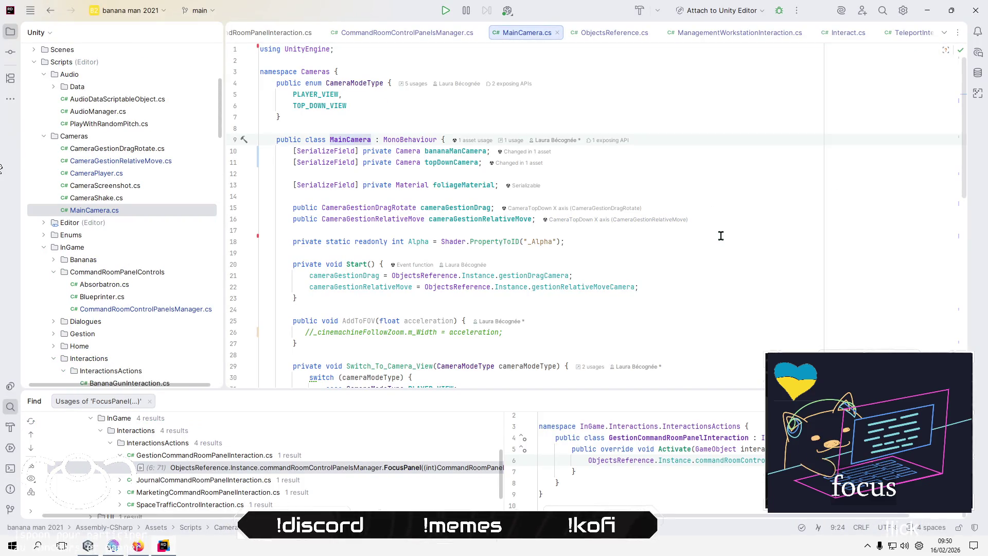
key("ctrl+r")
type("r")
type("Cae")
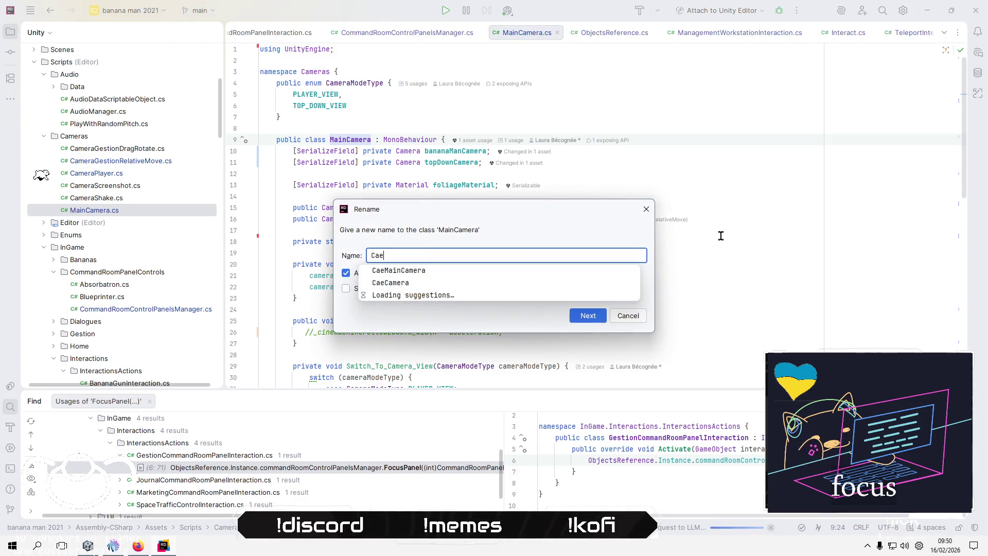
key("BackSpace")
type("meras")
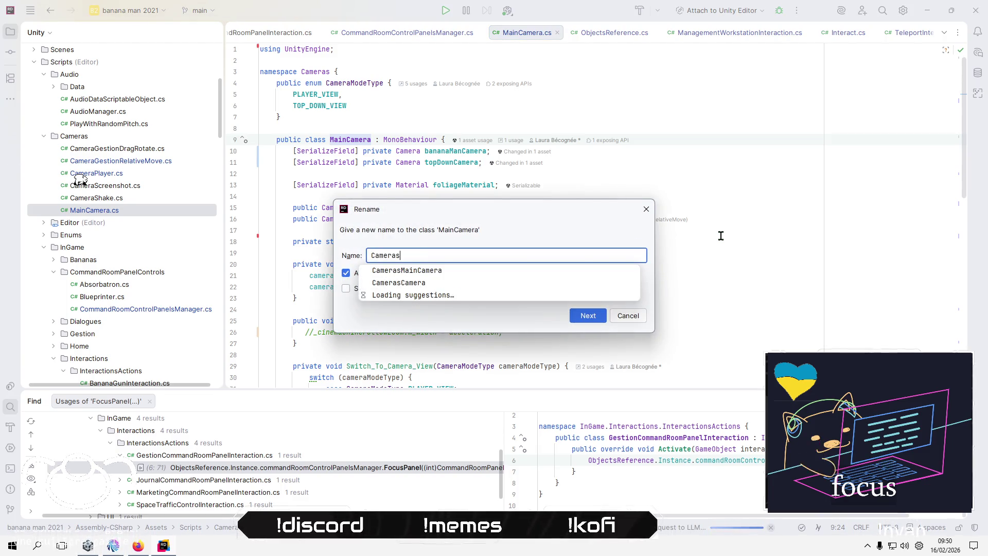
type("Manager")
key("Return")
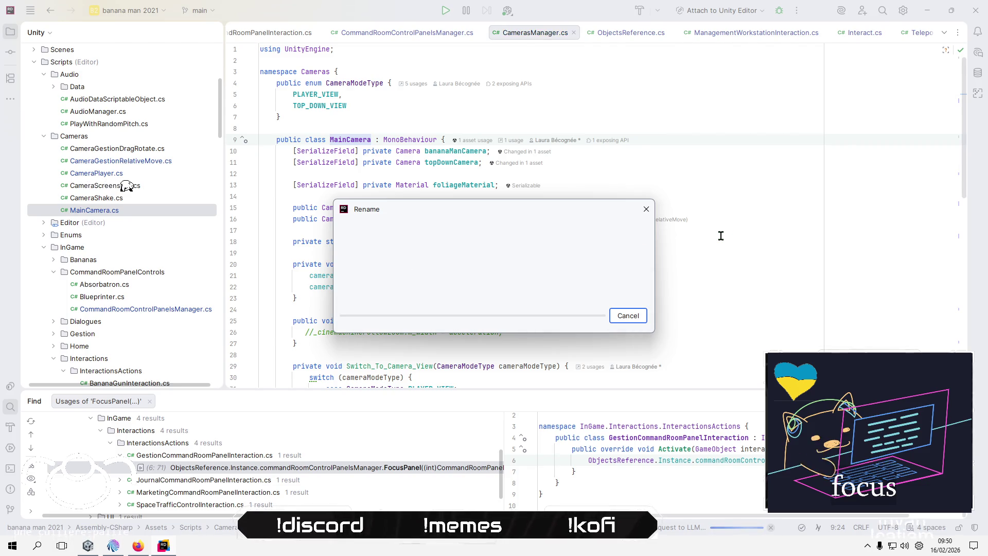
Review the renamed CamerasManager code, then return to Unity.
scroll(721, 229, "down", 1)
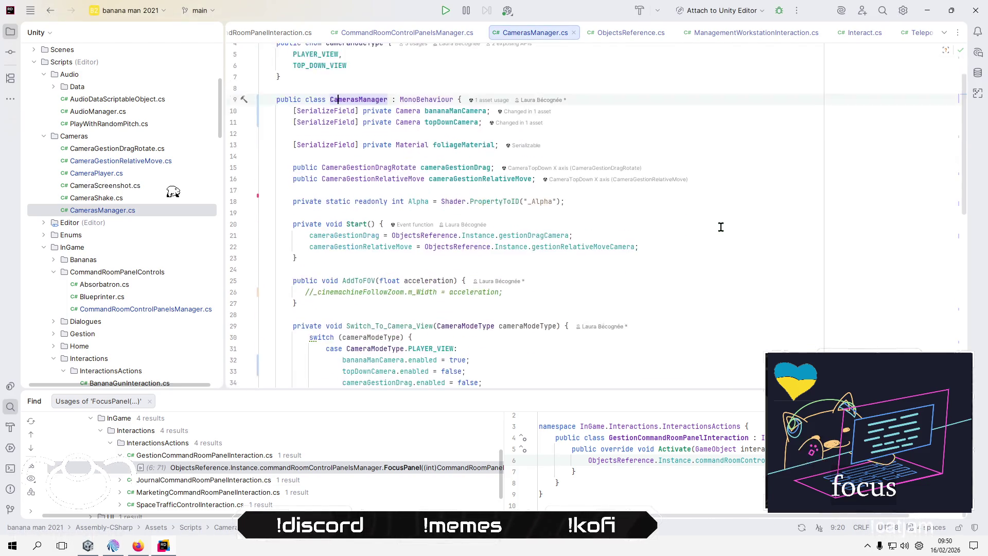
scroll(721, 227, "down", 12)
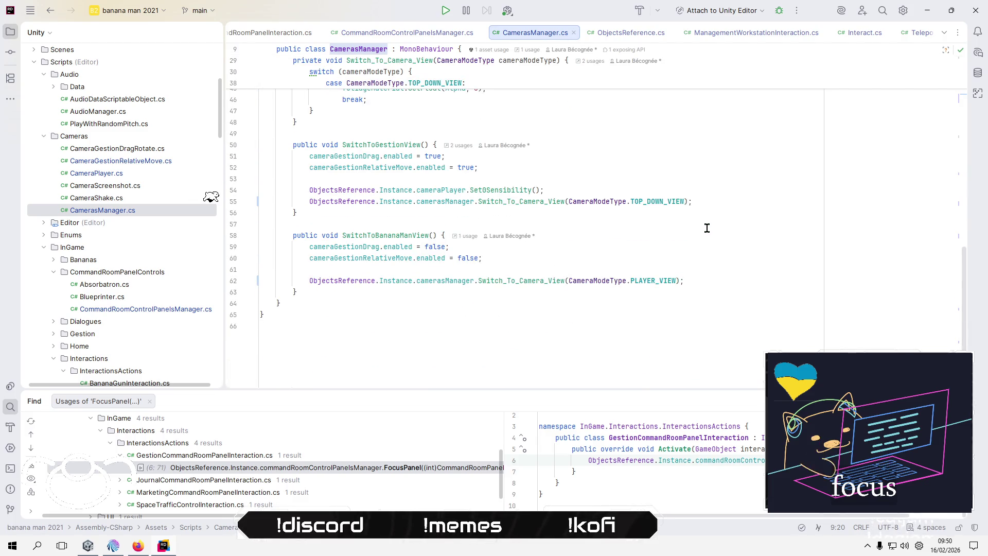
scroll(707, 228, "up", 14)
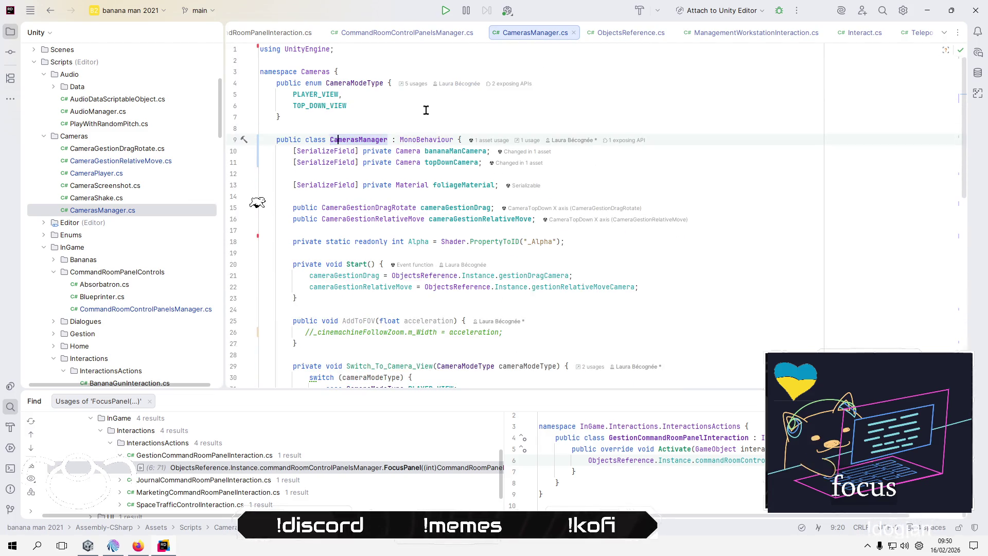
left_click(426, 110)
key("alt+Tab")
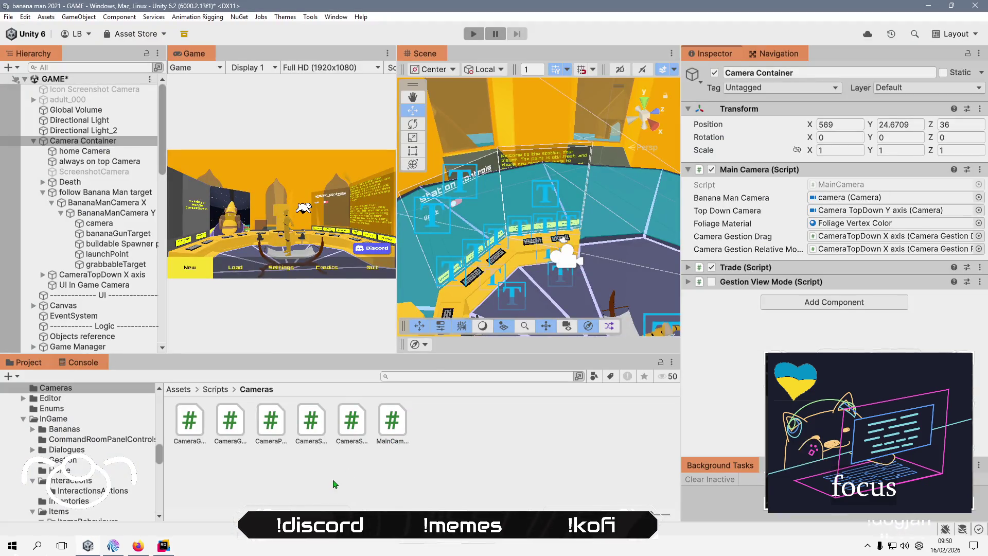
Save the scene and select the Camera Container object in the Hierarchy.
left_click(335, 484)
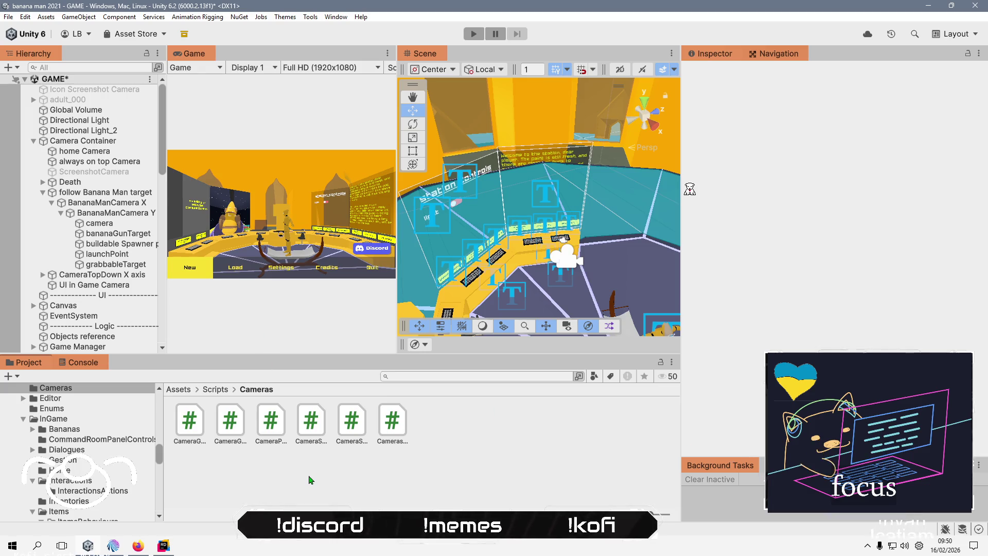
key("ctrl+s")
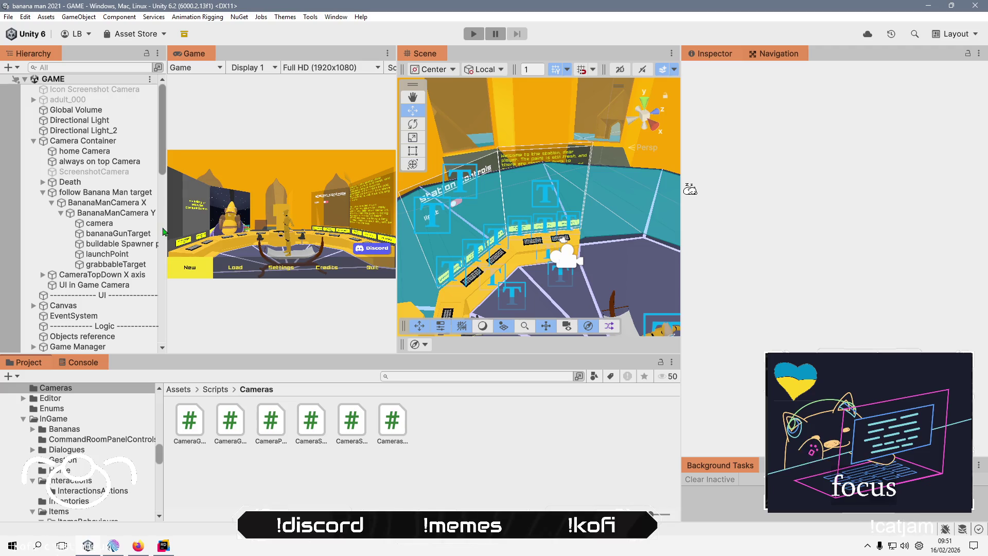
left_click(102, 144)
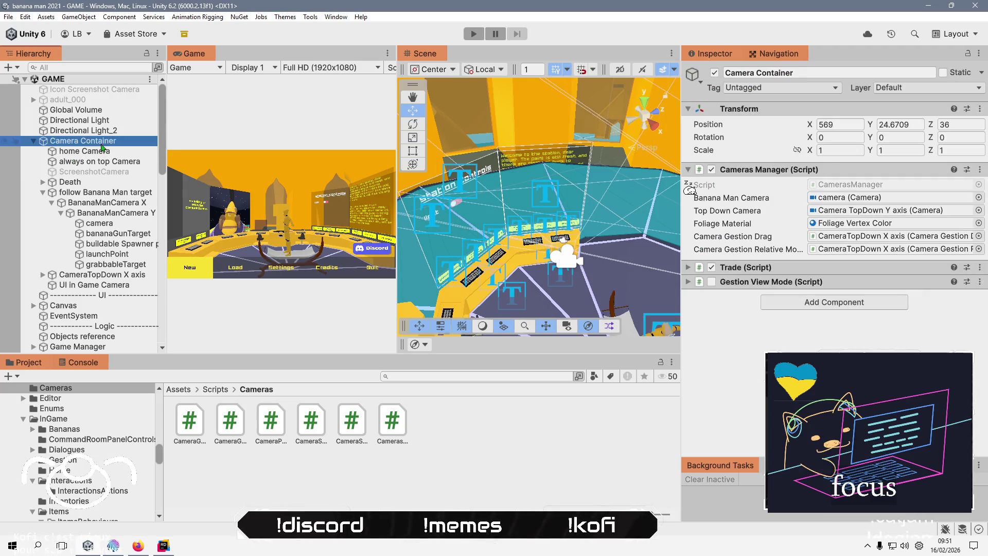
Rename Camera Container to 'Cameras Manager', then select the Objects reference object.
scroll(108, 169, "down", 6)
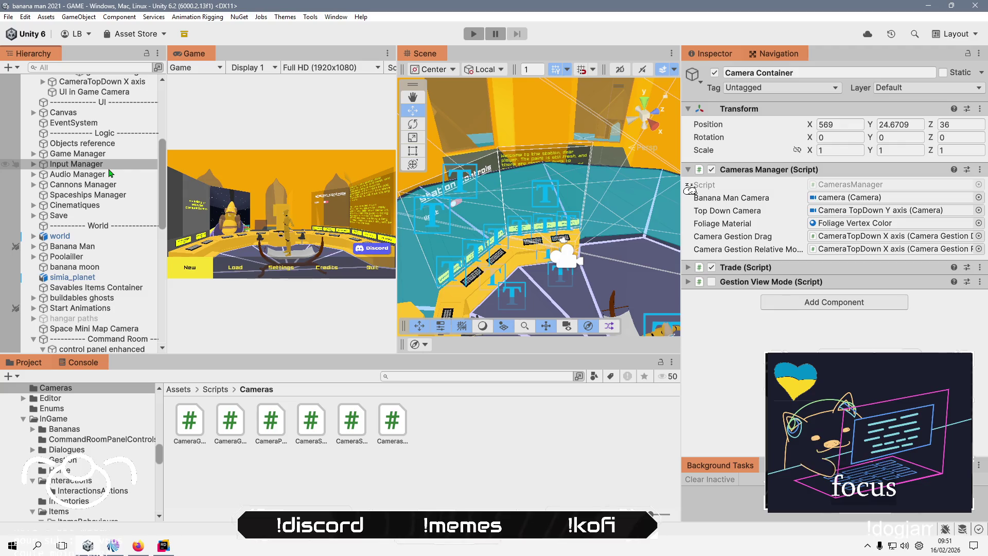
scroll(110, 174, "down", 9)
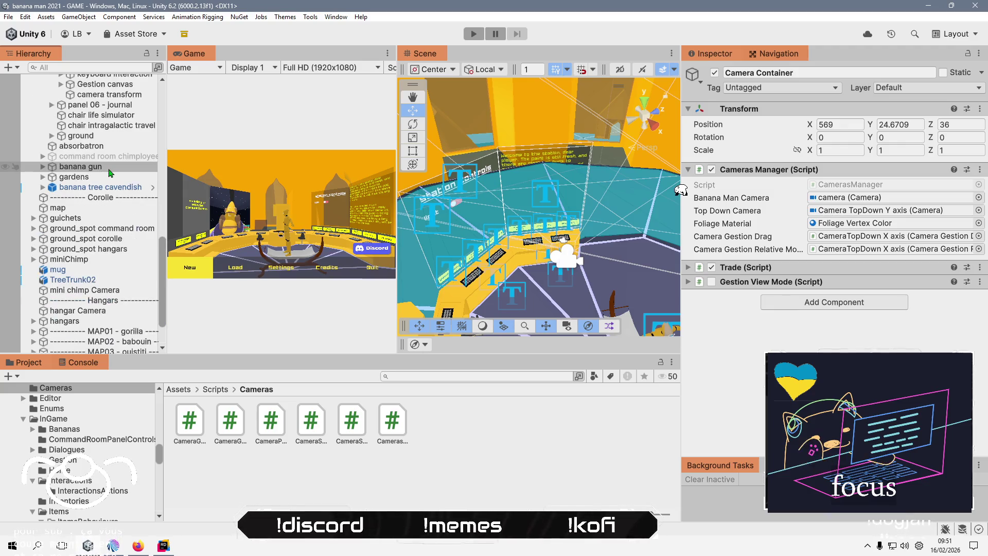
scroll(110, 173, "up", 12)
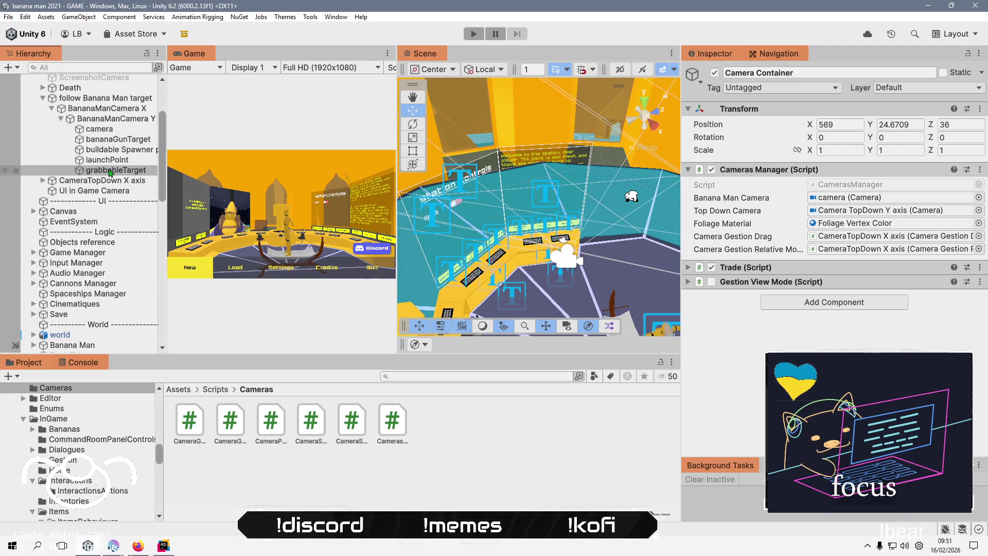
scroll(110, 173, "up", 3)
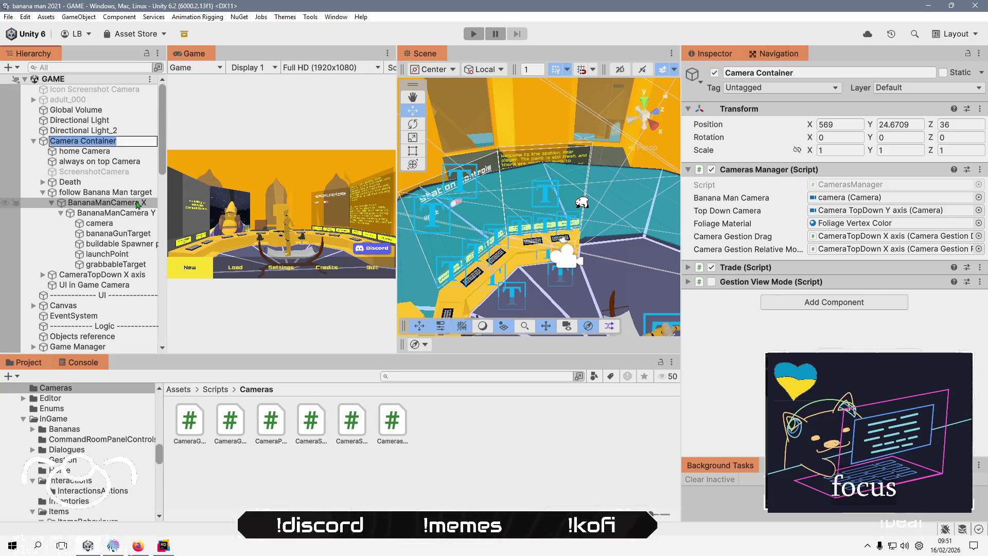
key("End")
type("s")
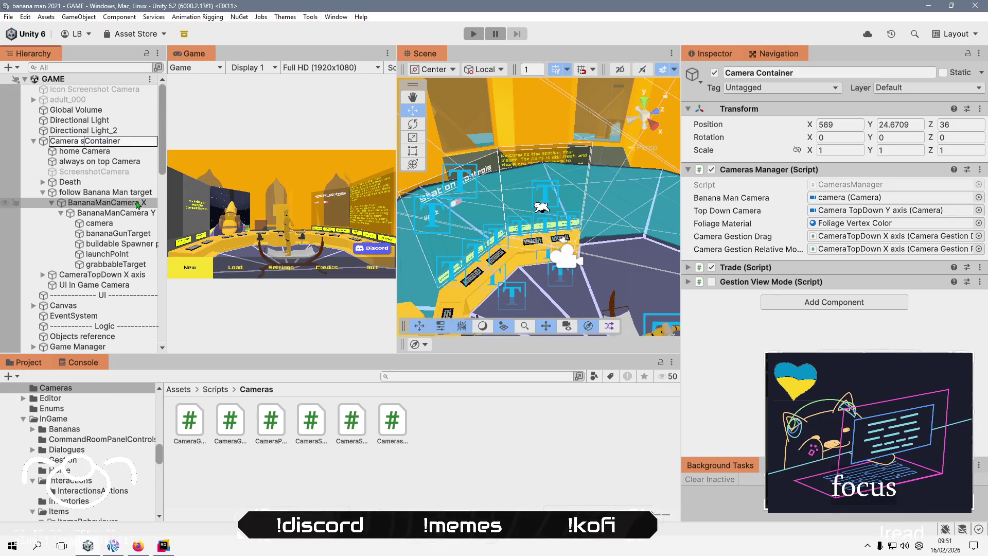
key("shift+End")
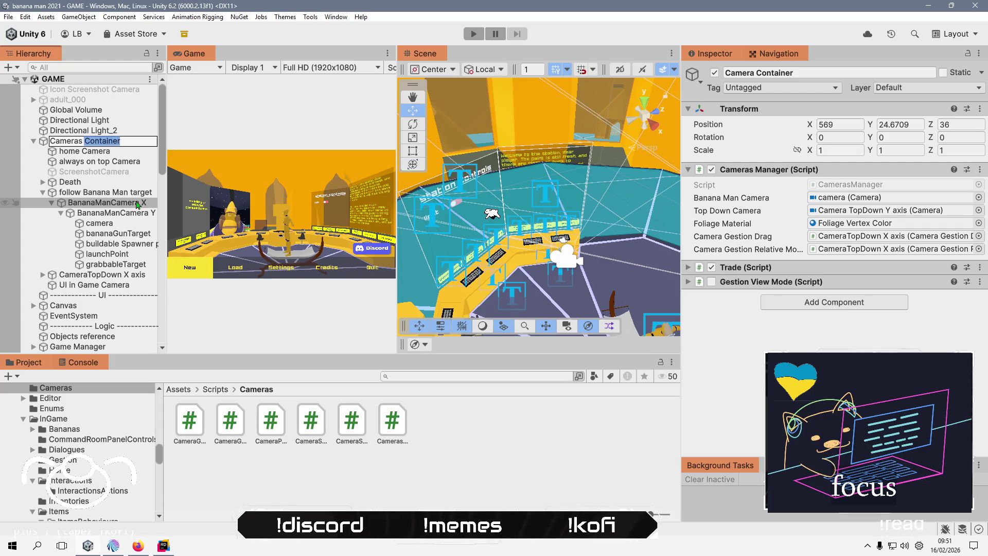
type("Manager")
key("Return")
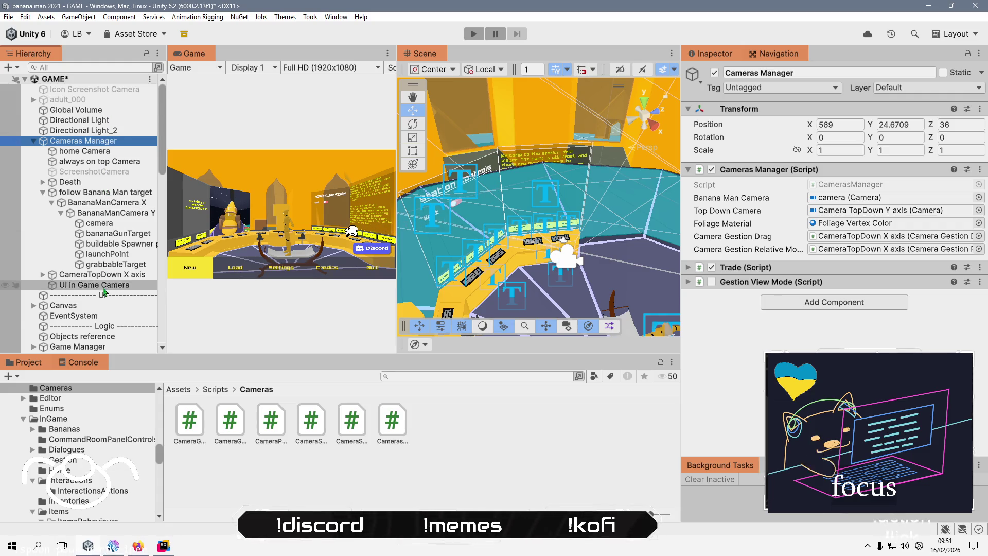
left_click(82, 336)
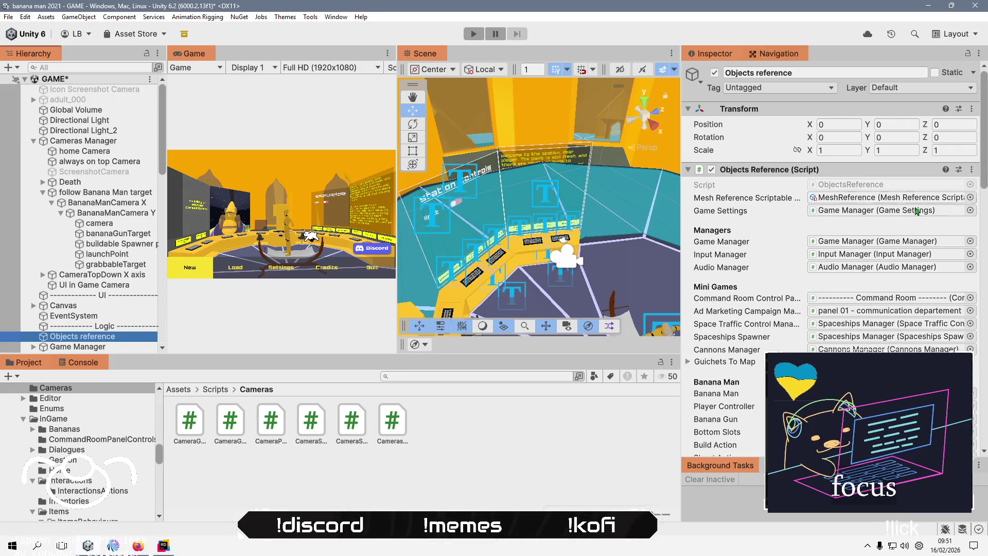
Assign Cameras Manager to the Objects reference's Trade and Gestion View Mode fields.
scroll(916, 211, "down", 3)
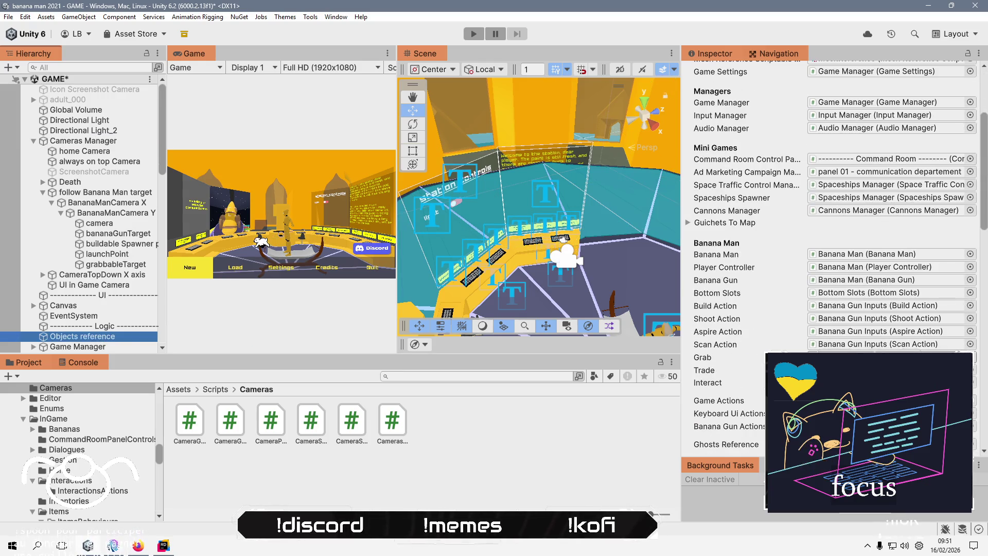
left_click(971, 370)
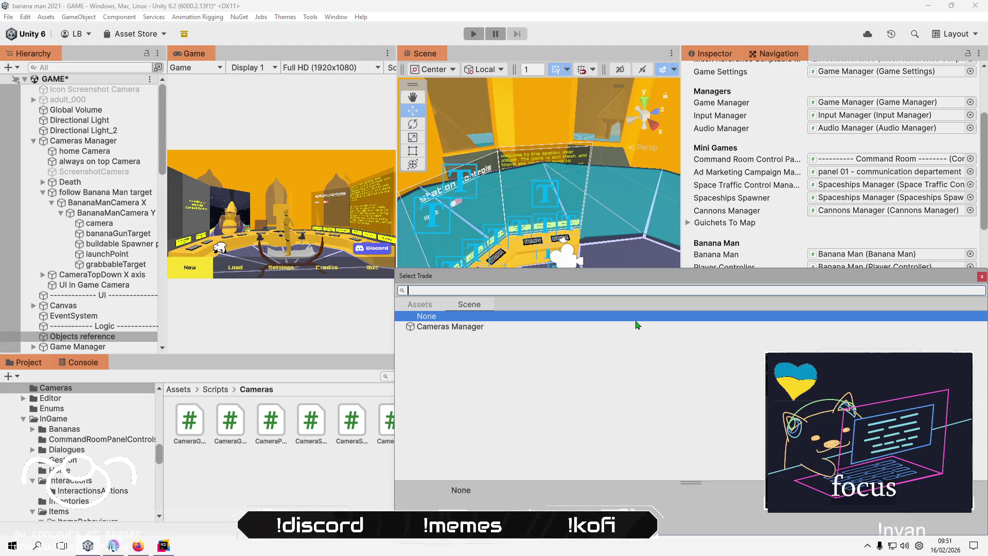
double_click(637, 326)
scroll(867, 344, "down", 6)
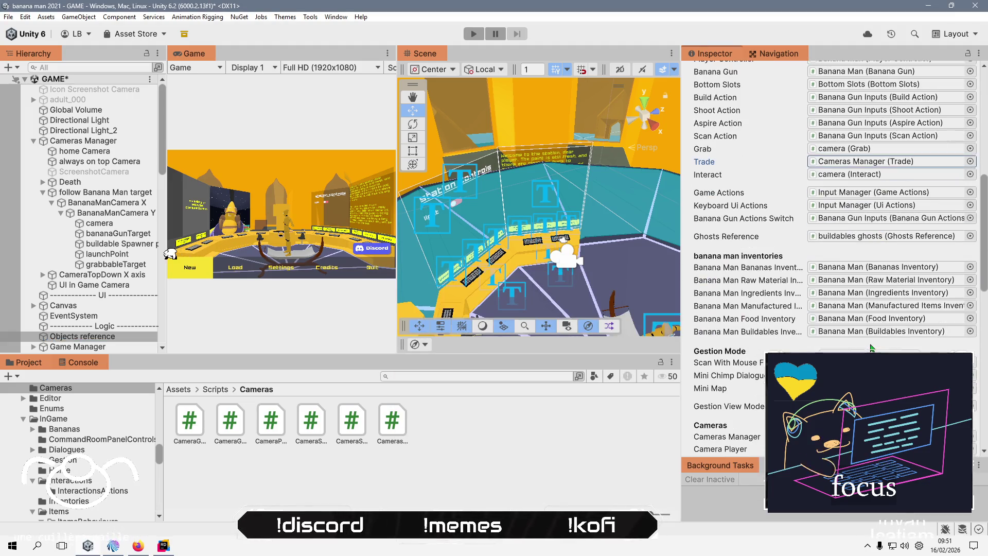
left_click(970, 337)
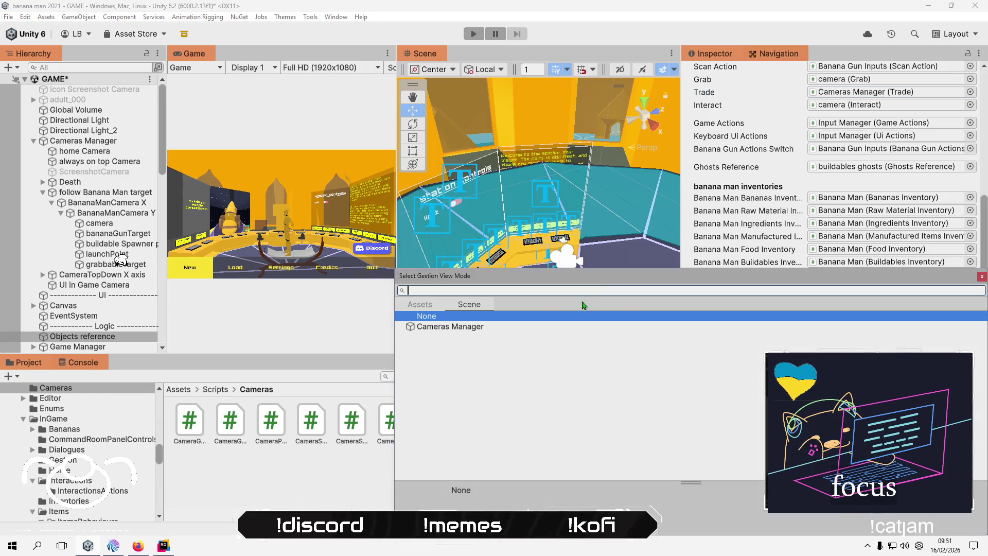
double_click(443, 327)
Assign Cameras Manager to the Cameras Manager slot and check the Inspector.
left_click(970, 368)
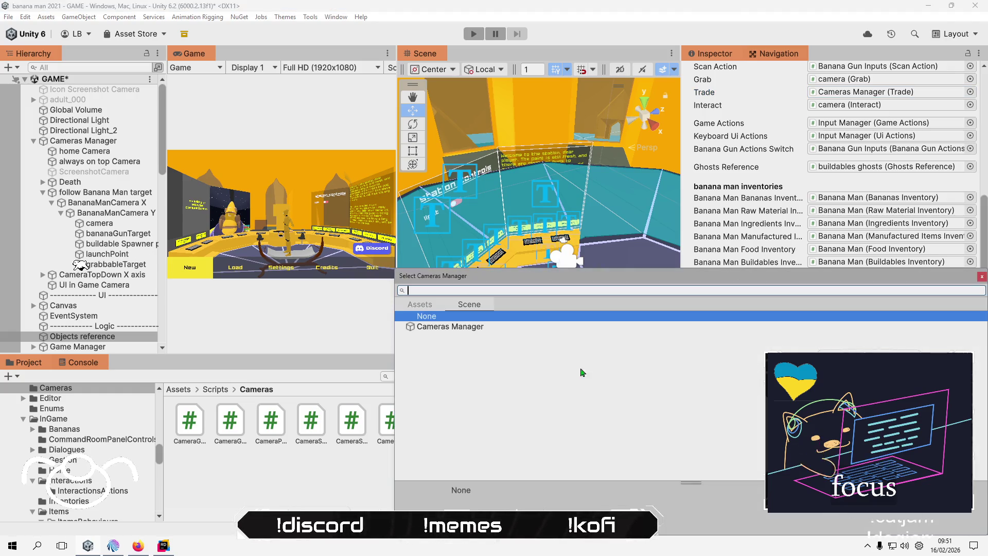
double_click(549, 328)
scroll(757, 332, "down", 4)
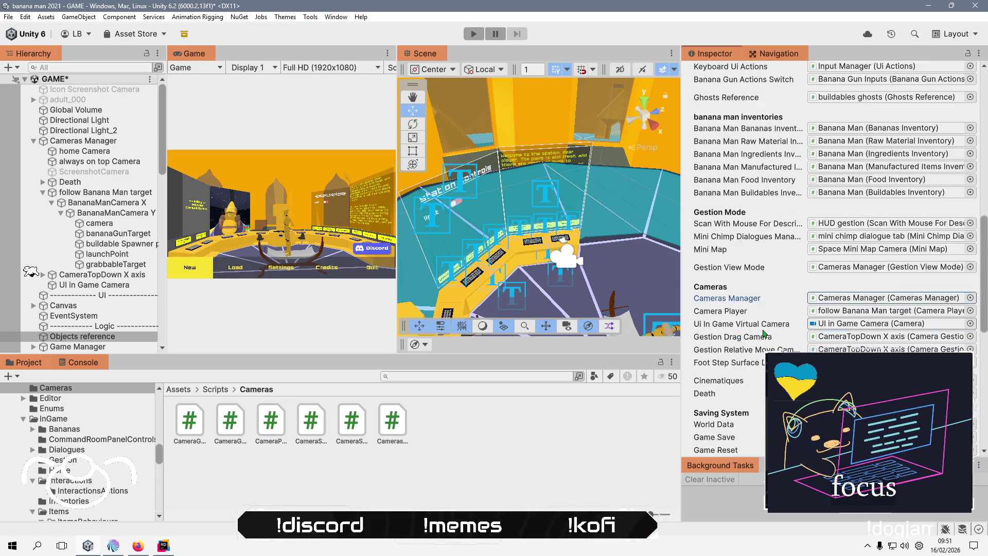
scroll(764, 333, "down", 5)
scroll(757, 330, "up", 12)
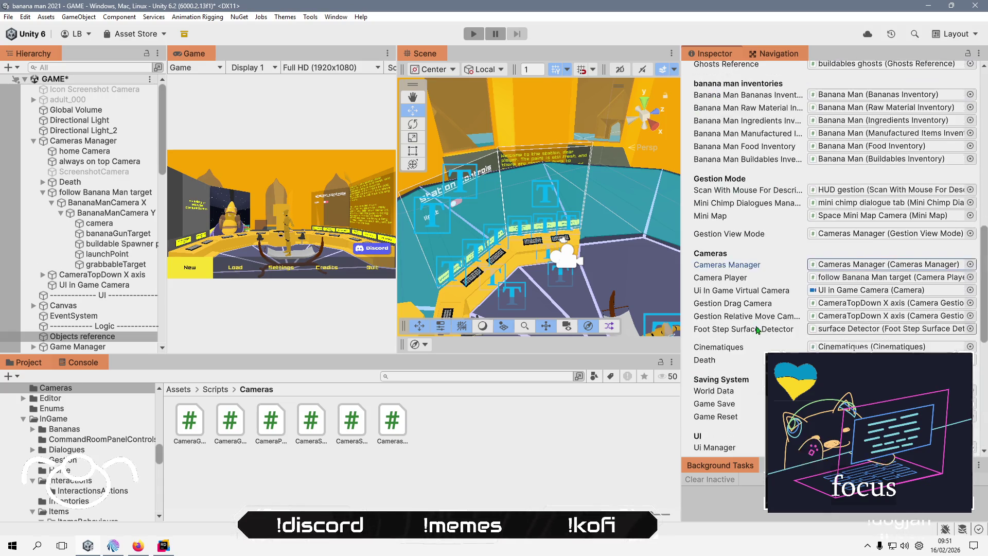
scroll(757, 329, "up", 10)
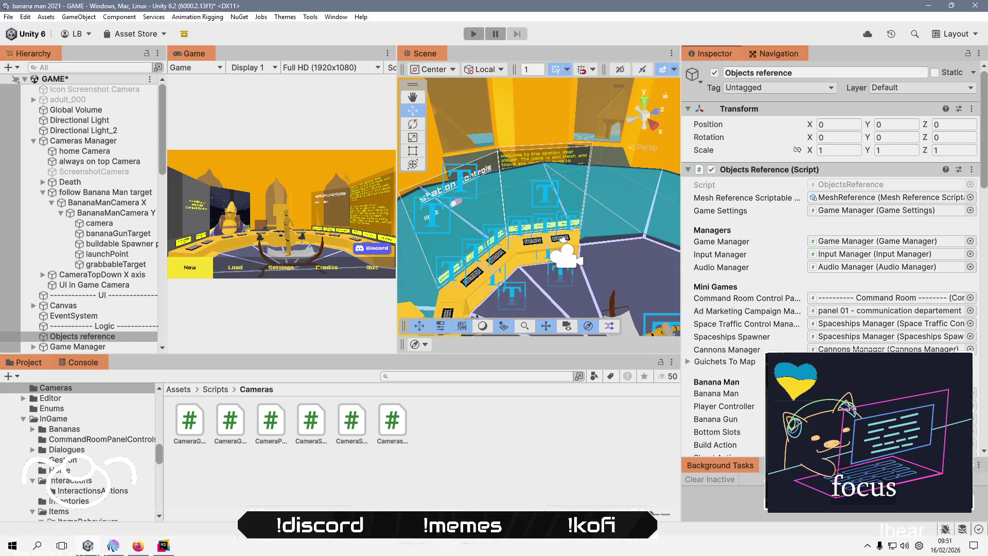
key("alt+Tab")
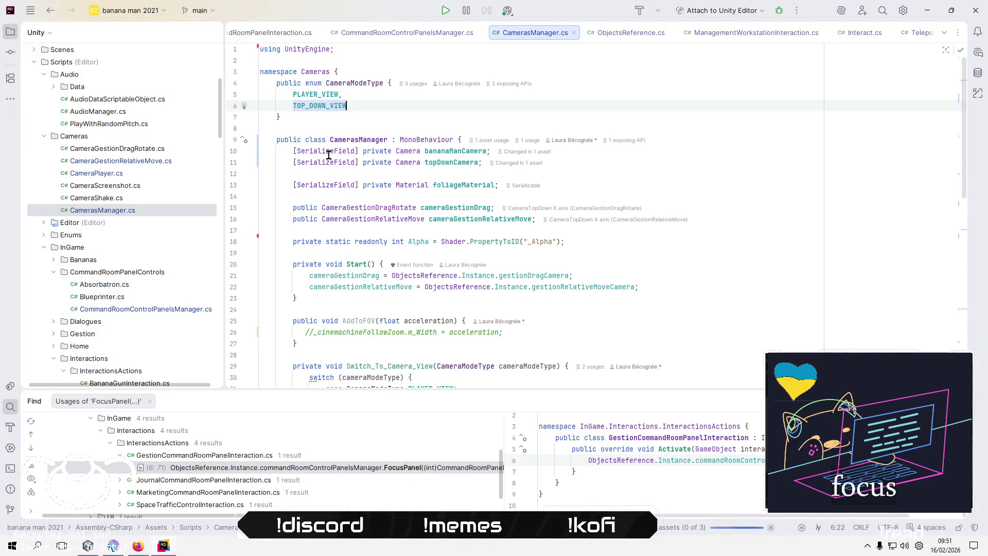
Expand the remaining FocusPanel usage results and close the usages tab.
left_click(296, 466)
scroll(297, 466, "down", 1)
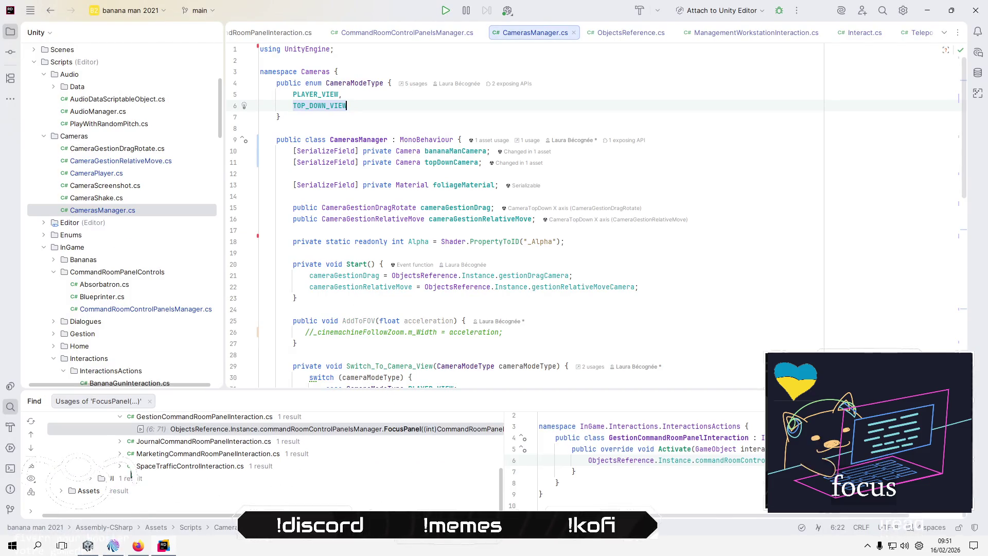
left_click(120, 454)
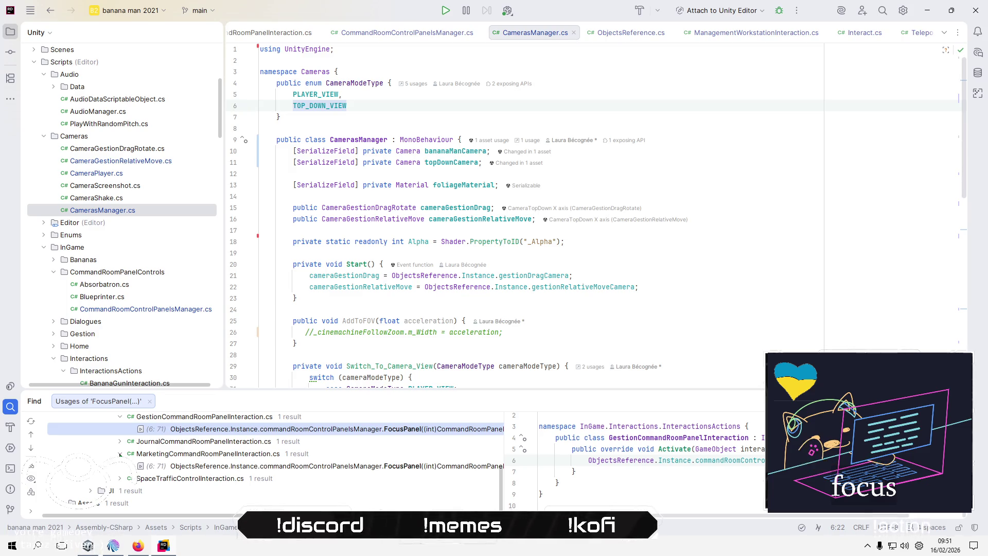
left_click(91, 490)
scroll(200, 442, "down", 2)
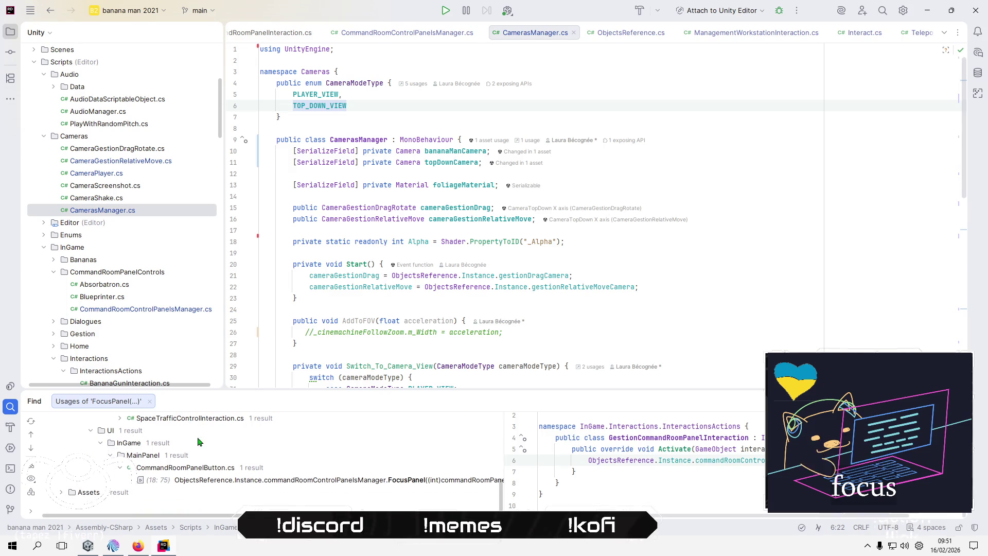
middle_click(100, 406)
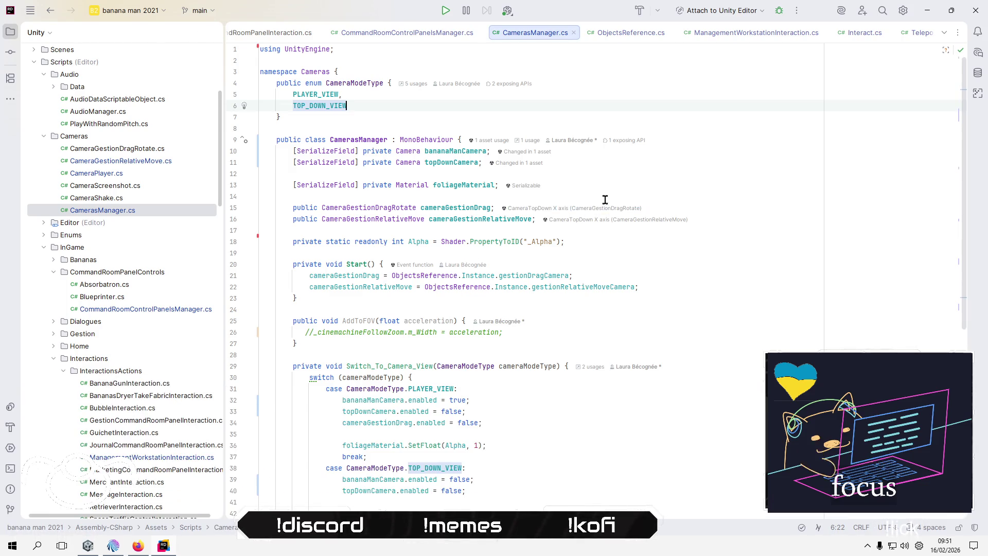
Try then revert a new enum entry after TOP_DOWN_VIEW, and add a blank line after topDownCamera.
left_click(605, 241)
key("alt+Tab")
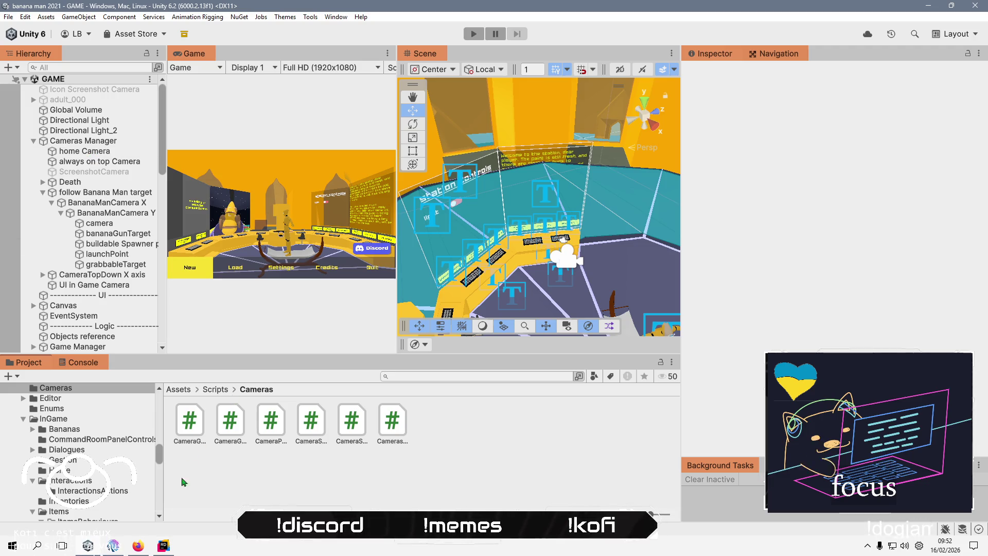
left_click(165, 548)
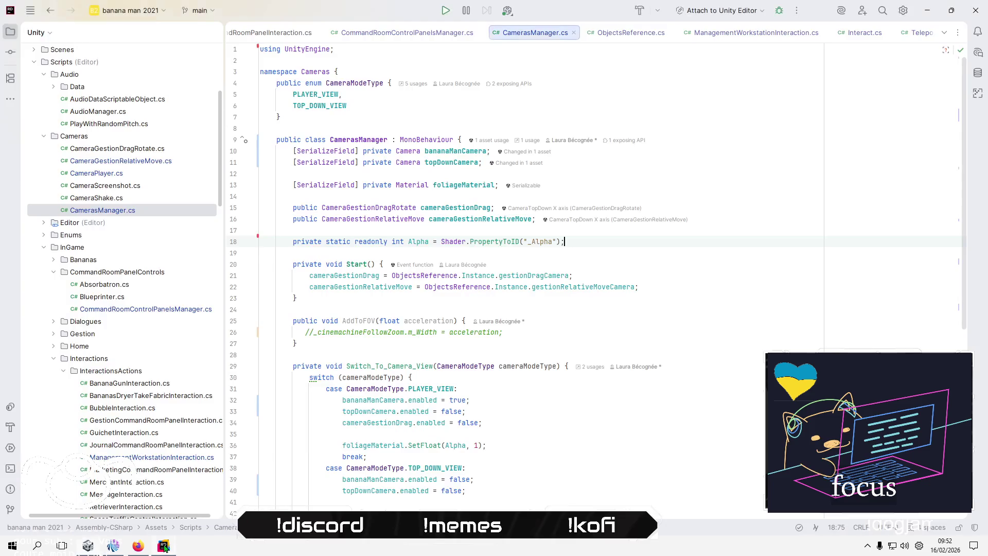
left_click(406, 103)
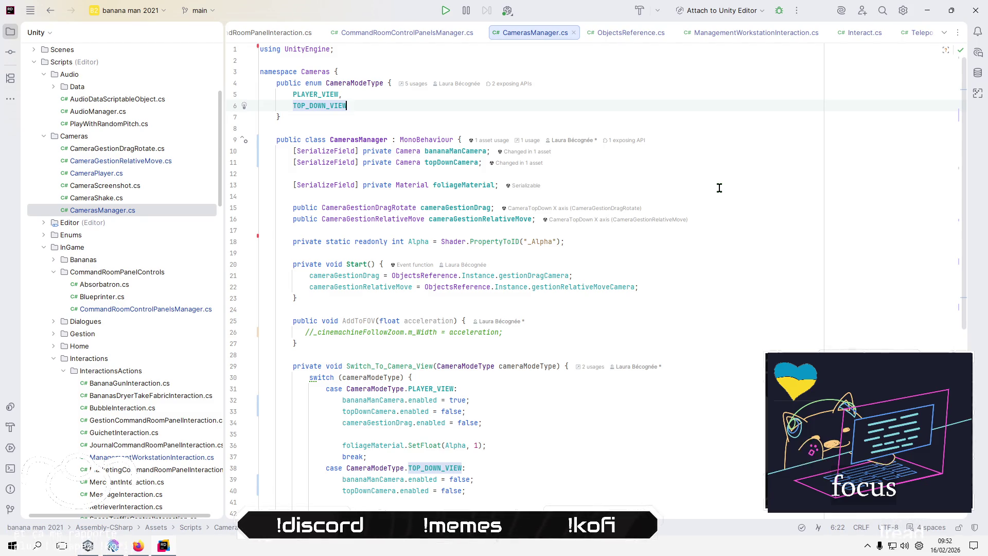
type(",")
key("Return")
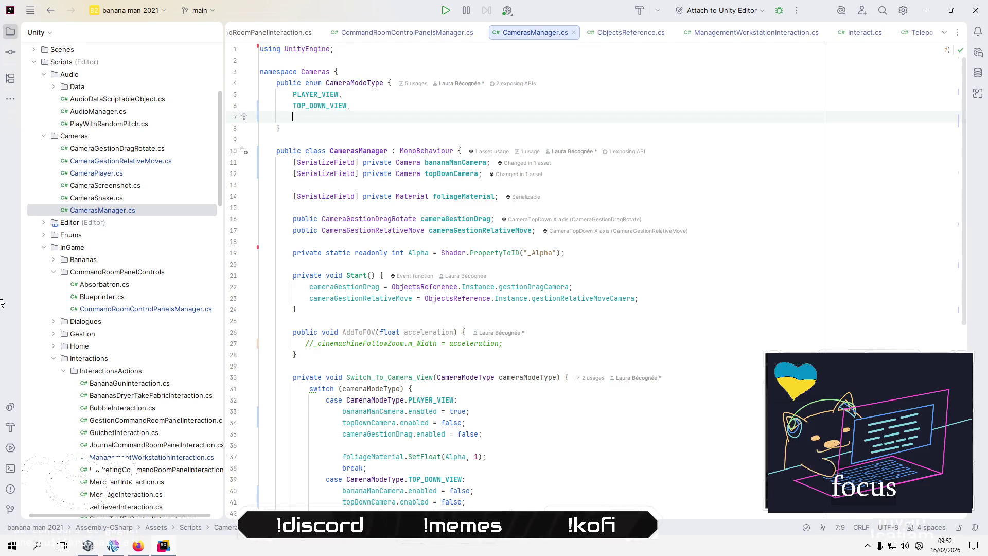
key("BackSpace")
key("BackSpace")
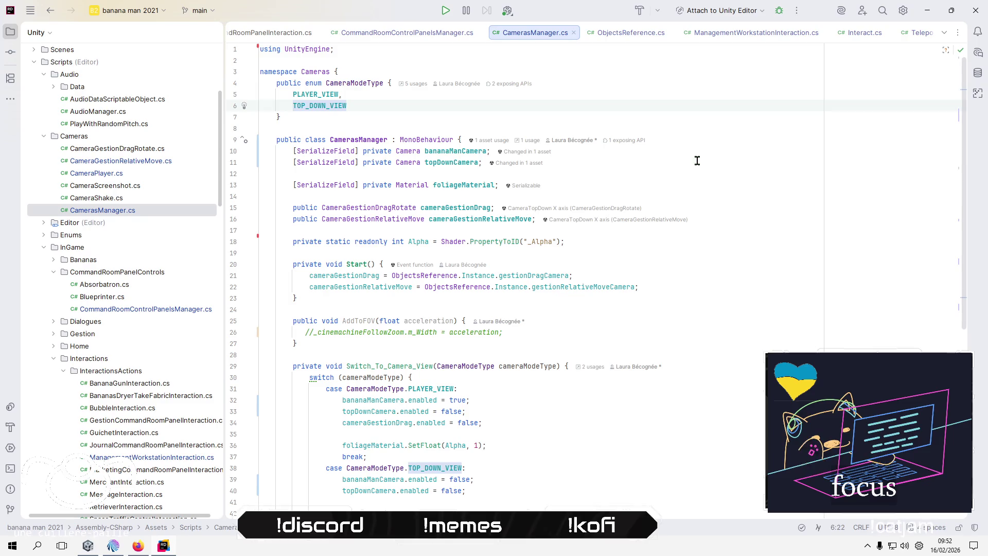
left_click(697, 161)
key("Return")
Duplicate the [SerializeField] topDownCamera declaration and rename the copy to homeCamera.
key("Up")
key("shift+End")
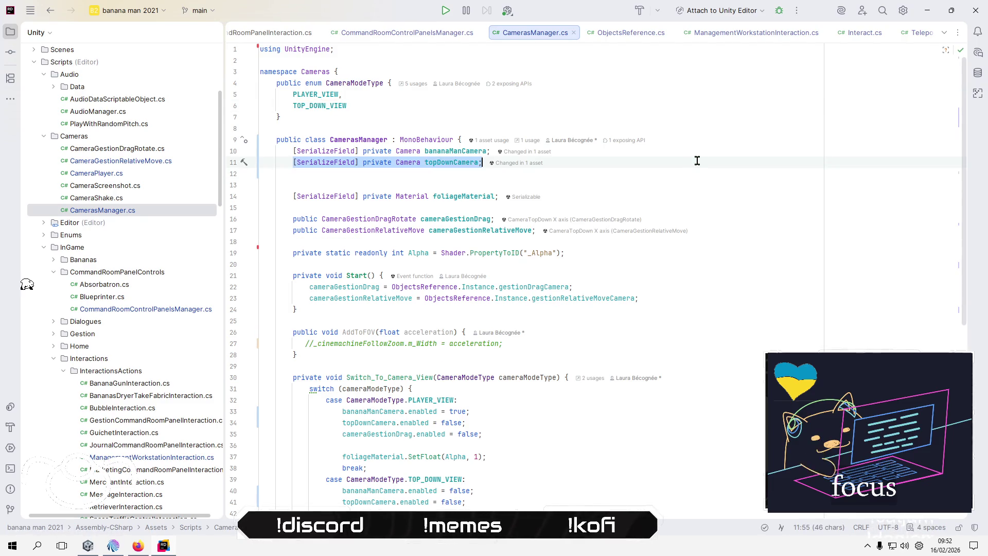
key("ctrl+c")
key("Down")
key("ctrl+v")
key("Left")
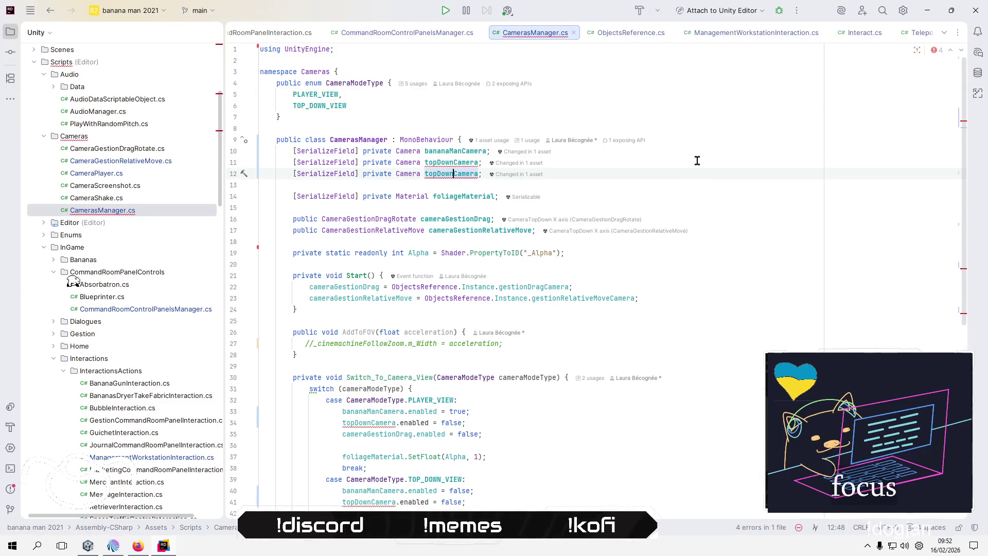
key("ctrl+shift+Left")
type("home")
key("End")
key("Down")
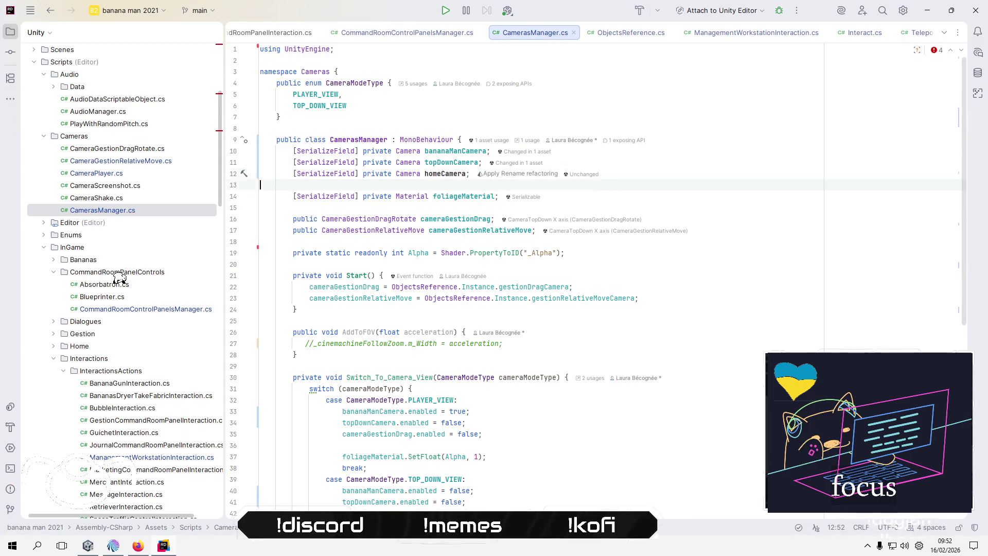
key("alt+Tab")
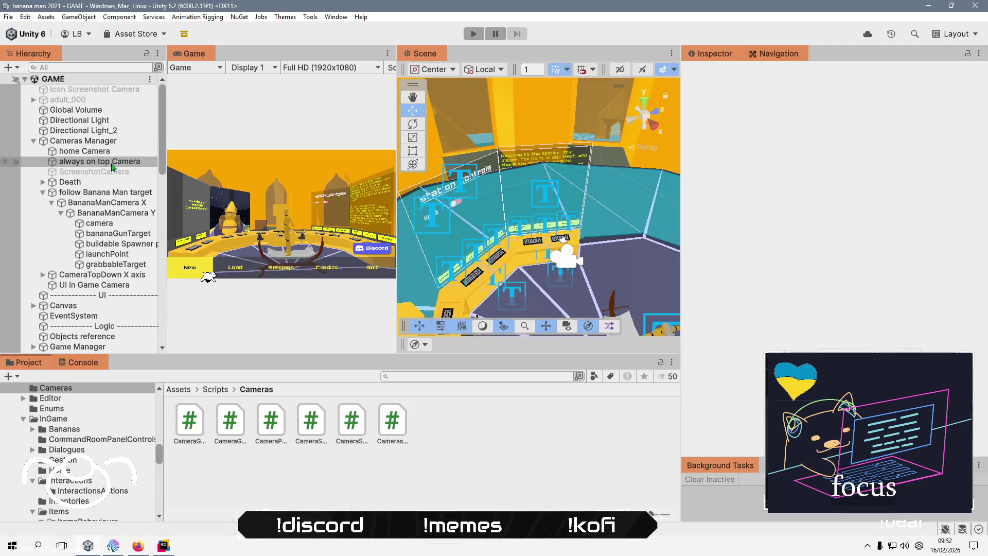
key("alt+Tab")
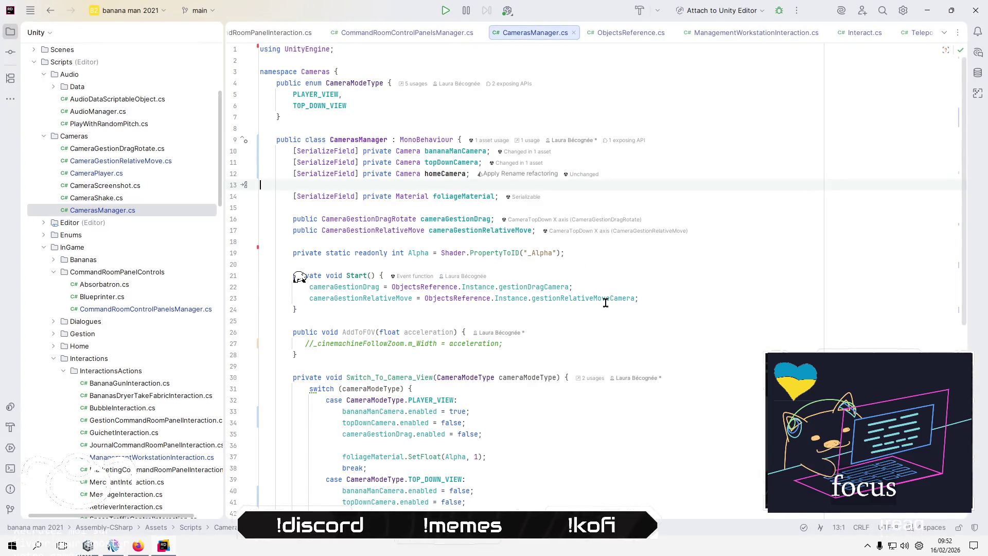
scroll(529, 392, "down", 1)
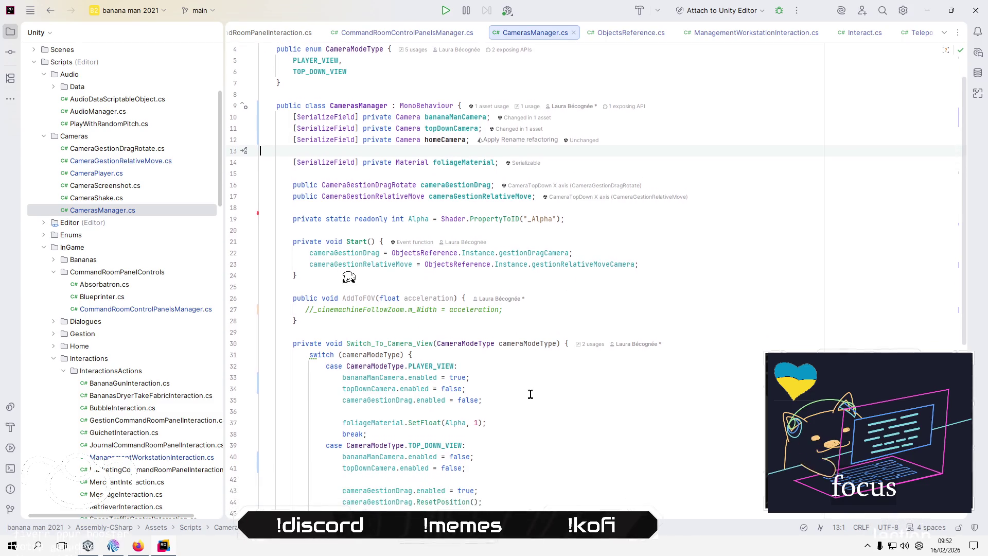
Add 'homeCamera.enabled = false;' to the PLAYER_VIEW case and copy that line.
left_click(530, 403)
key("Return")
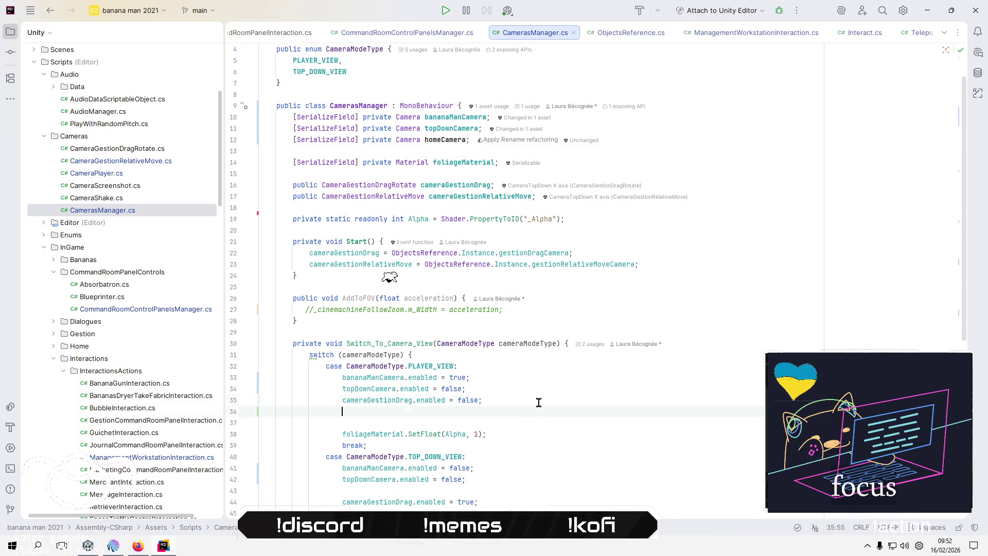
type("ho")
key("Return")
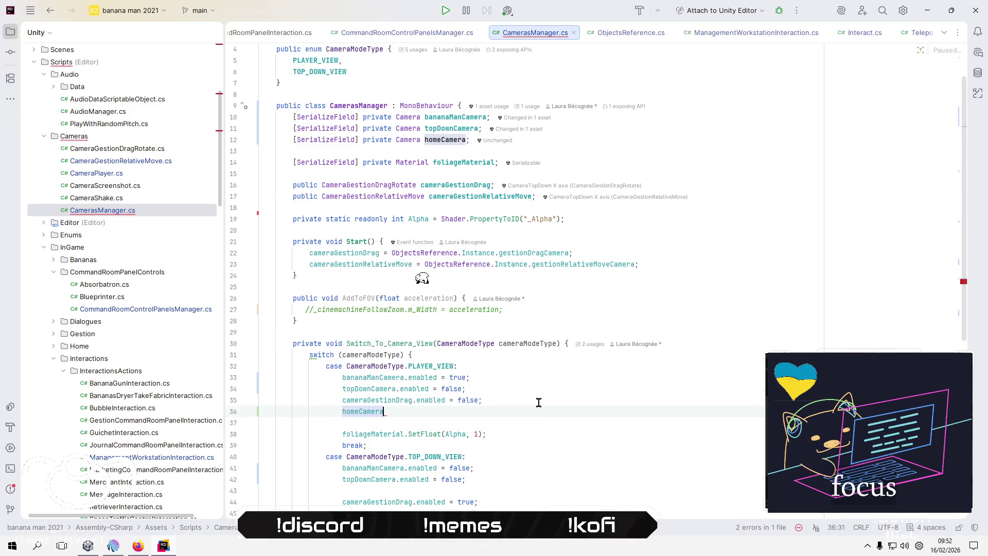
type(".ena")
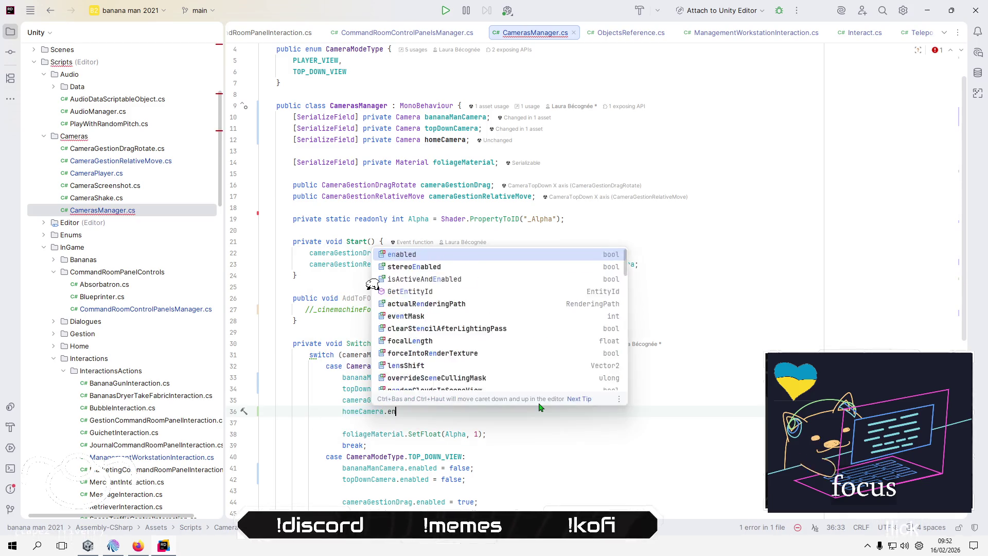
key("Return")
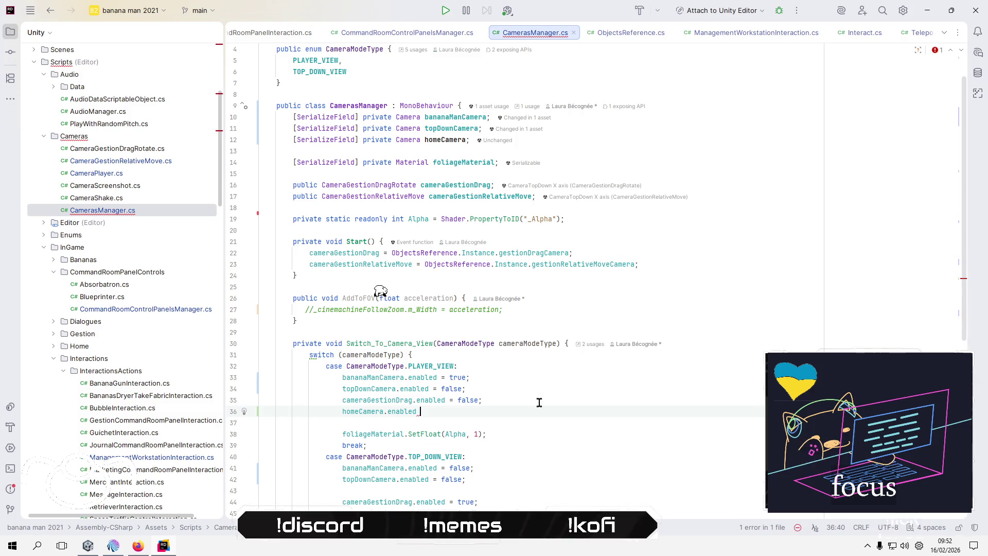
key("Escape")
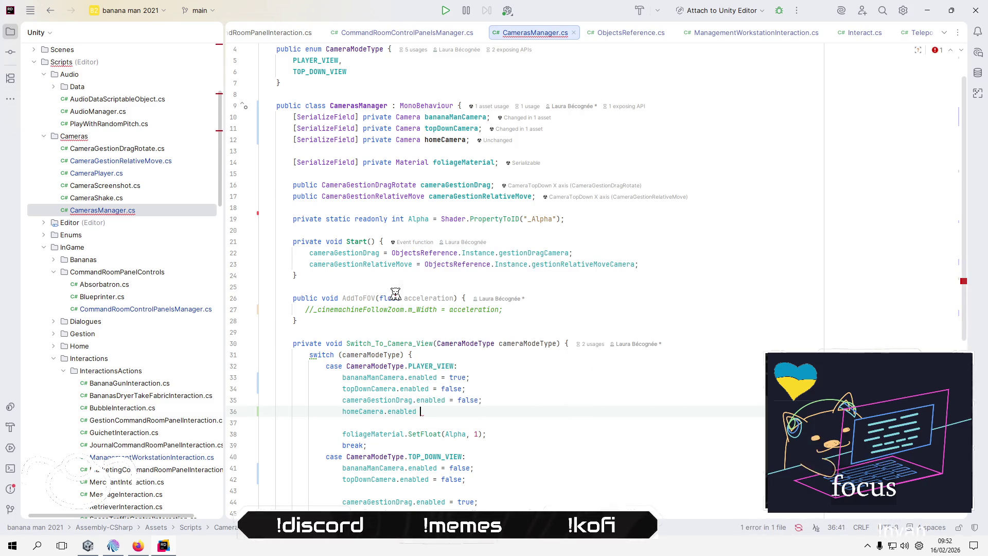
type("= fal")
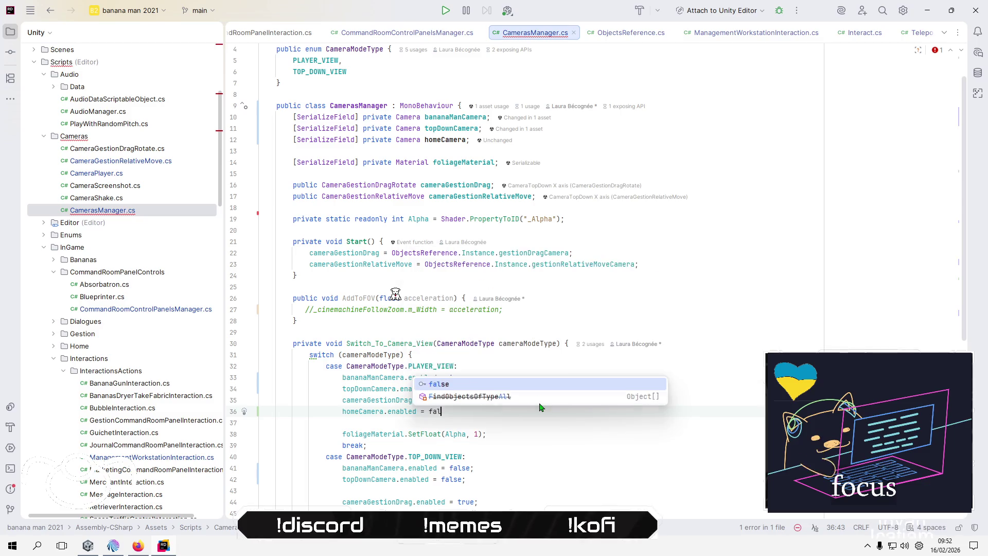
type("se;")
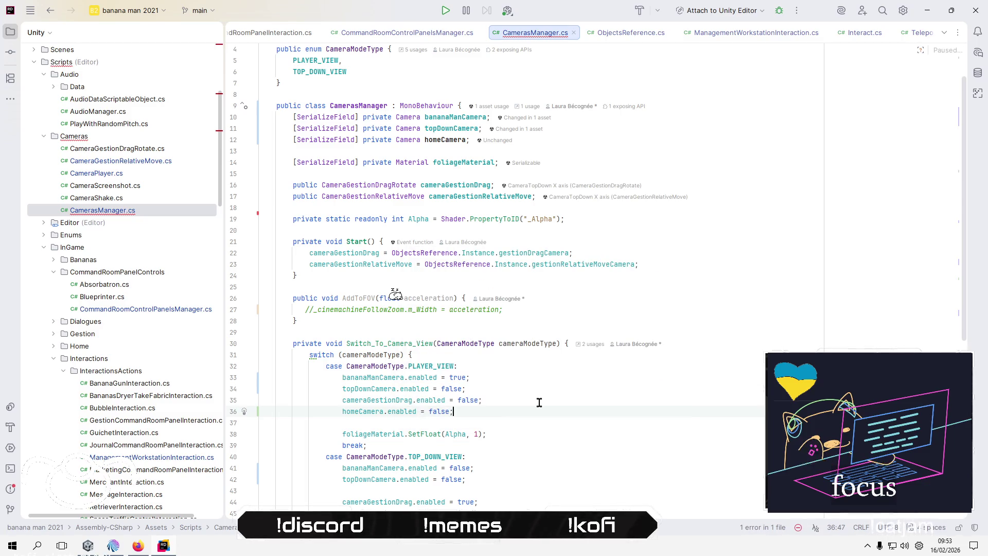
key("Down")
key("shift+Up")
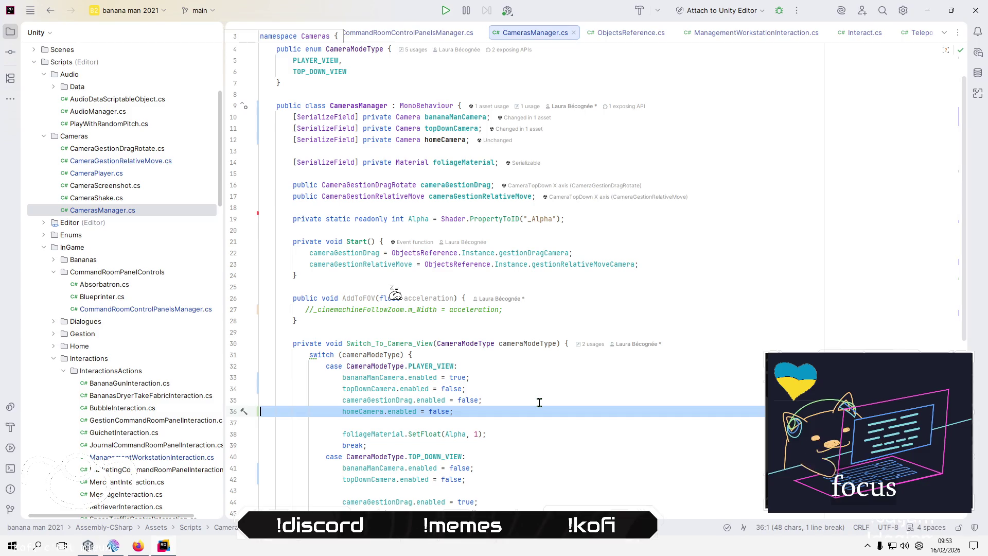
Paste the homeCamera disable line into the TOP_DOWN_VIEW case and review the code below.
scroll(540, 407, "down", 1)
left_click(533, 453)
key("ctrl+v")
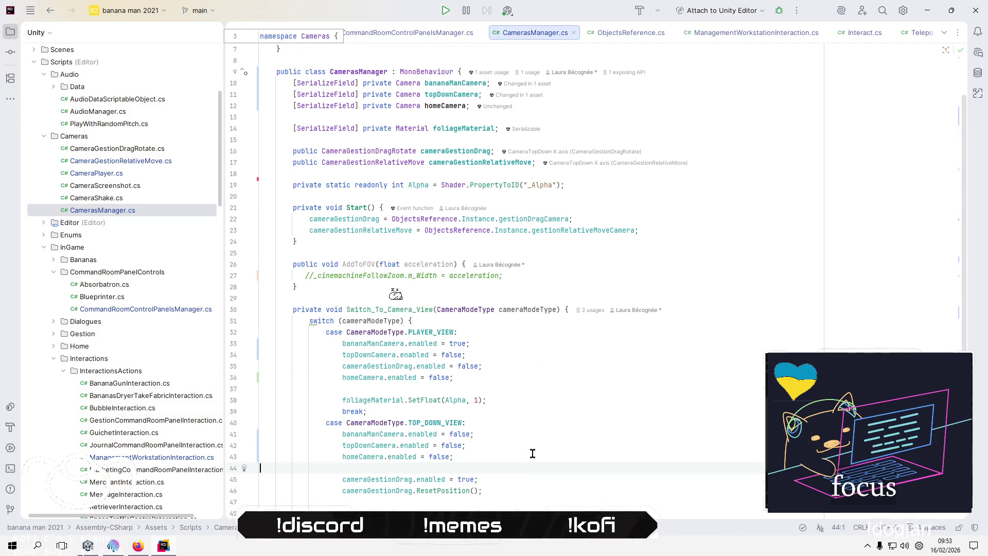
scroll(525, 427, "down", 3)
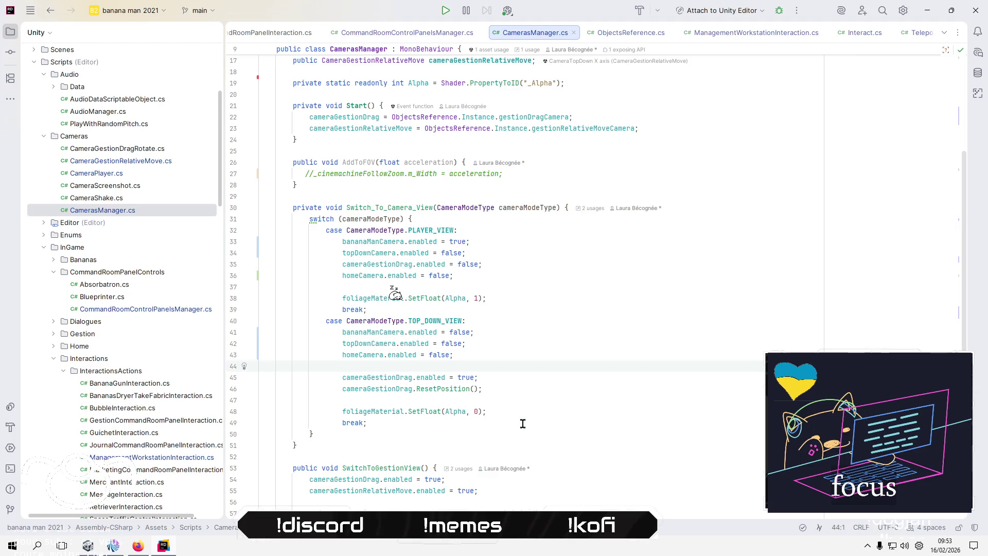
scroll(522, 423, "down", 2)
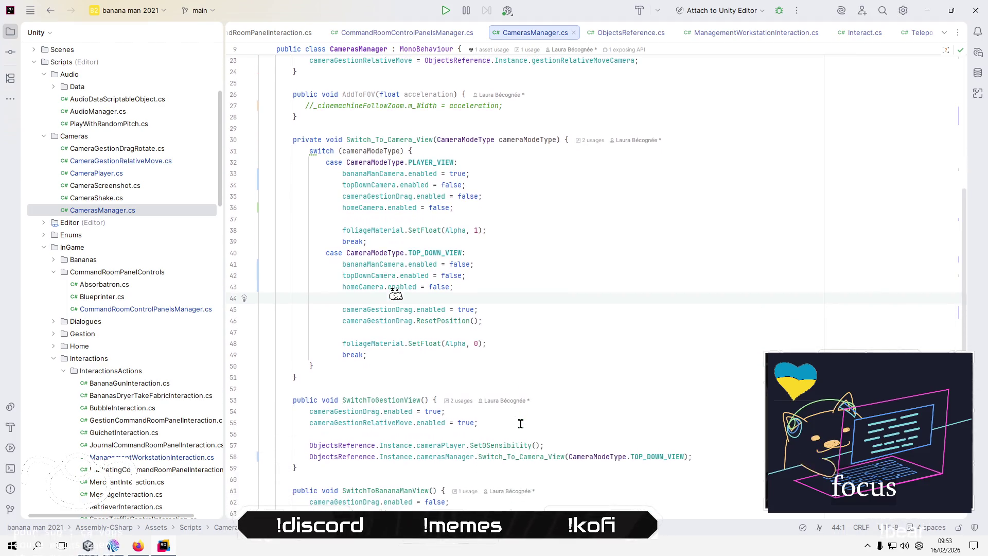
left_click(521, 424)
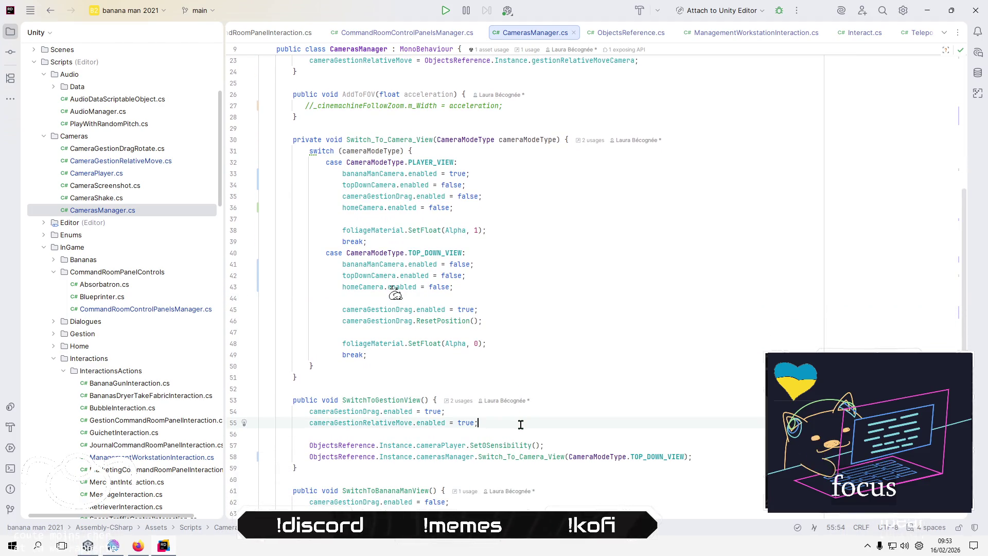
scroll(521, 424, "down", 2)
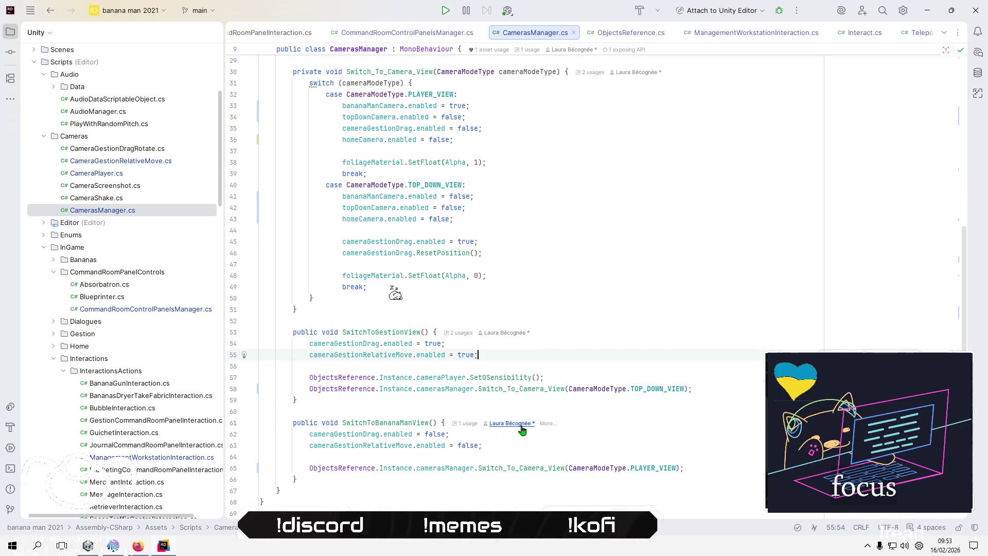
scroll(522, 430, "up", 6)
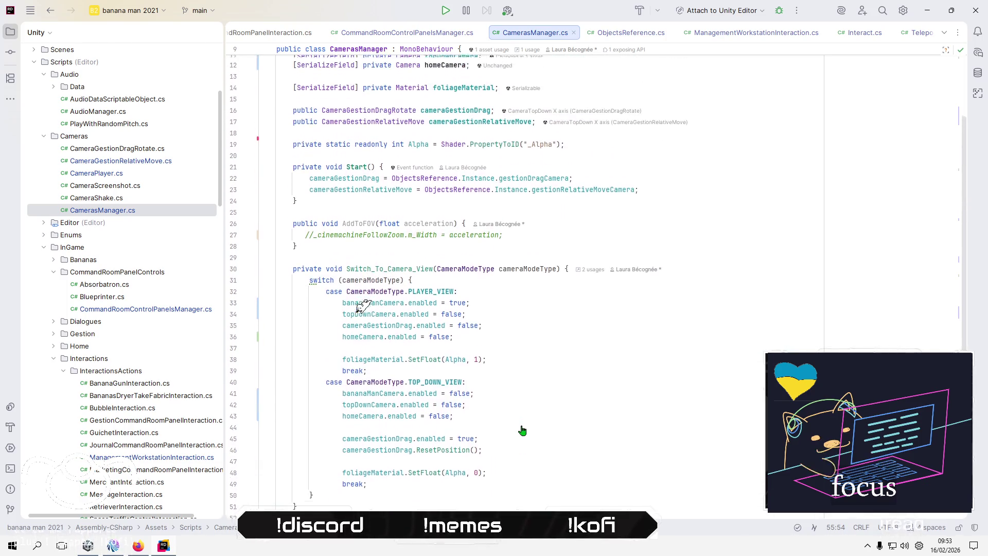
scroll(523, 431, "up", 4)
left_click(410, 107)
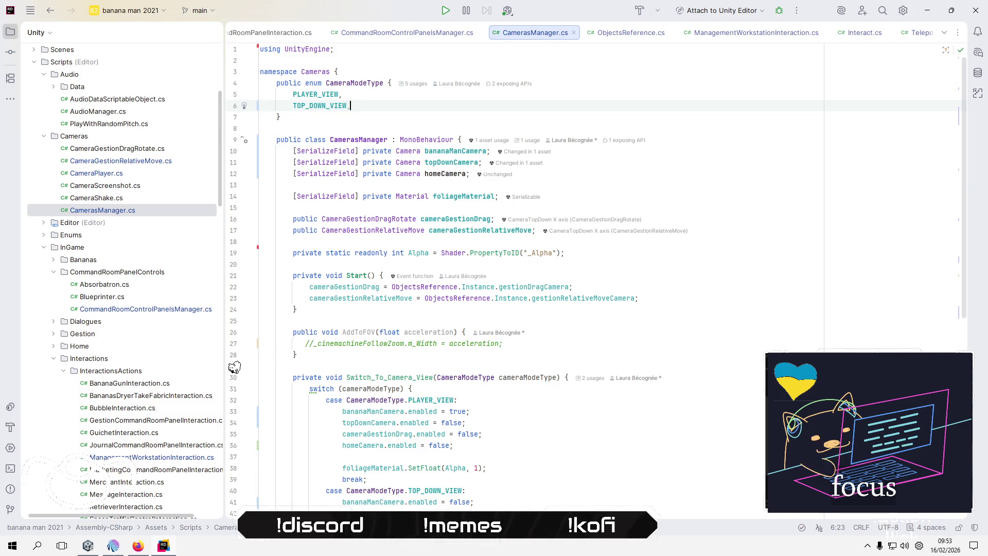
Add a HOME_VIEW entry to the CameraModeType enum after TOP_DOWN_VIEW.
type(",")
key("Return")
type("HOME")
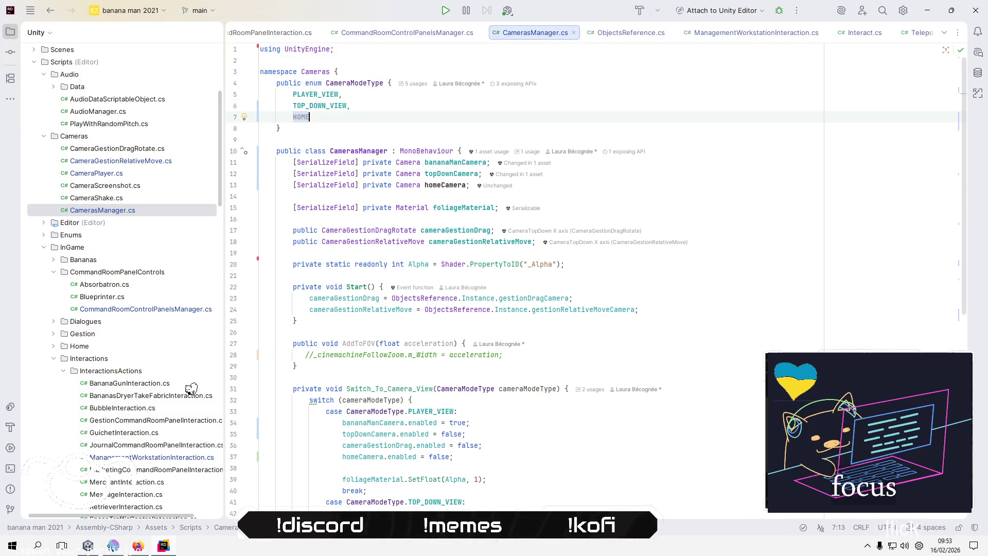
type("_VIEW")
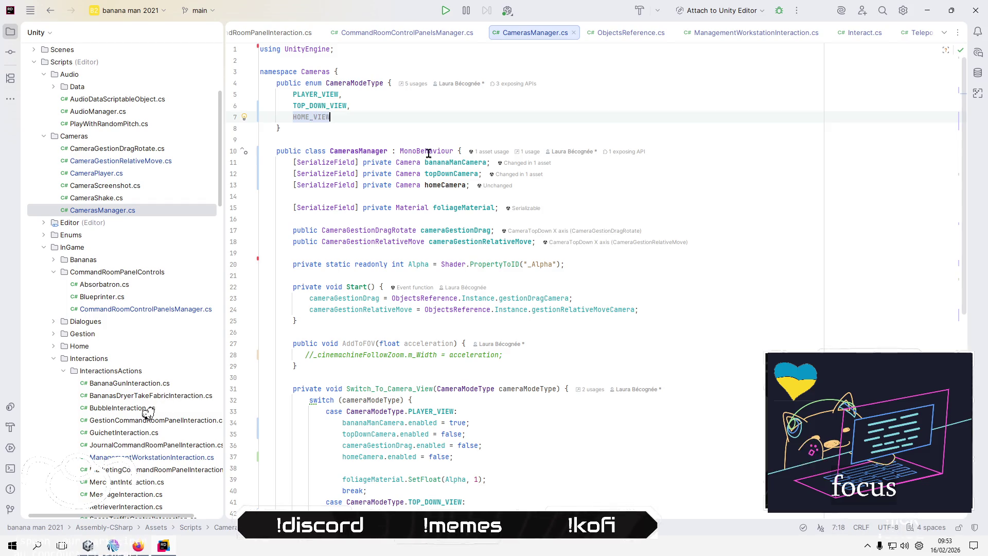
scroll(537, 419, "down", 4)
scroll(537, 419, "down", 3)
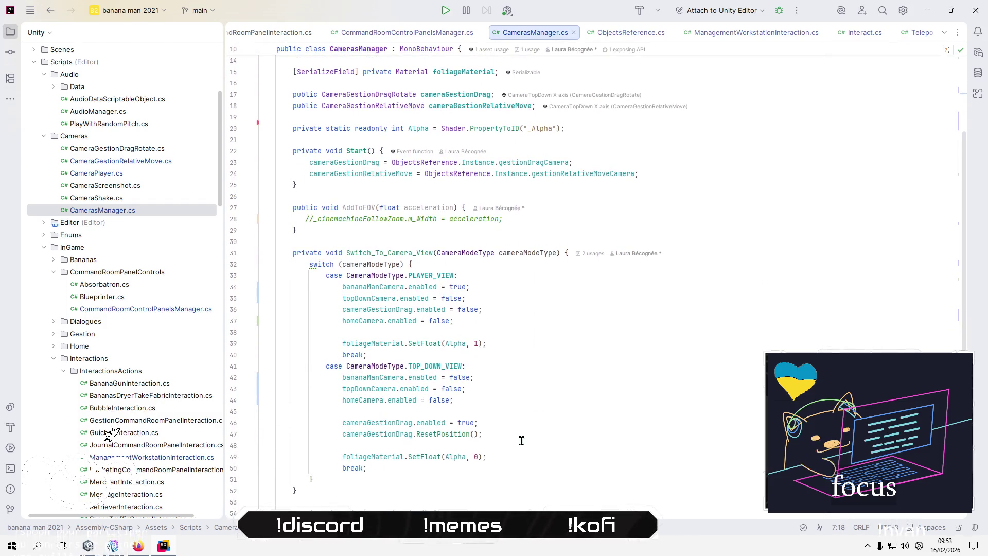
Start a 'case CameraModeType.HOME_VIEW:' block after the TOP_DOWN_VIEW case.
left_click(547, 466)
key("Return")
type("ca")
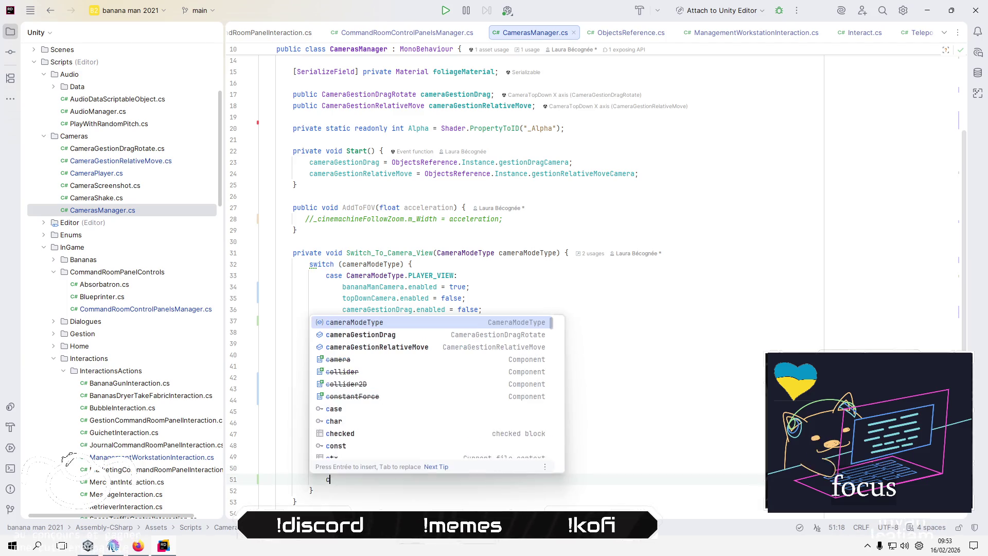
key("Escape")
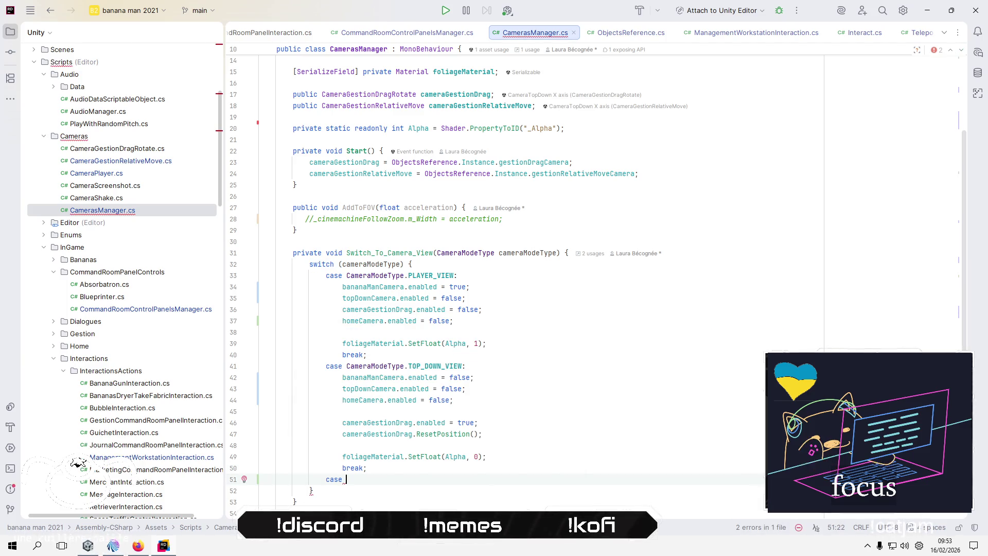
type("se HO")
key("Down")
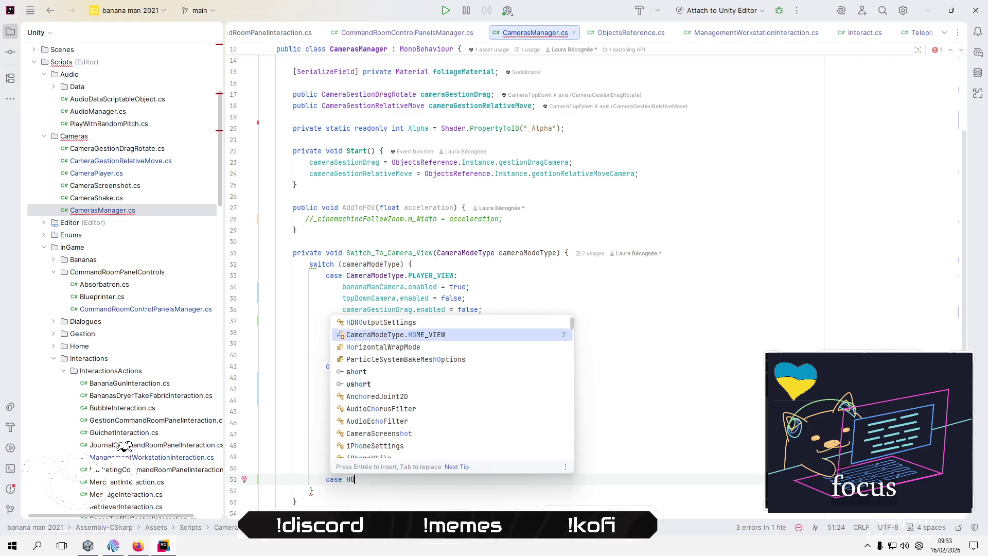
key("Down")
key("Up")
key("Return")
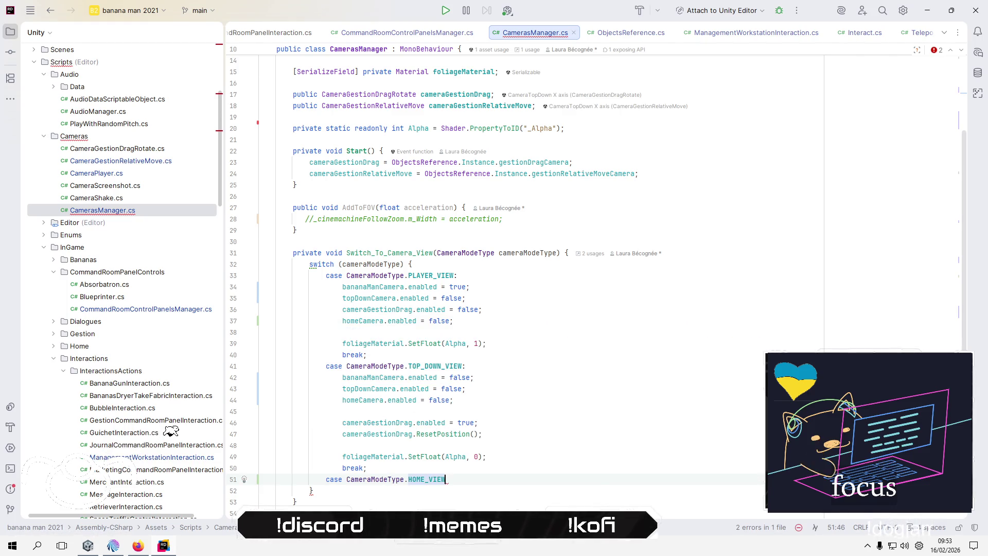
type(":")
key("Return")
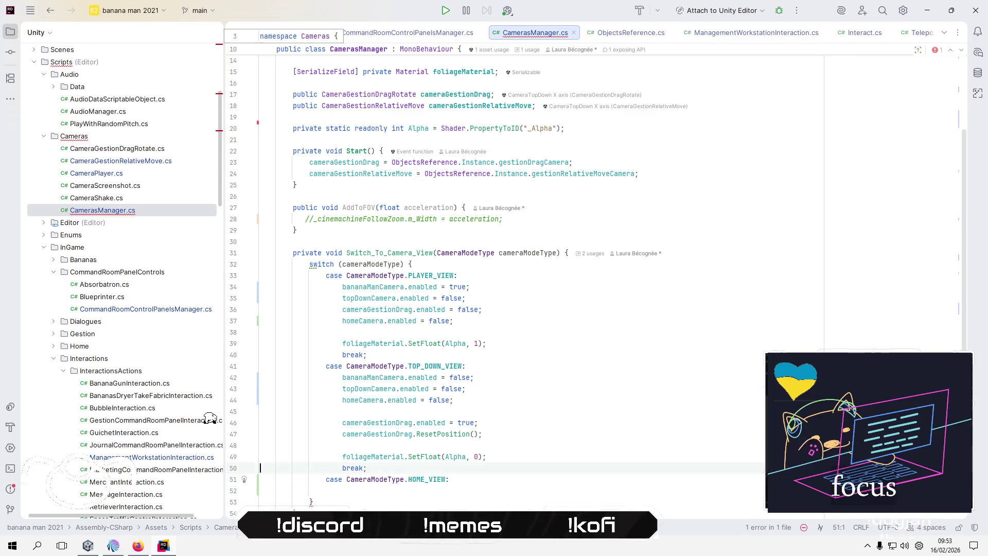
Fill the HOME_VIEW case with the copied camera lines, the cameraGestionDrag line and break;.
key("Up")
key("Up")
key("Up")
key("shift+Up")
key("shift+Up")
key("shift+Up")
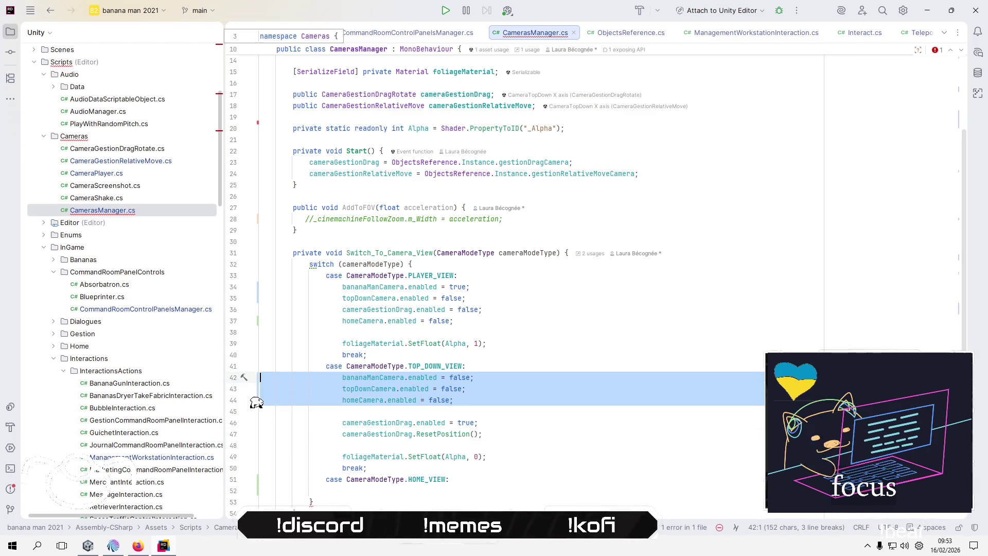
key("ctrl+c")
key("Down")
key("Down")
key("Down")
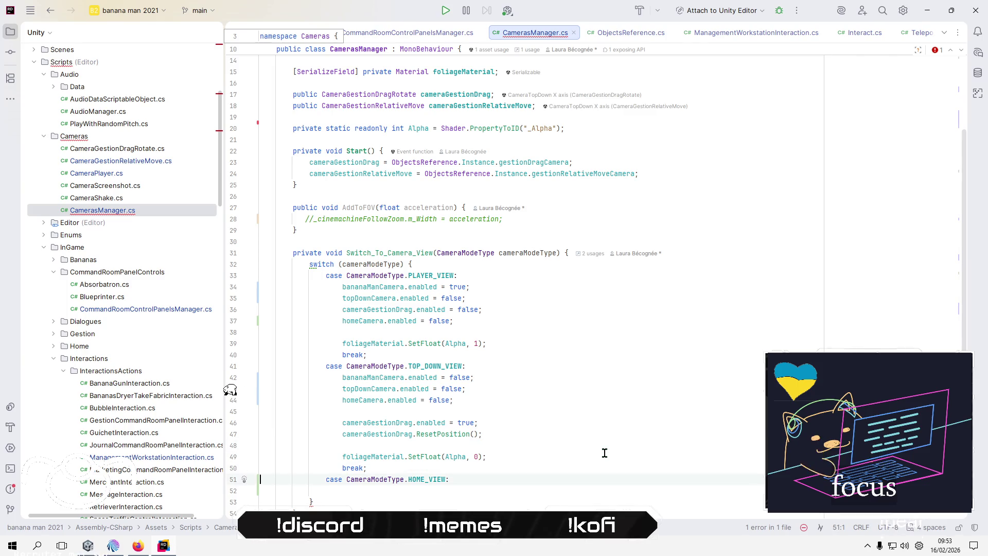
key("ctrl+v")
key("Up")
key("Up")
key("Up")
key("shift+Down")
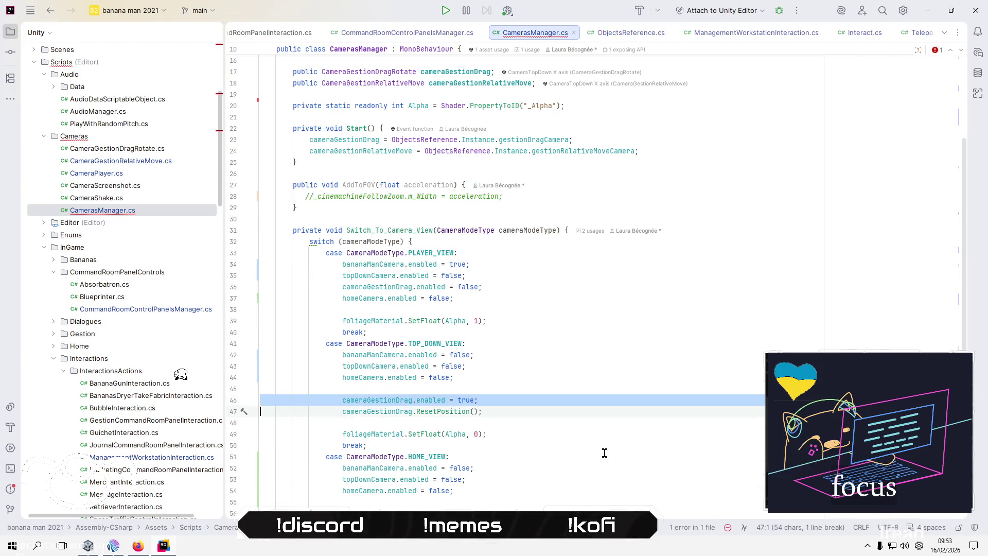
key("ctrl+c")
key("Down")
key("Down")
key("Down")
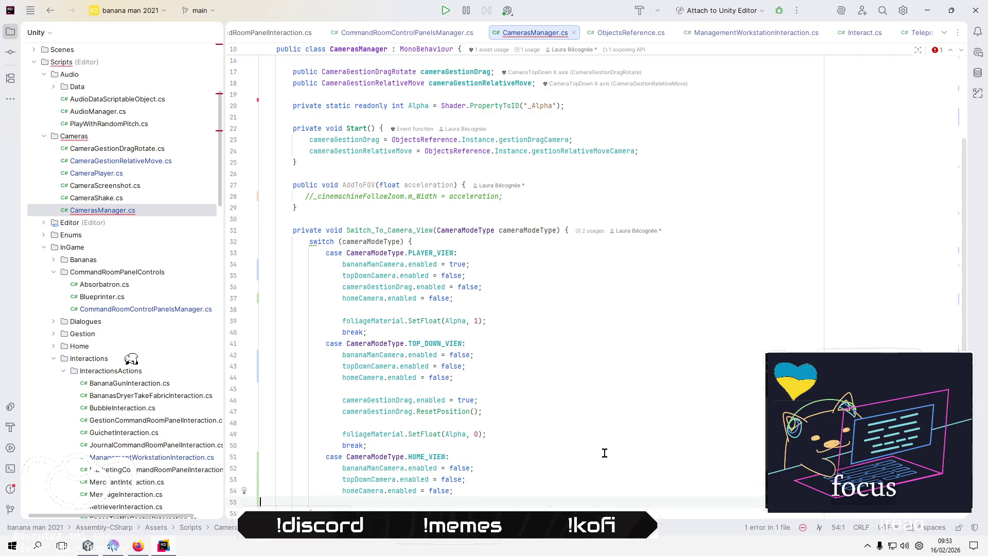
key("ctrl+v")
key("BackSpace")
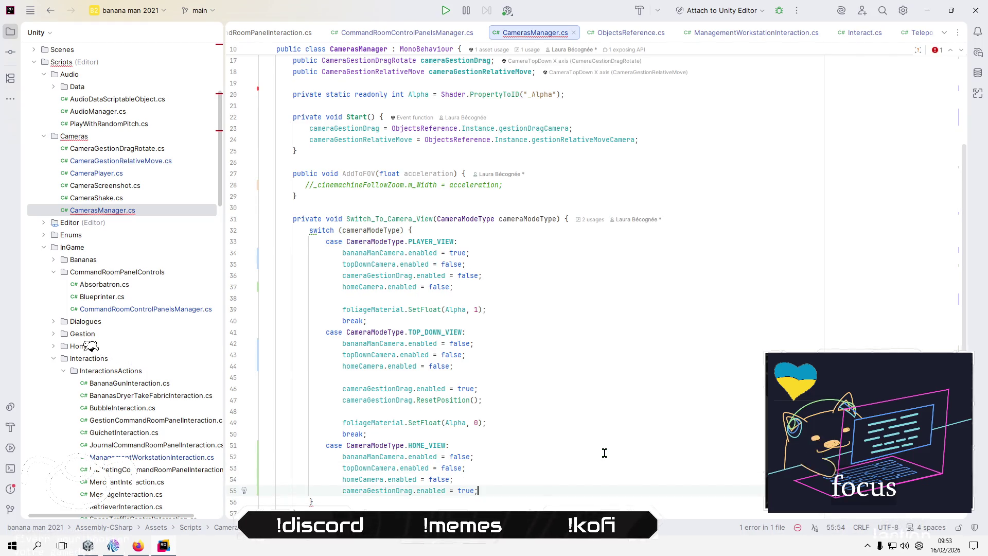
key("Return")
type("break;")
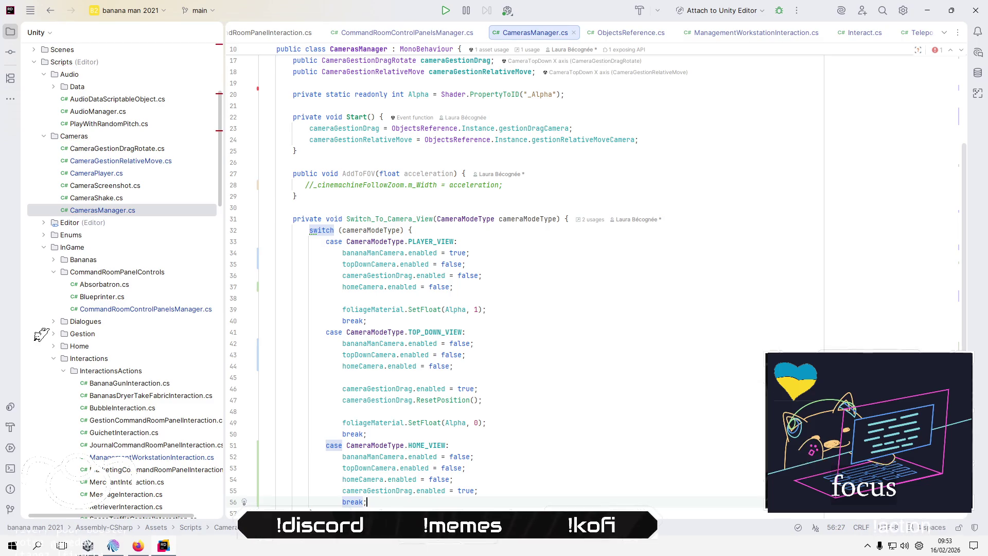
Set homeCamera.enabled to true and cameraGestionDrag.enabled to false, moving the drag line above homeCamera.
key("Up")
key("Up")
key("End")
key("Left")
key("BackSpace")
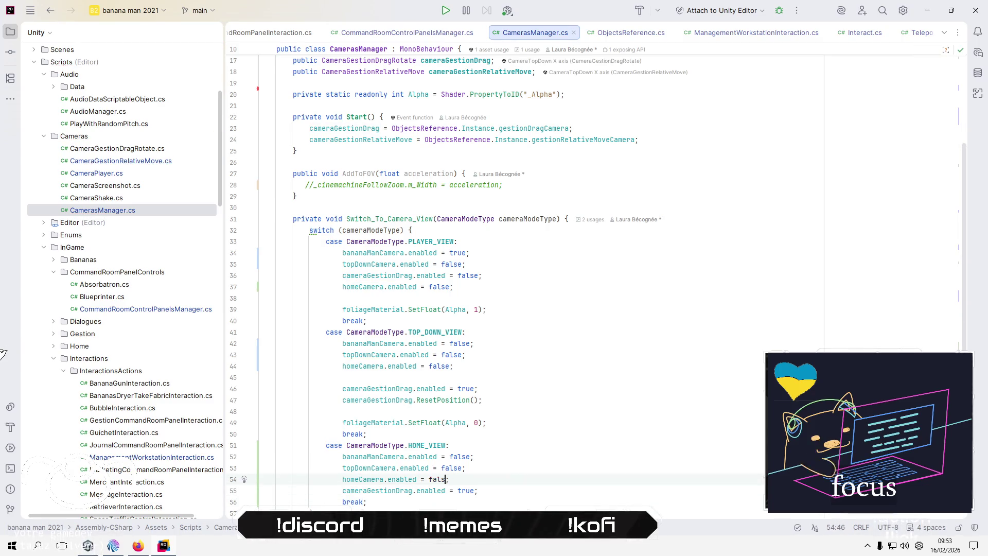
key("BackSpace")
key("BackSpace")
key("BackSpace")
type("true")
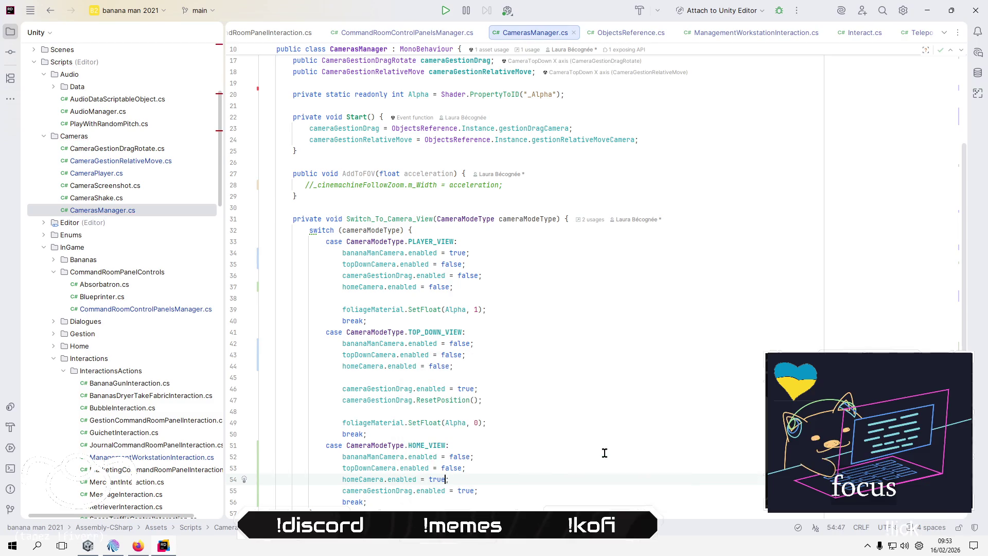
key("Down")
key("End")
key("Left")
key("BackSpace")
type("false")
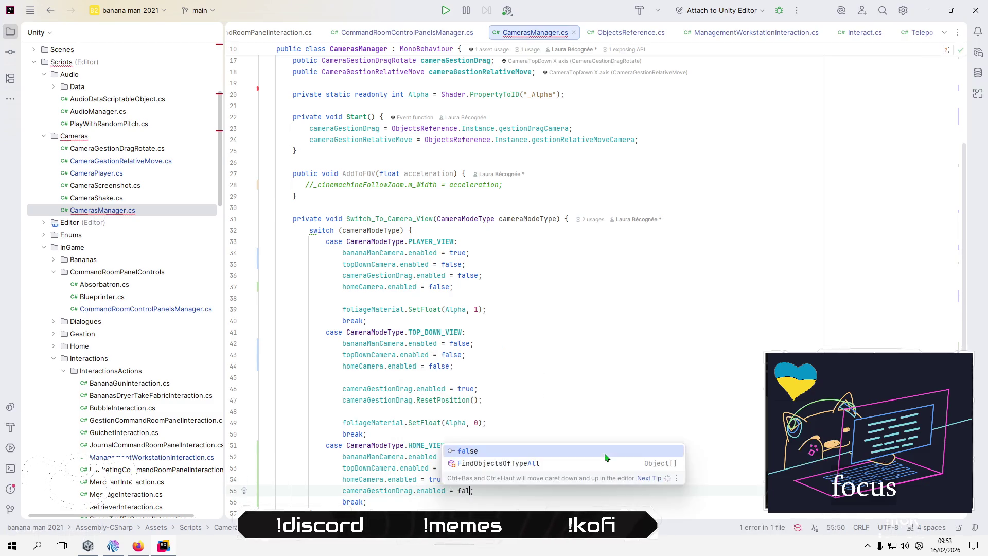
key("alt+shift+Up")
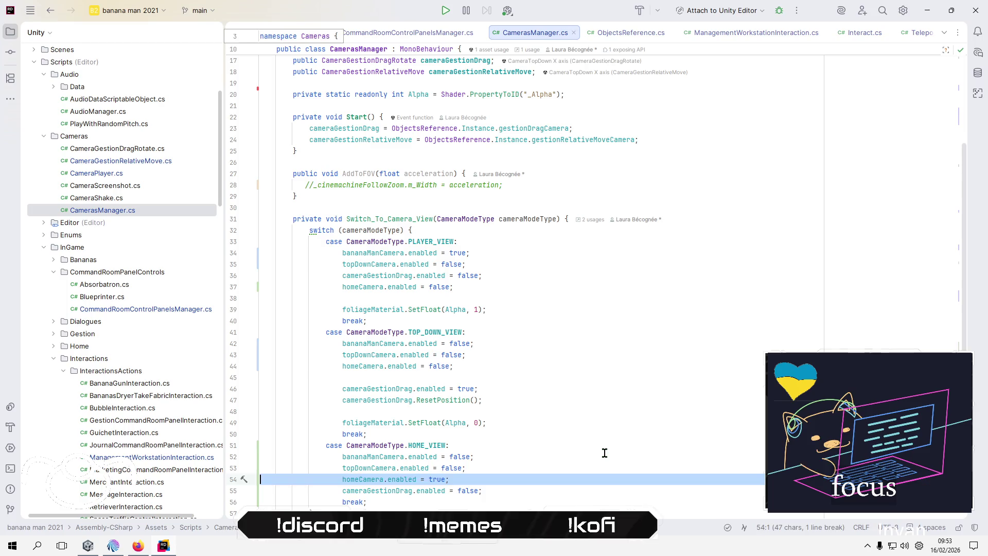
key("Down")
key("Down")
scroll(598, 451, "down", 1)
scroll(599, 450, "down", 2)
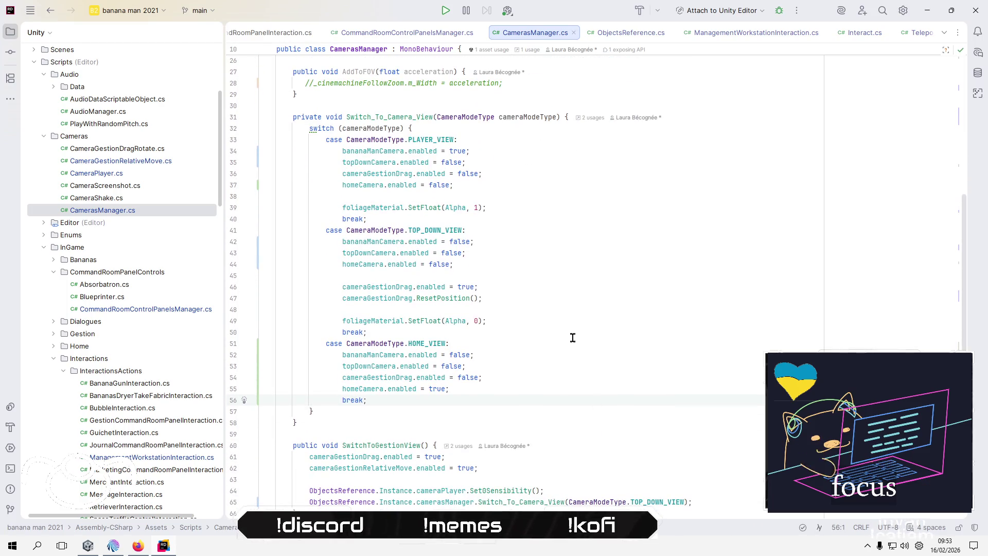
Collapse the Player folder in the Project tree and open GameManager.cs.
left_click(572, 374)
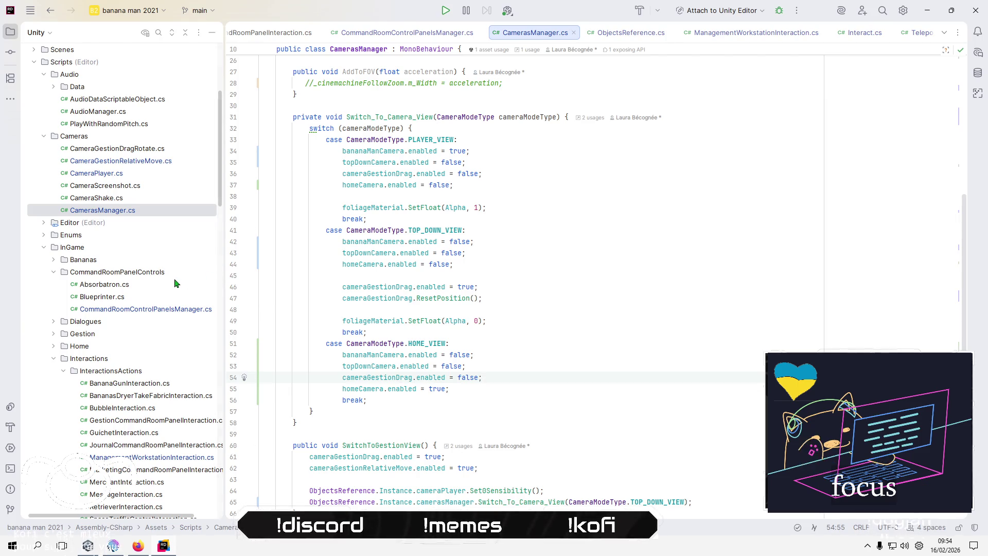
scroll(175, 281, "down", 10)
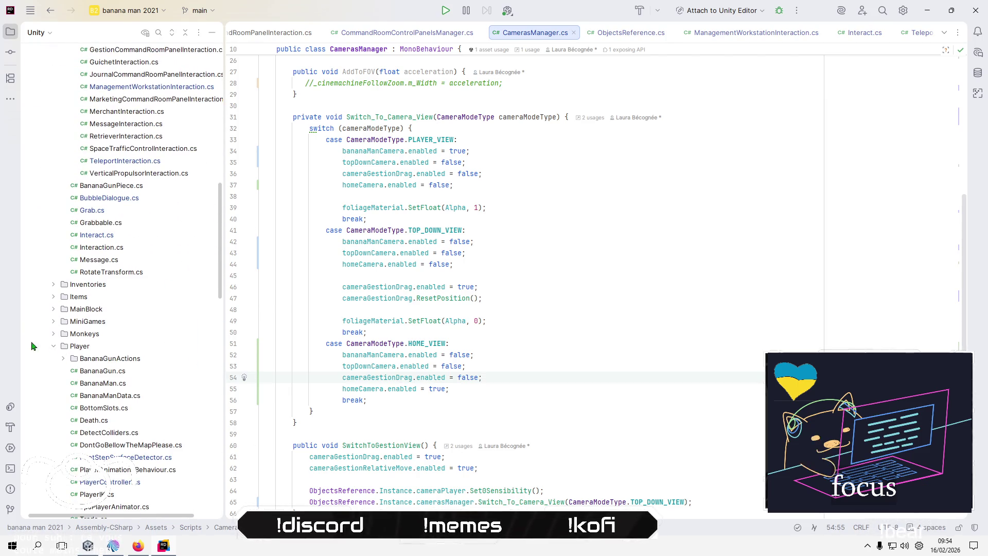
left_click(53, 347)
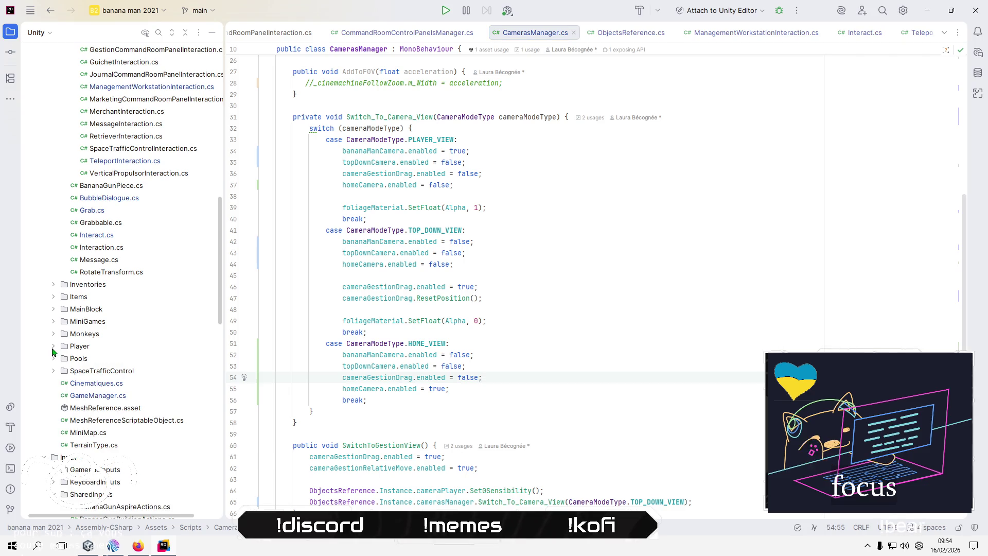
double_click(114, 396)
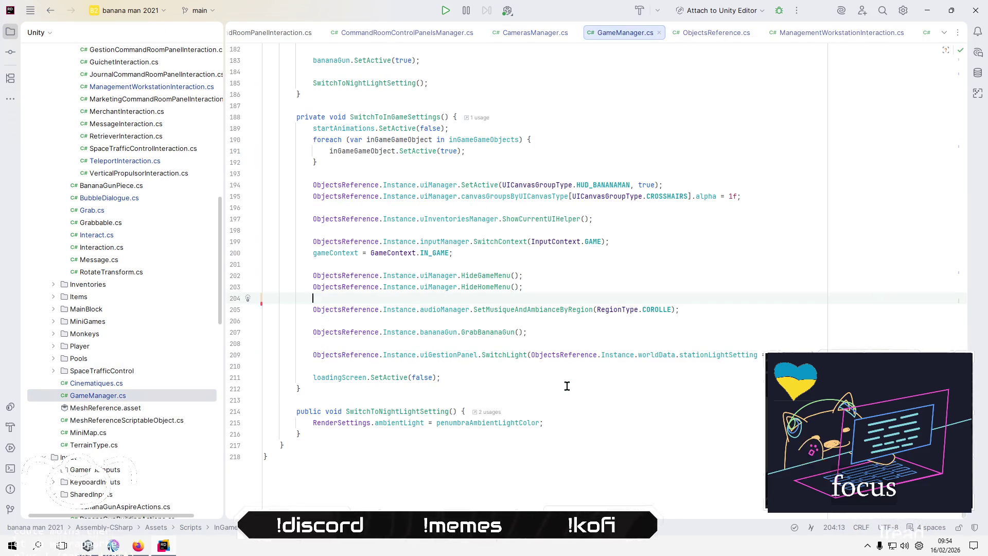
left_click(568, 386)
scroll(567, 386, "up", 4)
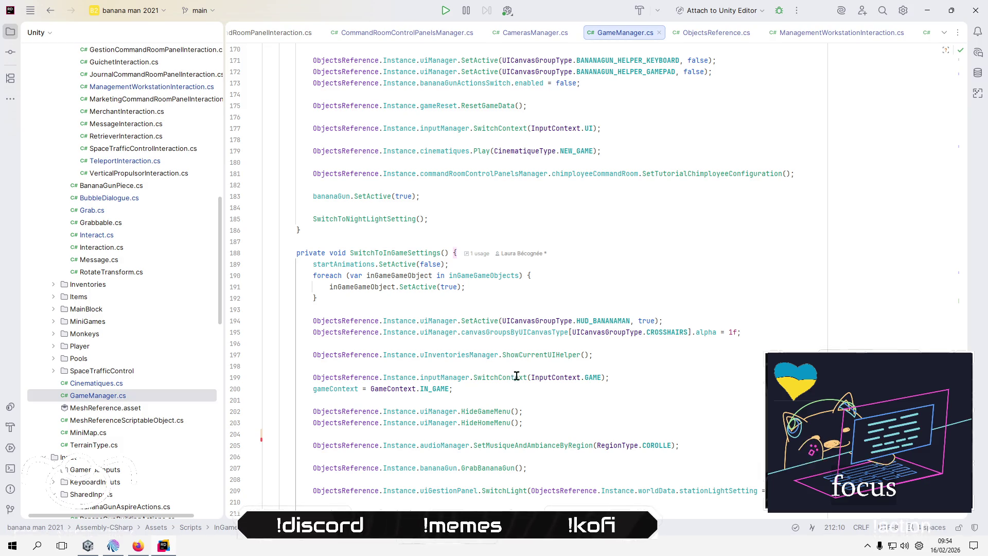
scroll(486, 446, "down", 2)
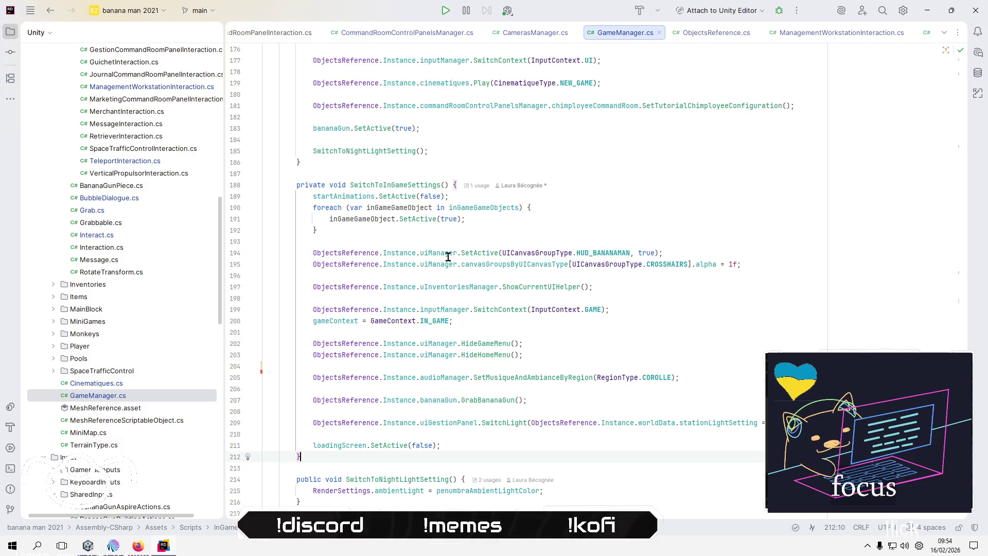
left_click(485, 242)
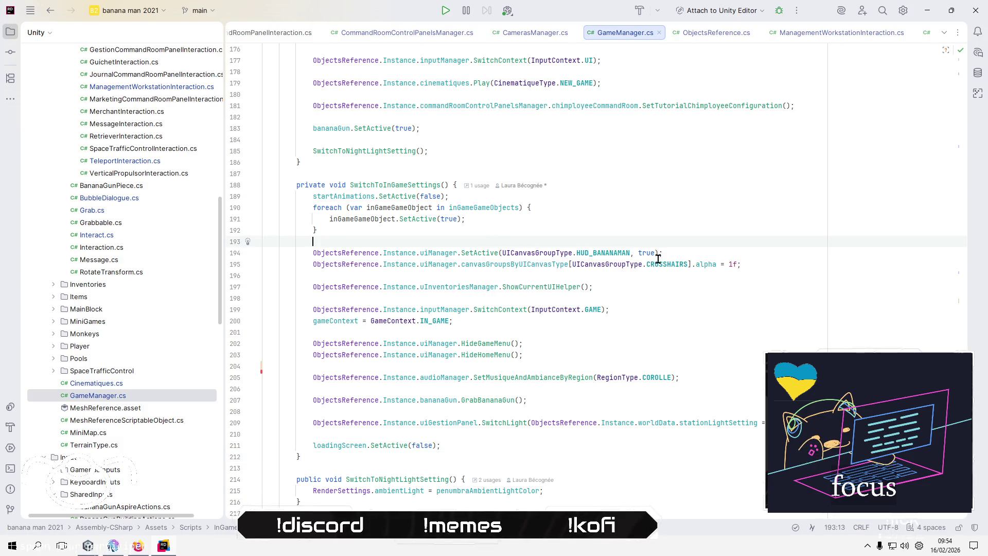
left_click(392, 186)
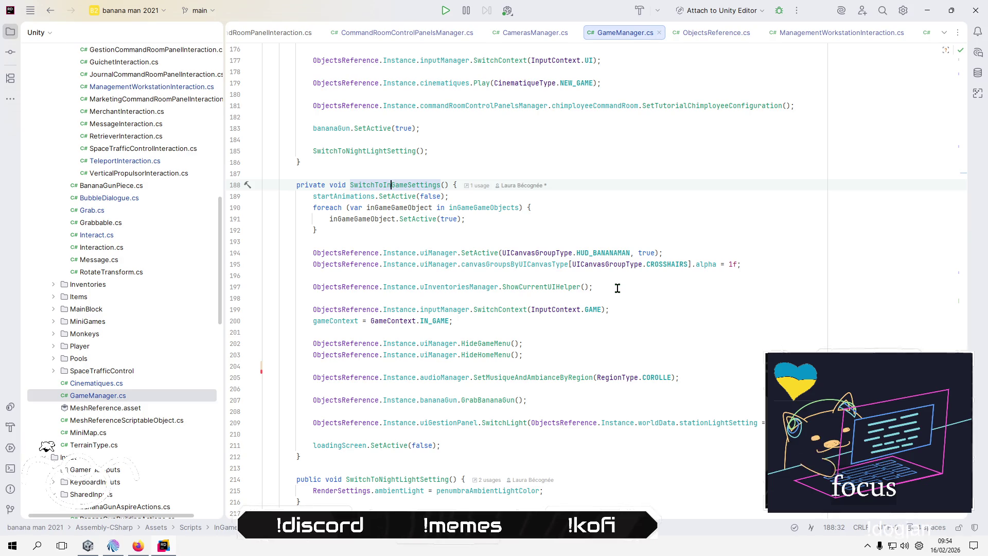
scroll(617, 288, "up", 2)
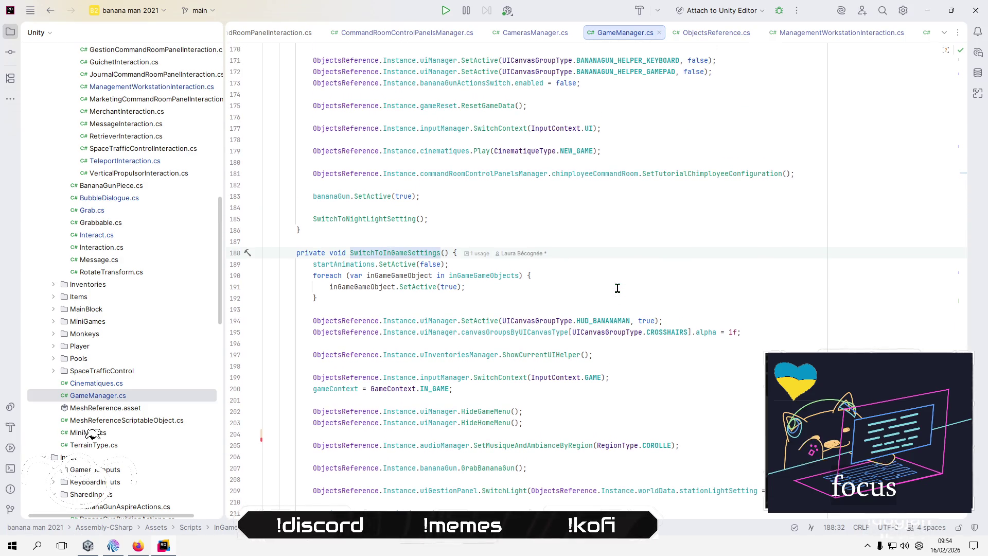
scroll(617, 288, "down", 3)
scroll(620, 287, "up", 4)
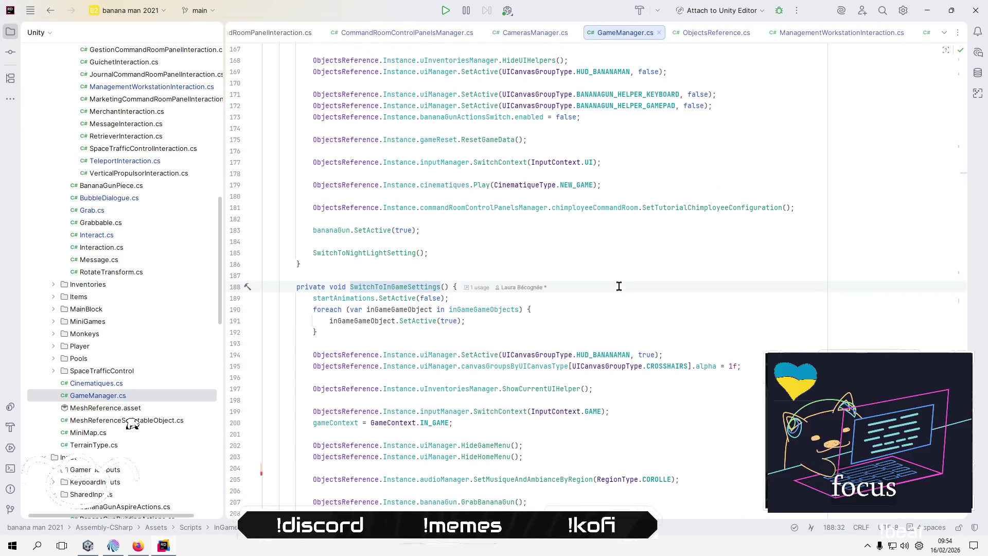
scroll(619, 286, "up", 9)
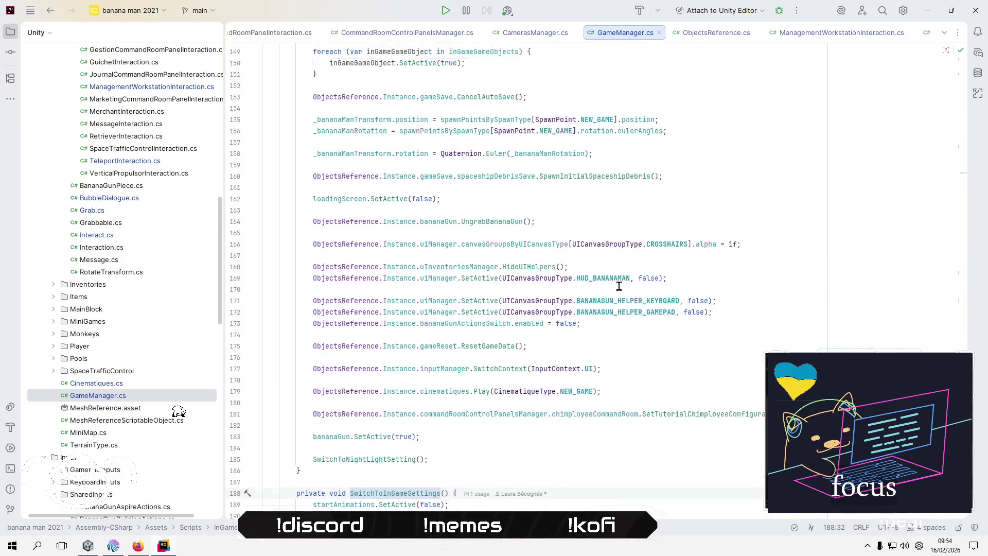
scroll(619, 287, "up", 6)
scroll(619, 286, "down", 7)
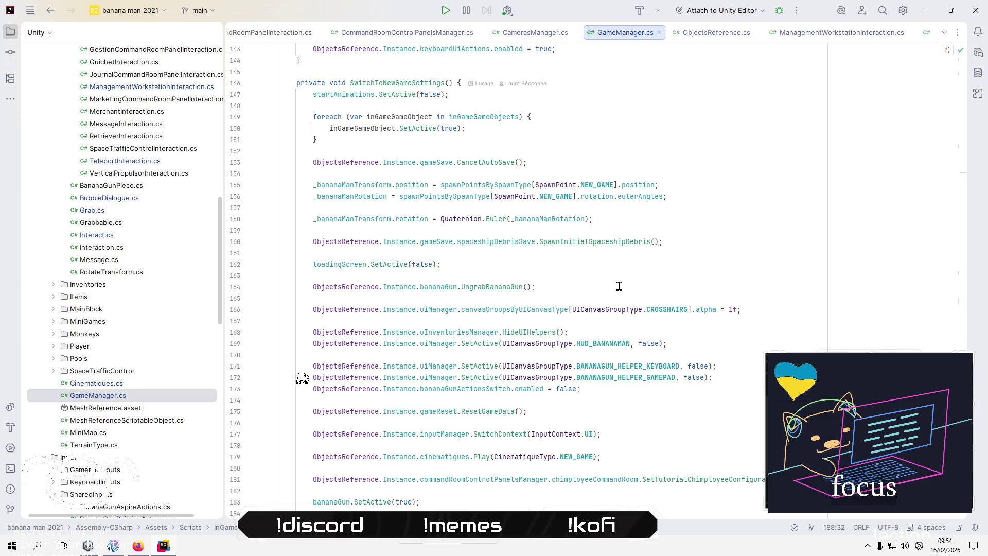
scroll(621, 283, "up", 2)
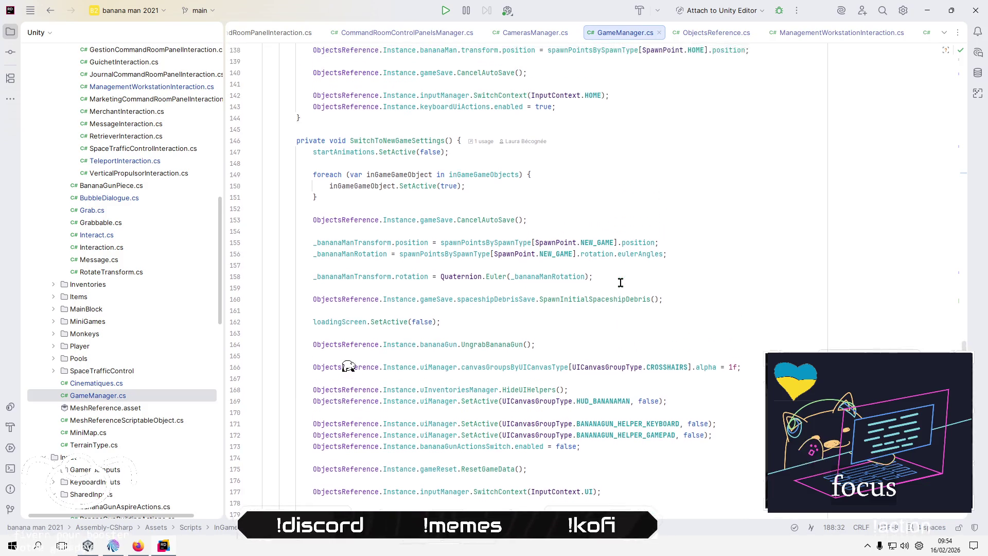
scroll(621, 283, "up", 5)
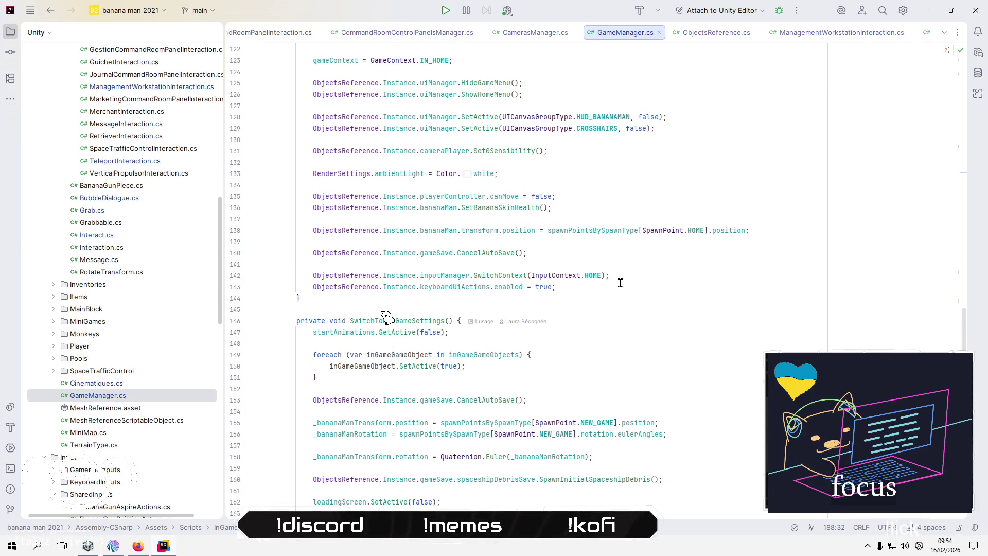
scroll(621, 283, "up", 1)
scroll(621, 283, "up", 5)
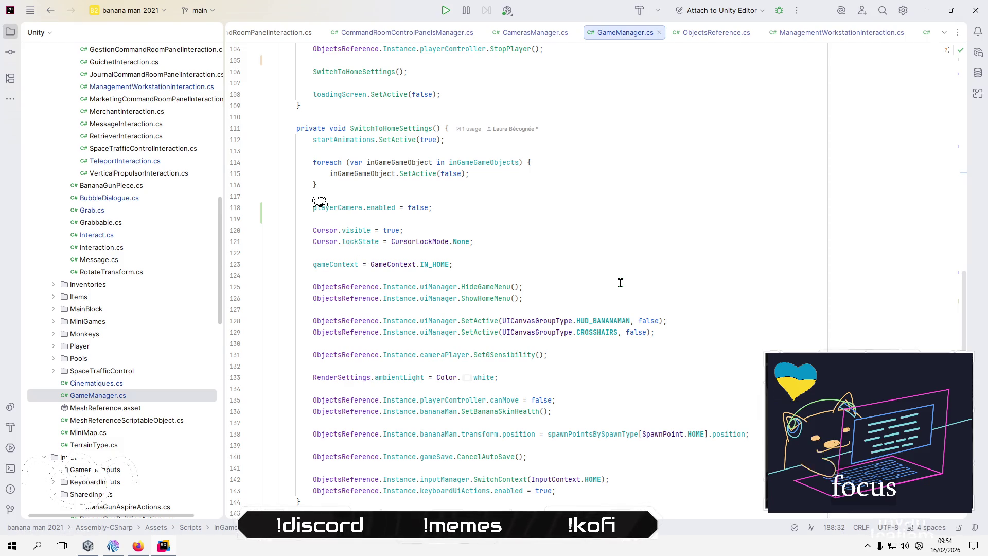
scroll(620, 283, "up", 3)
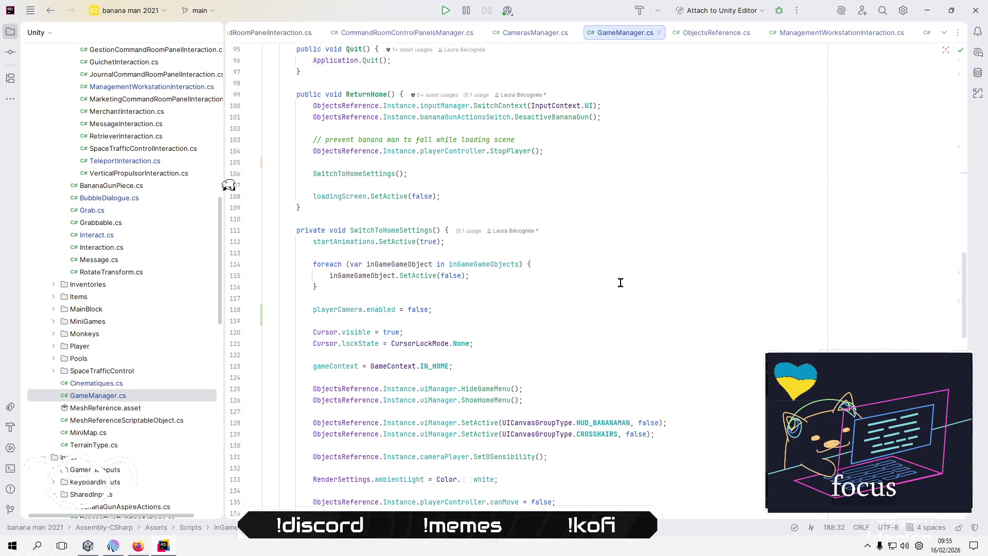
scroll(620, 282, "down", 8)
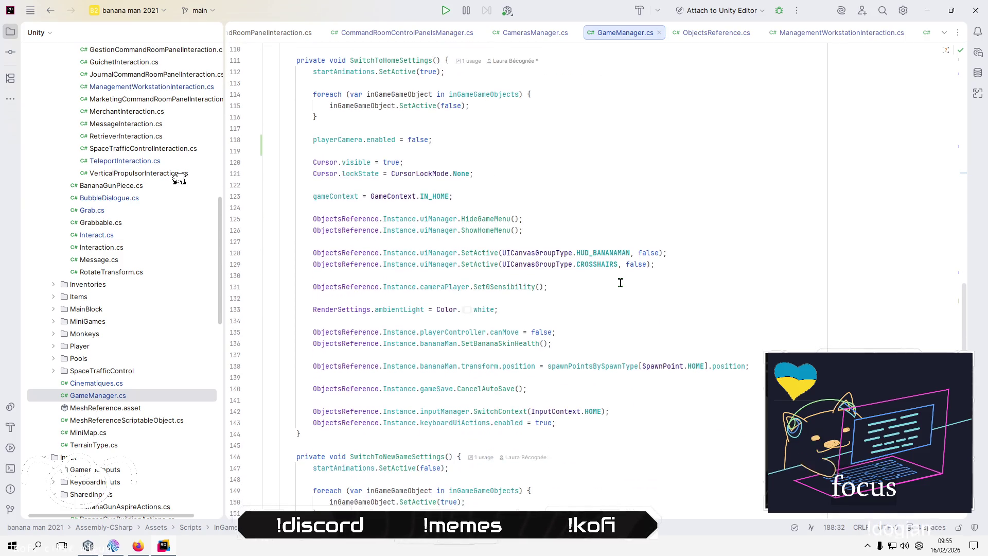
left_click(594, 322)
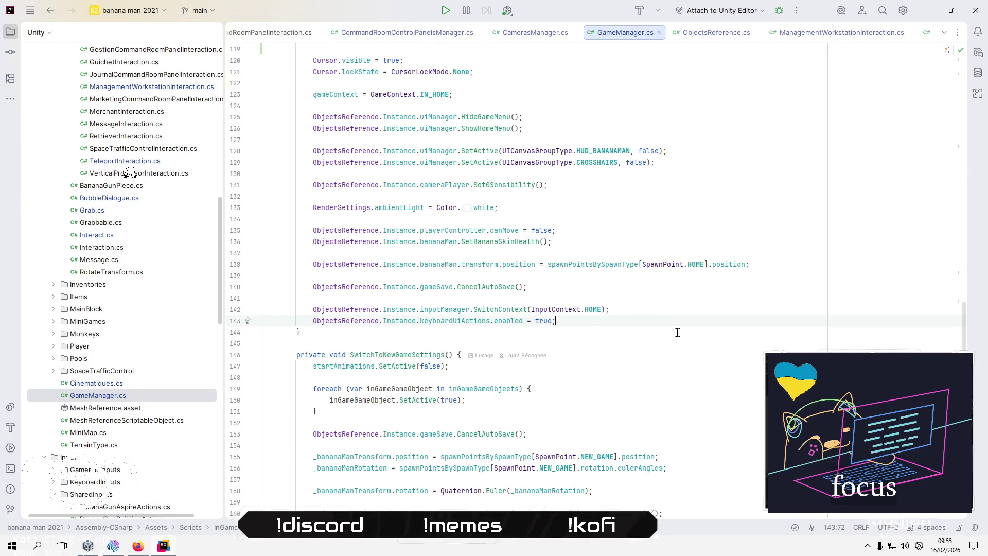